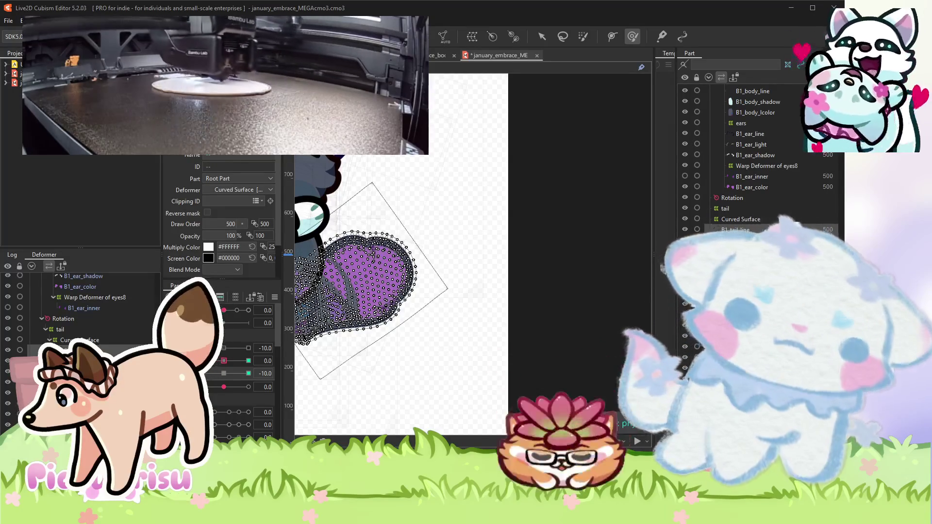
Bend the purple tail through its parameter sliders, leaving one tail parameter at 12.4.
scroll(500, 292, down, 2)
scroll(391, 327, down, 1)
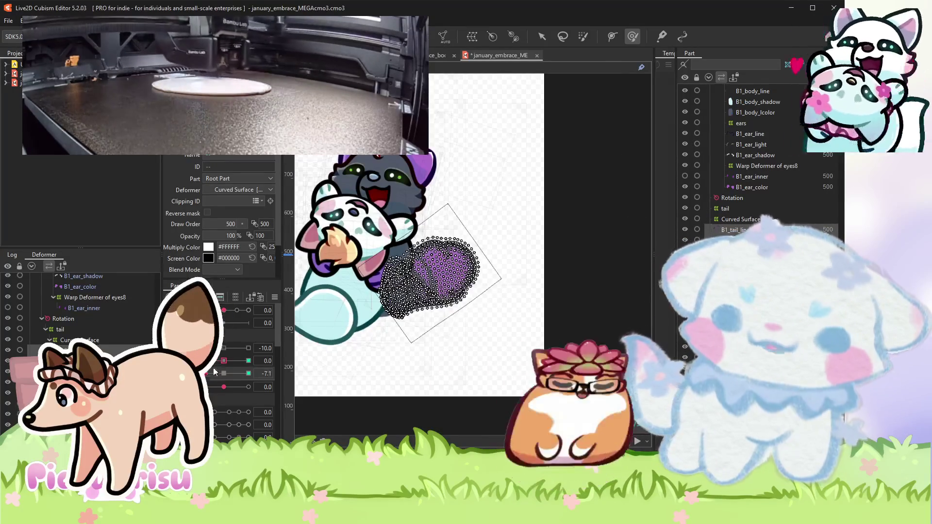
mouse_move(224, 387)
mouse_down()
mouse_move(234, 387)
mouse_move(224, 373)
mouse_up()
drag(389, 291, 460, 262)
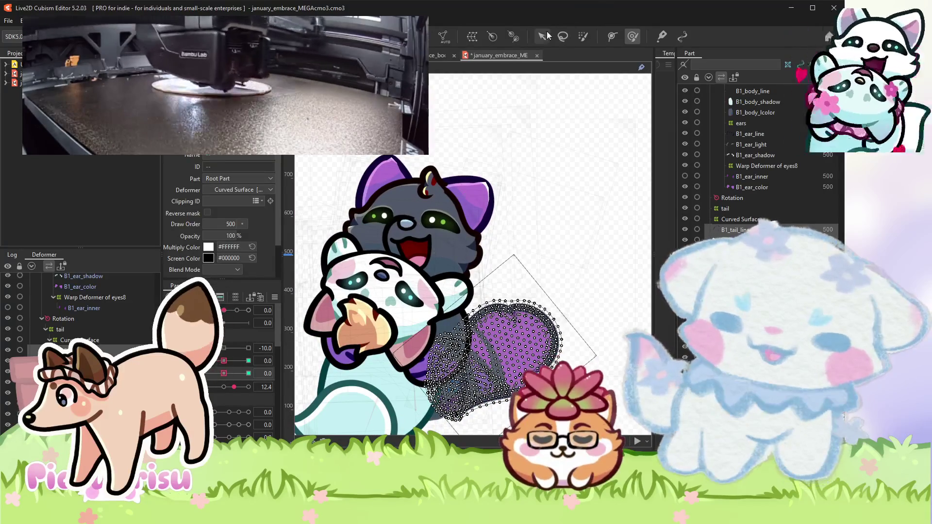
Select Layer10 around the white character's paw on the canvas with the Arrow tool.
click(543, 36)
scroll(421, 298, up, 3)
click(422, 298)
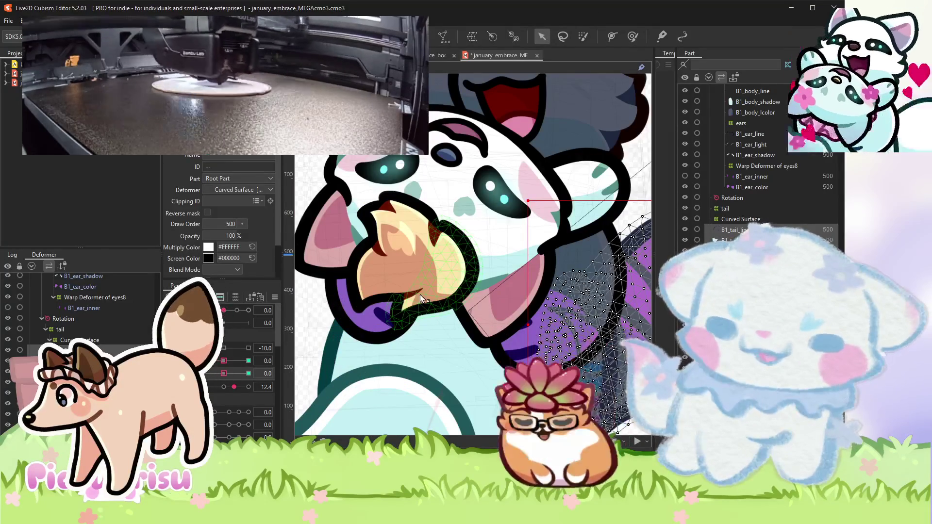
click(421, 298)
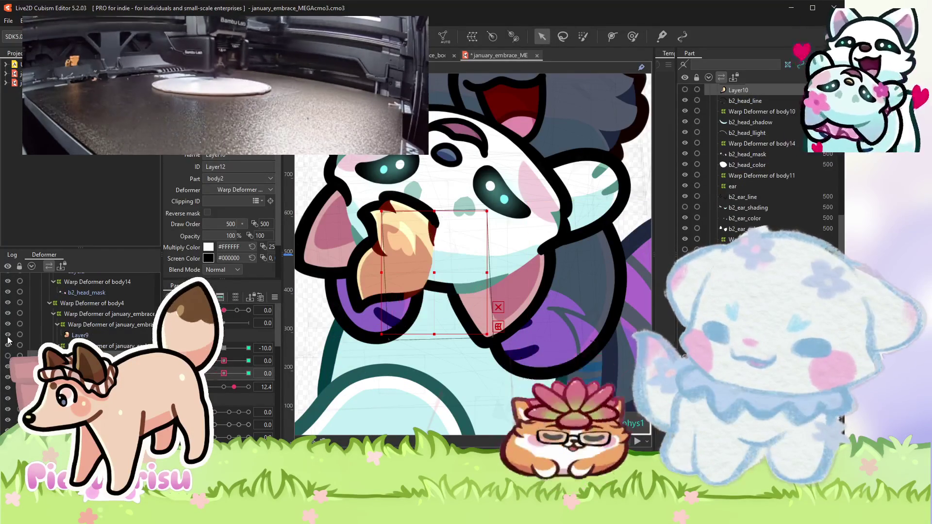
Select Warp Deformer of body11 and set its multiply colour to light blue #C4F0F3.
click(473, 307)
scroll(471, 304, up, 5)
click(469, 297)
click(70, 314)
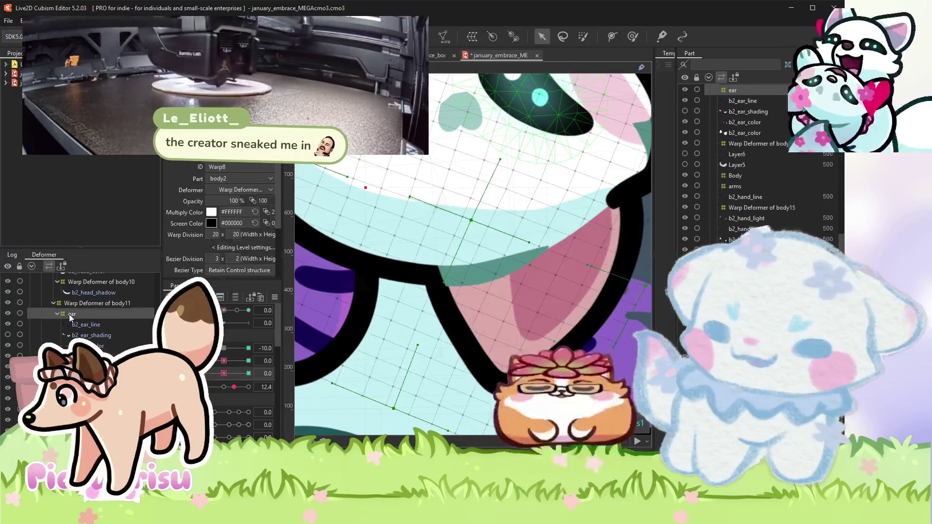
click(83, 304)
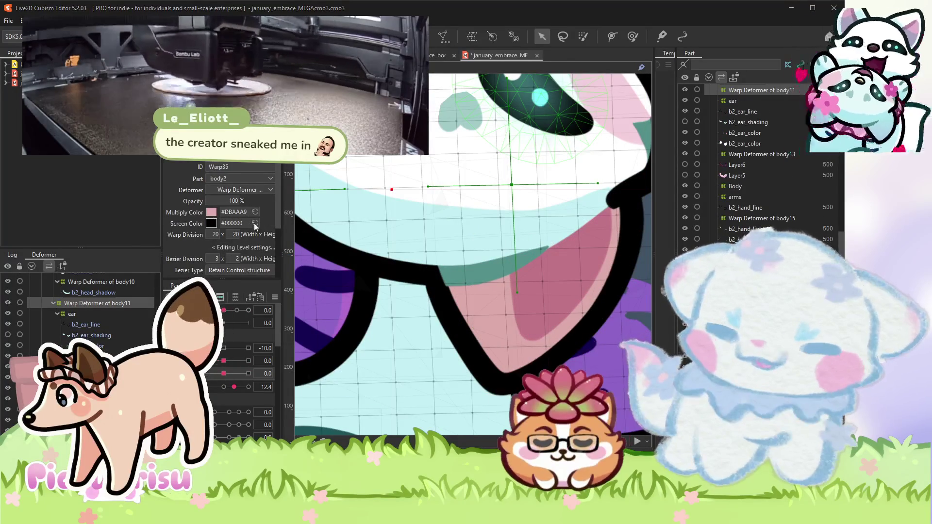
key(ctrl+z)
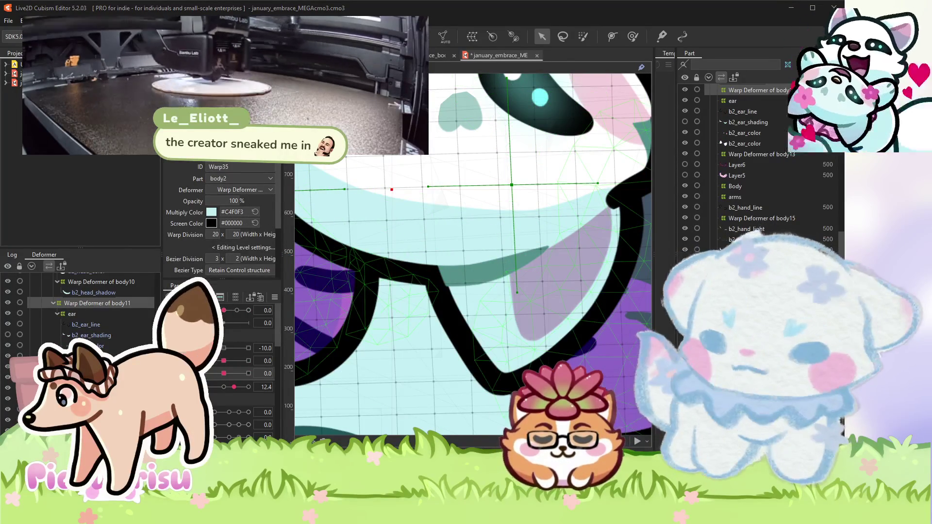
Select the b2_ear_color and then the b2_head_mask meshes on the canvas.
click(570, 189)
scroll(570, 189, down, 1)
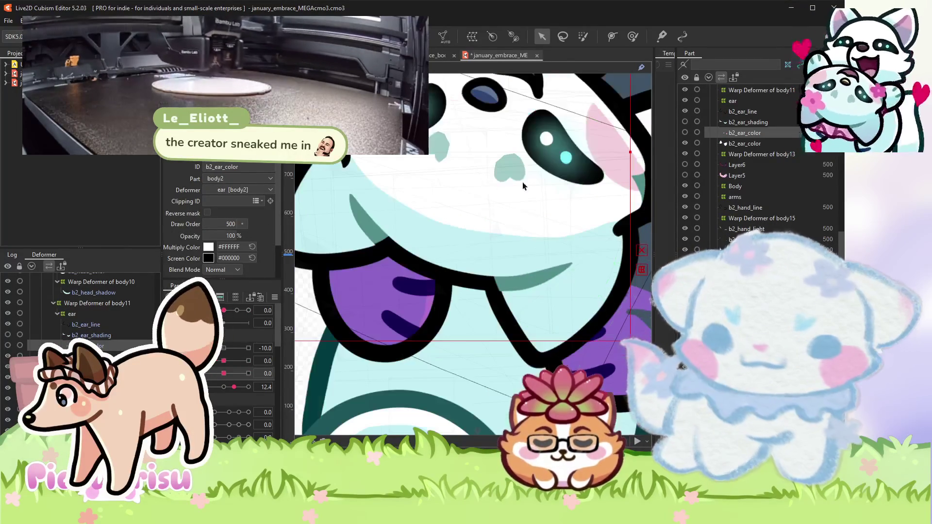
click(571, 189)
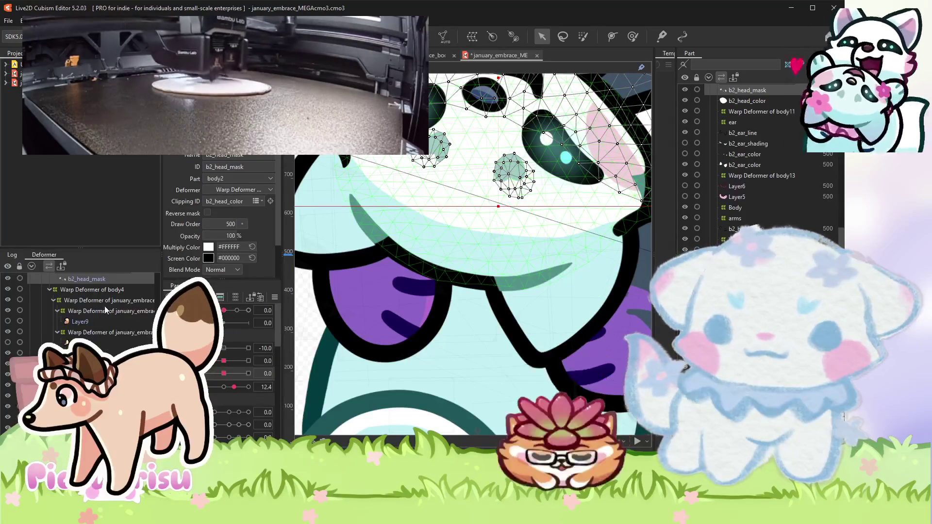
scroll(536, 287, down, 5)
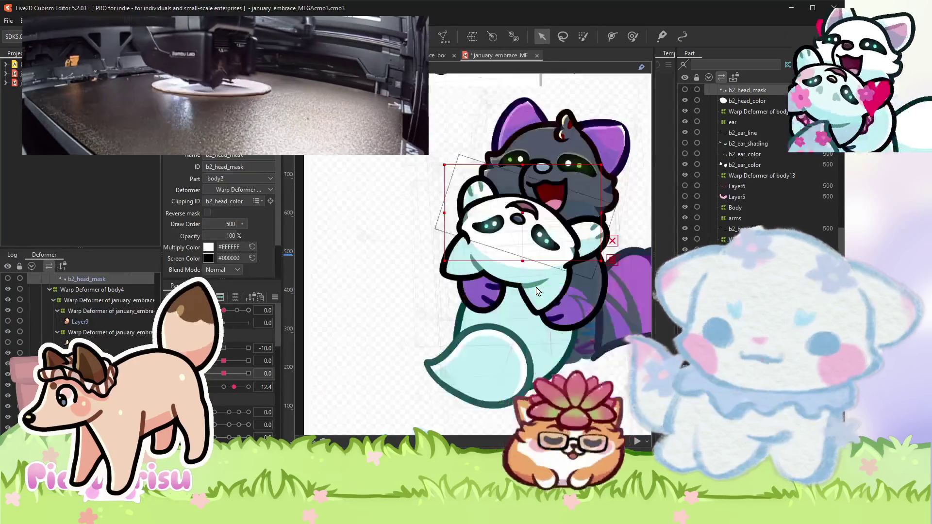
Inspect the grey cat's ear line and B1_ear_inner meshes, then clear the selection.
scroll(566, 235, up, 5)
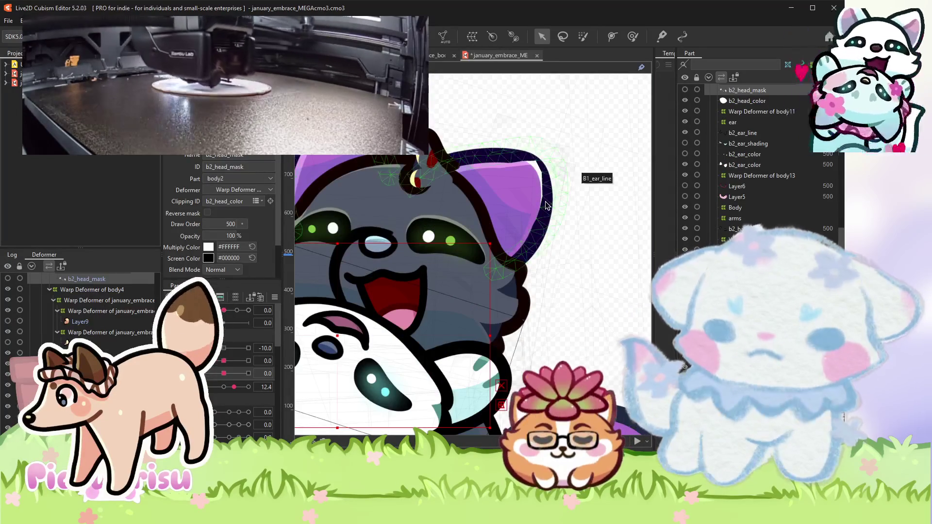
click(546, 206)
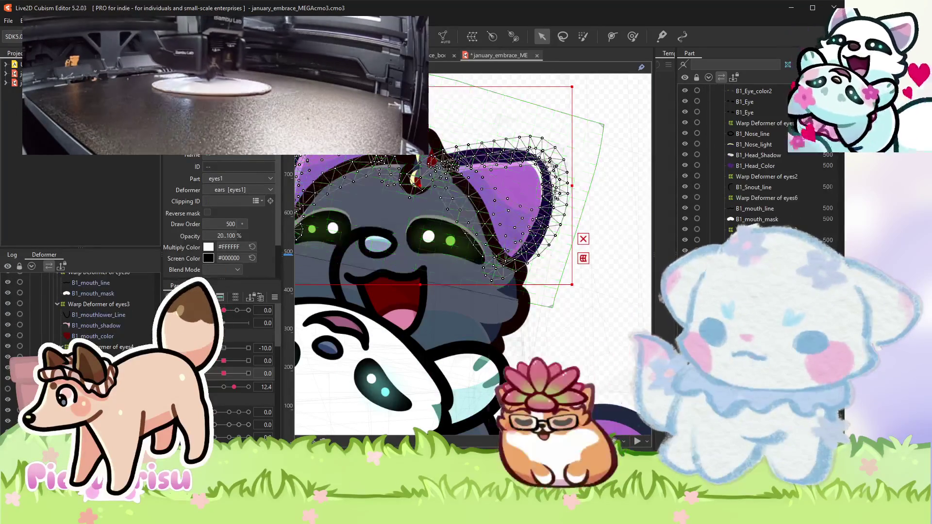
scroll(140, 318, down, 3)
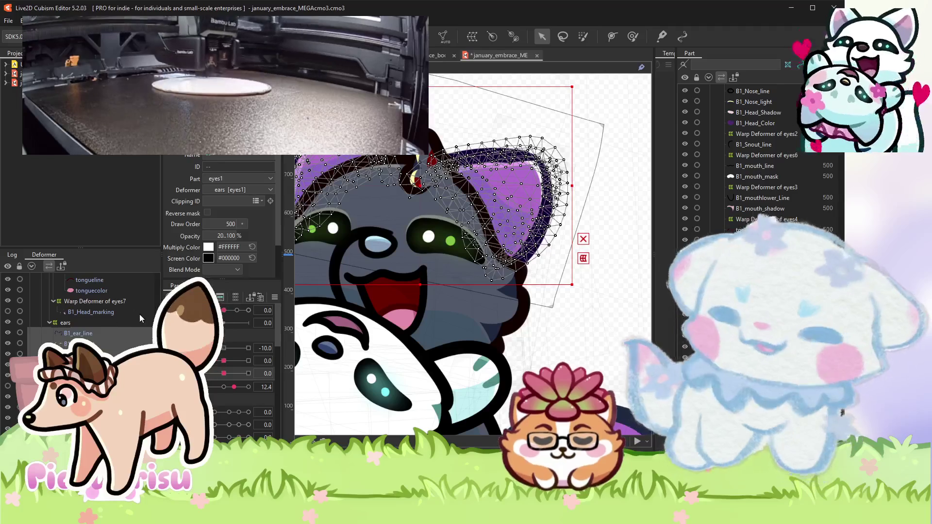
scroll(139, 314, down, 3)
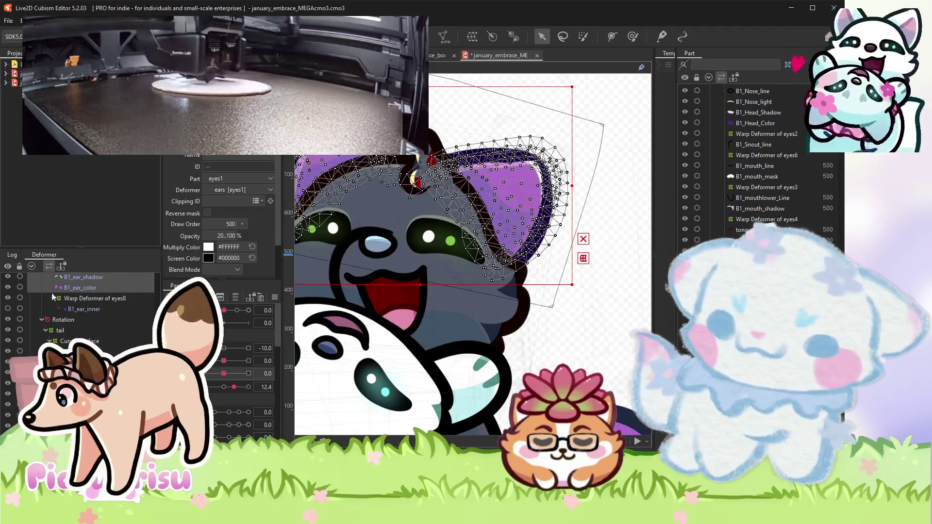
click(84, 310)
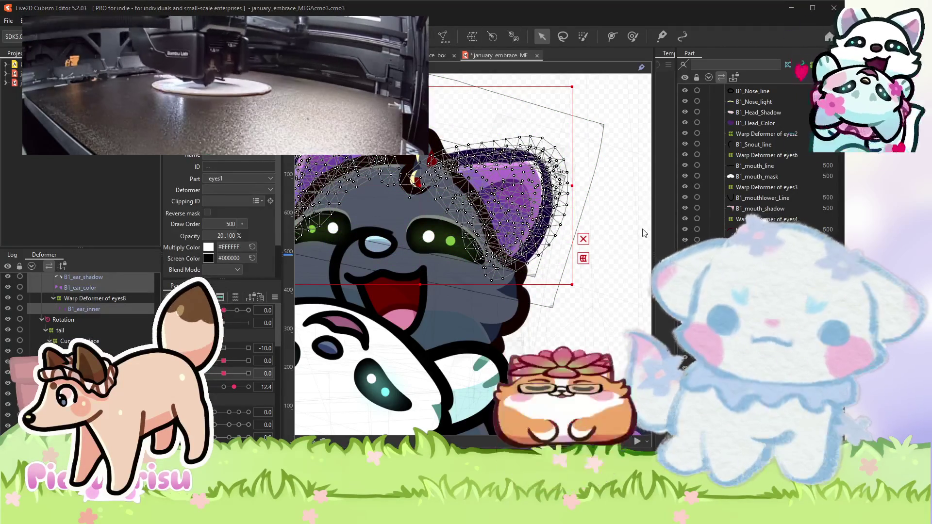
click(644, 233)
scroll(467, 251, down, 3)
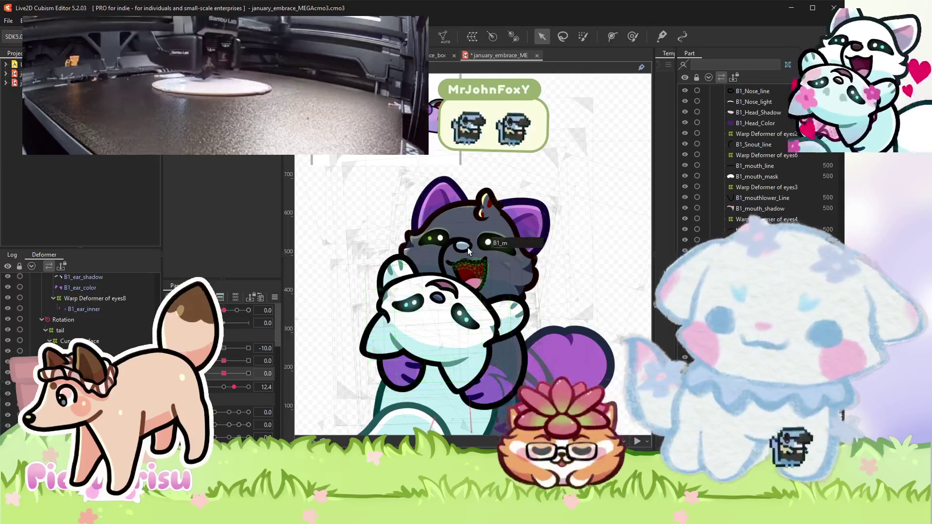
scroll(468, 247, up, 3)
scroll(468, 248, up, 3)
Select B1_Head_Color and reset its screen colour to black #000000.
click(456, 208)
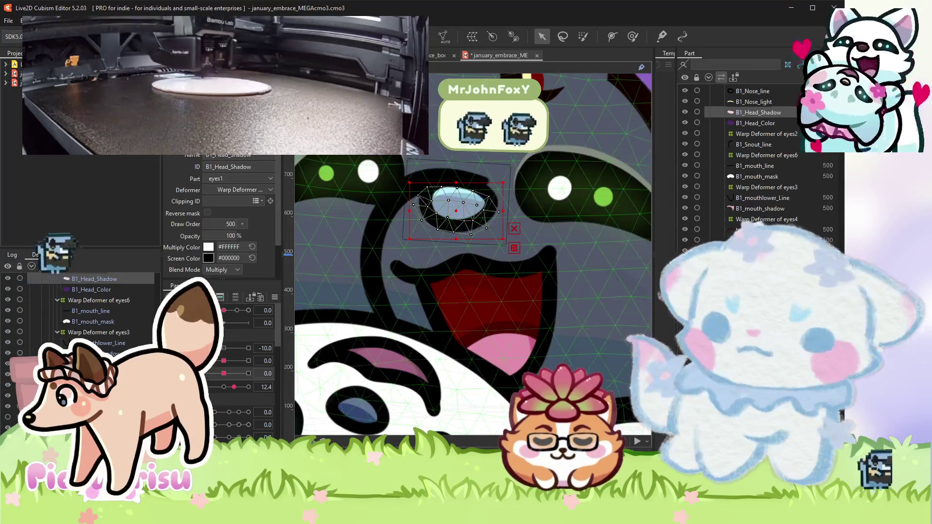
click(457, 207)
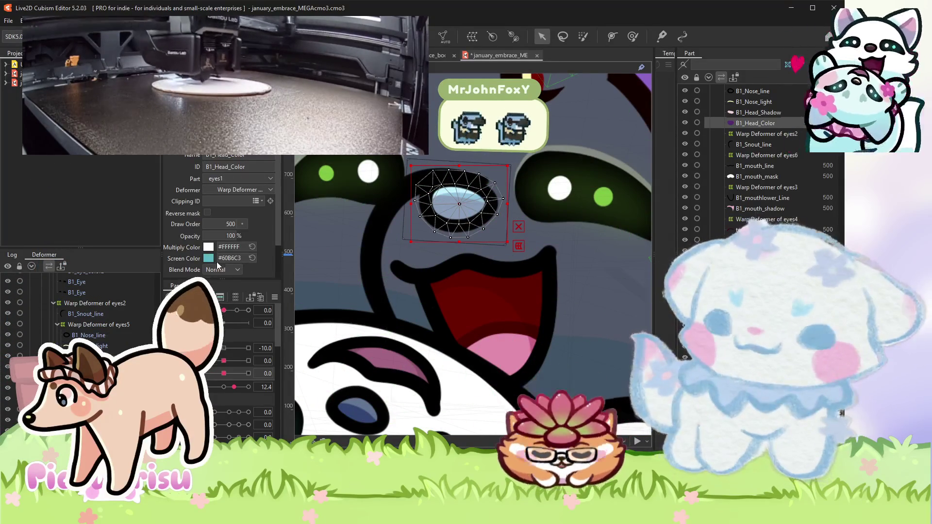
click(252, 258)
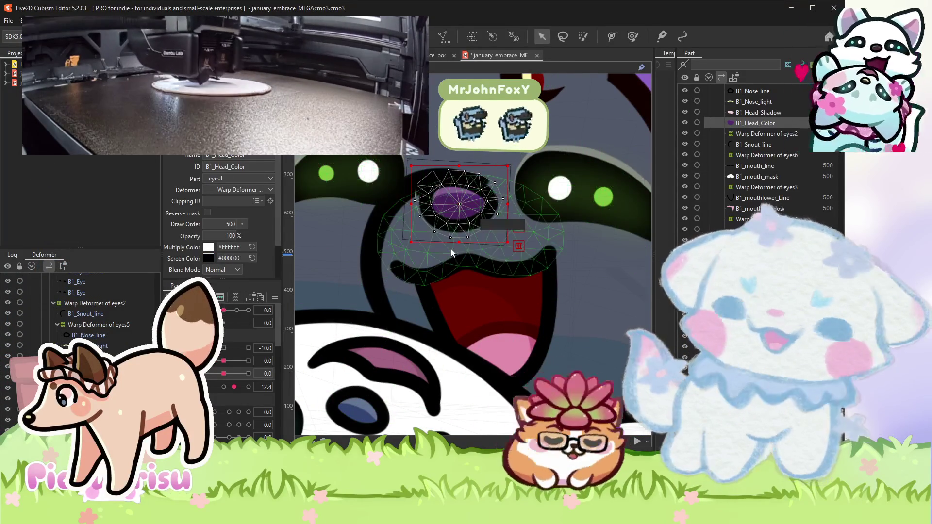
scroll(451, 249, down, 10)
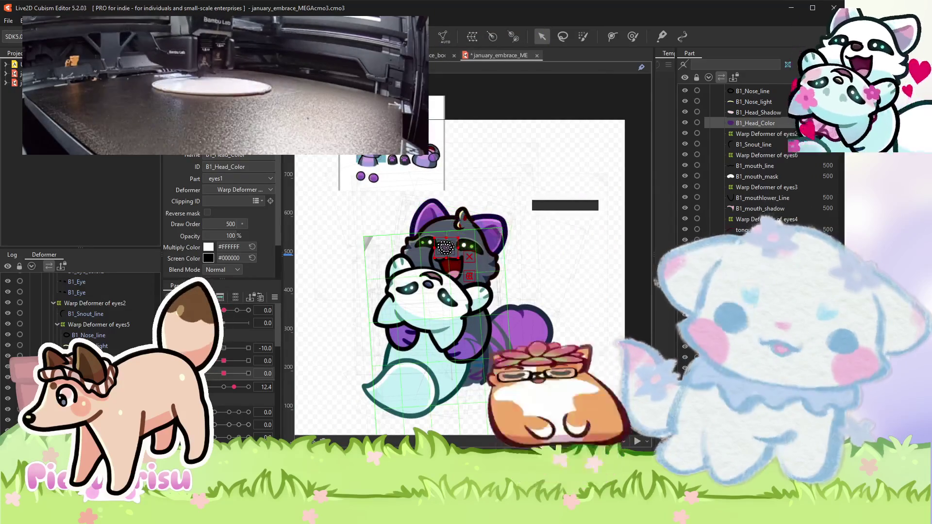
scroll(420, 155, up, 2)
click(420, 155)
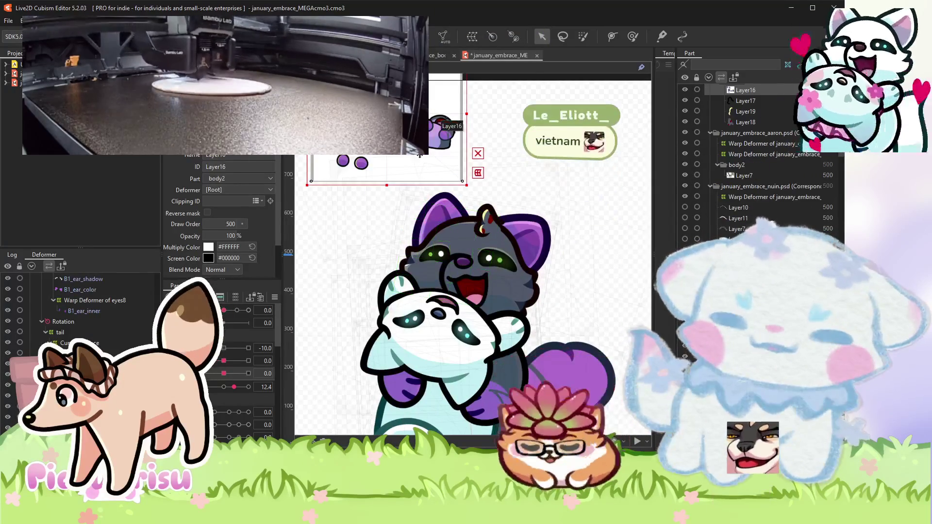
Zoom in on the two faces and select the grey cat's B1_Head_color art mesh.
scroll(421, 155, up, 2)
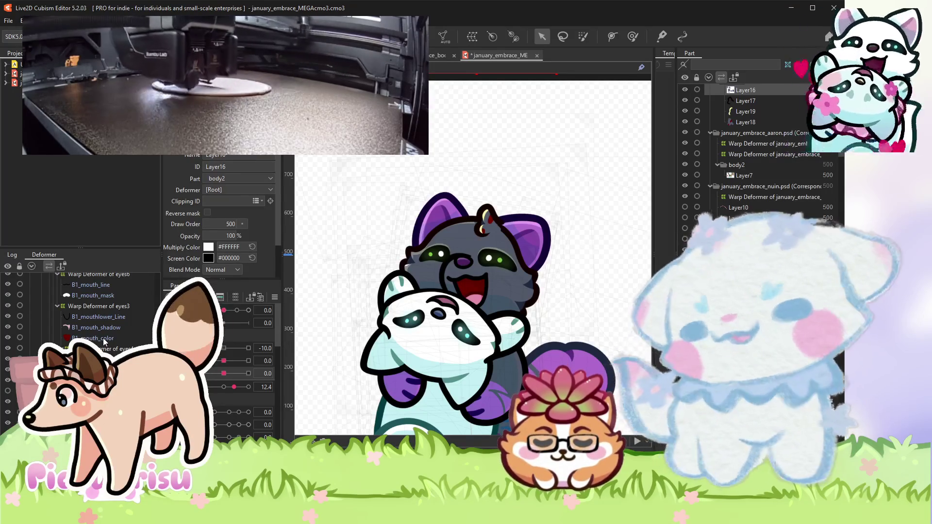
click(500, 403)
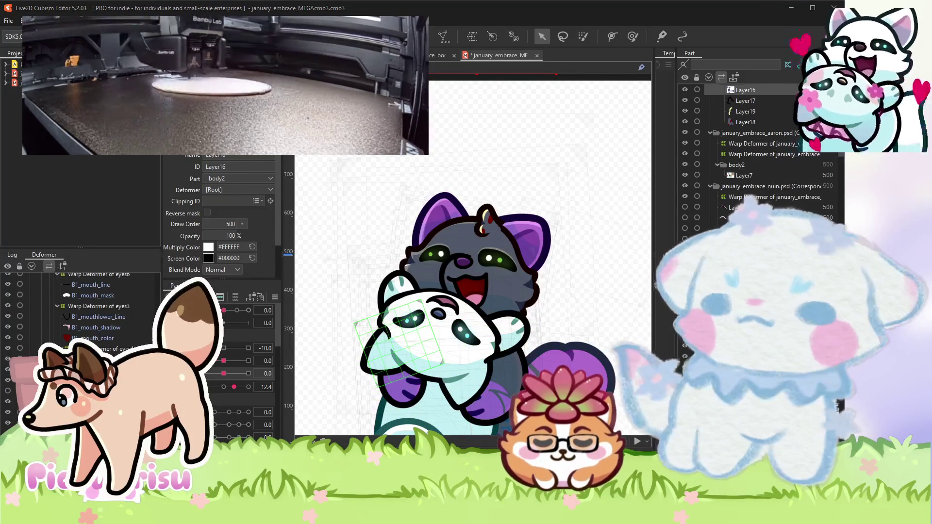
scroll(383, 246, up, 1)
scroll(382, 246, up, 2)
scroll(382, 246, up, 2)
scroll(382, 246, up, 3)
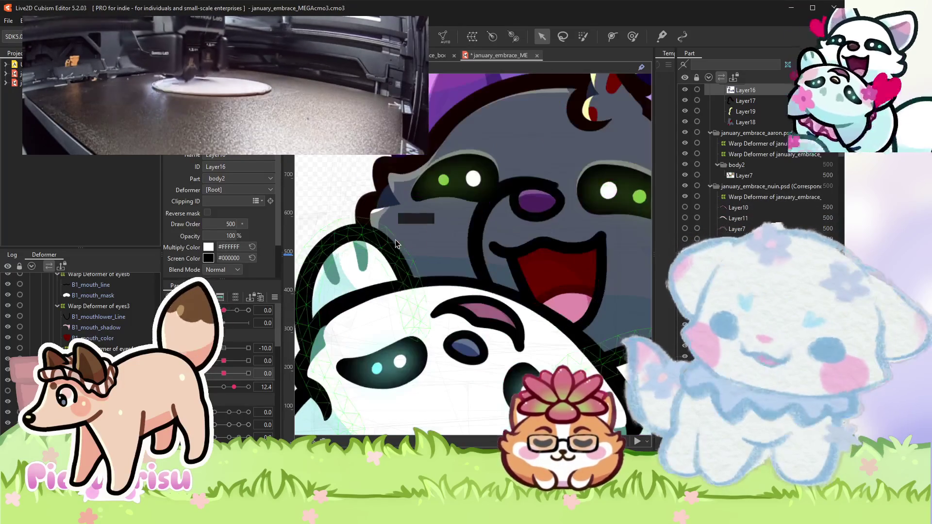
click(403, 241)
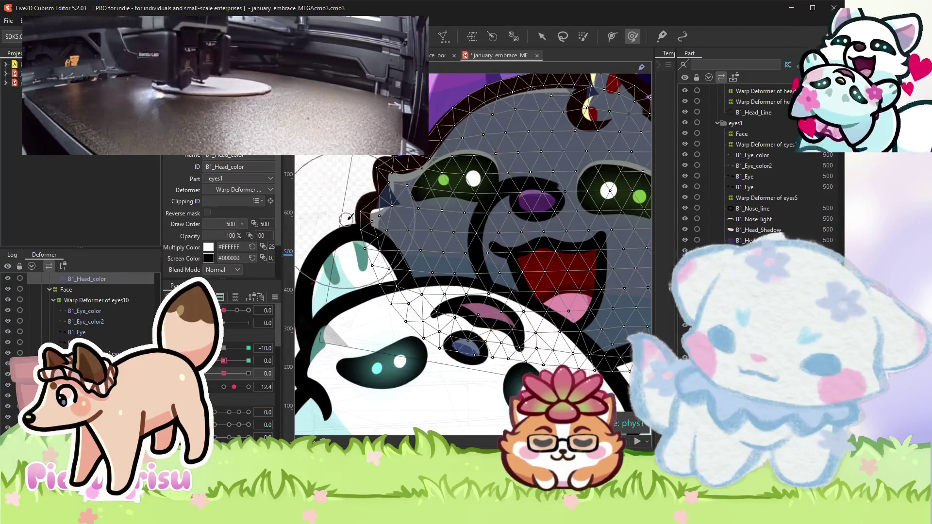
Step two head parameters through their 10.0 and -10.0 keys, selecting the head mesh's left-edge points.
scroll(348, 217, up, 3)
scroll(356, 194, down, 1)
click(236, 348)
click(249, 349)
click(225, 348)
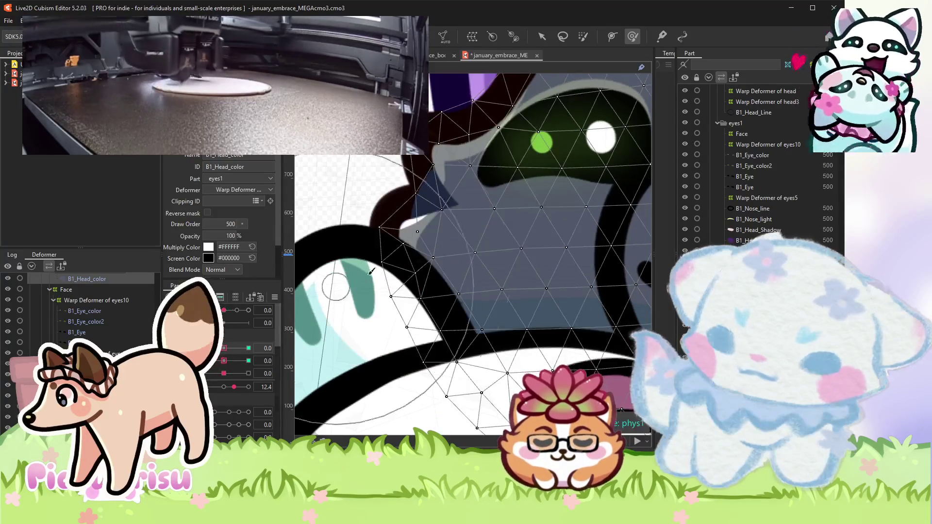
click(248, 361)
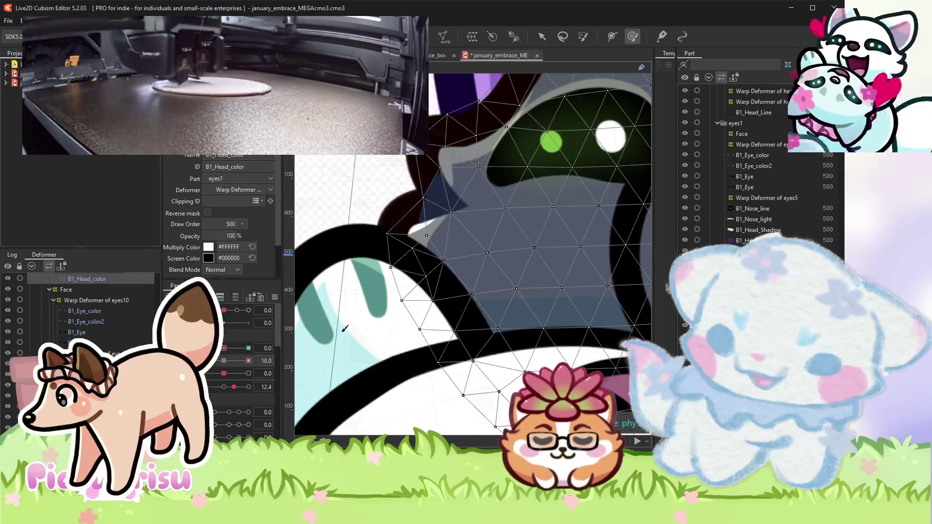
drag(381, 225, 427, 340)
click(224, 361)
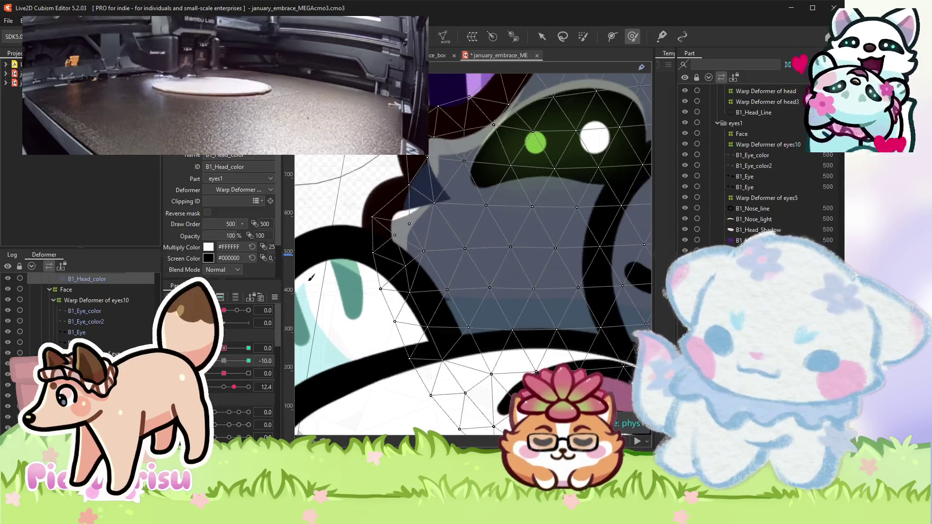
click(224, 361)
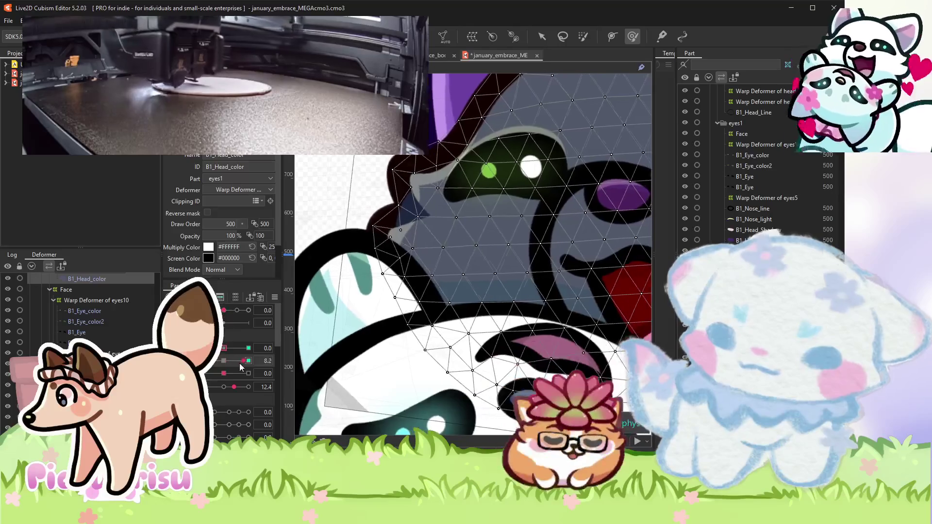
Preview the head parameter at 4.1, reset it to 0.0, and deselect the head mesh.
click(234, 348)
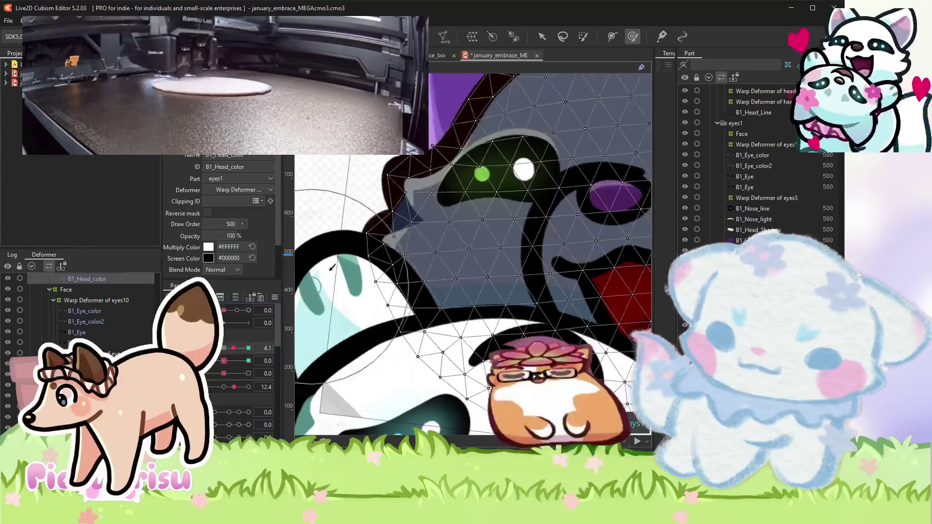
scroll(332, 272, down, 3)
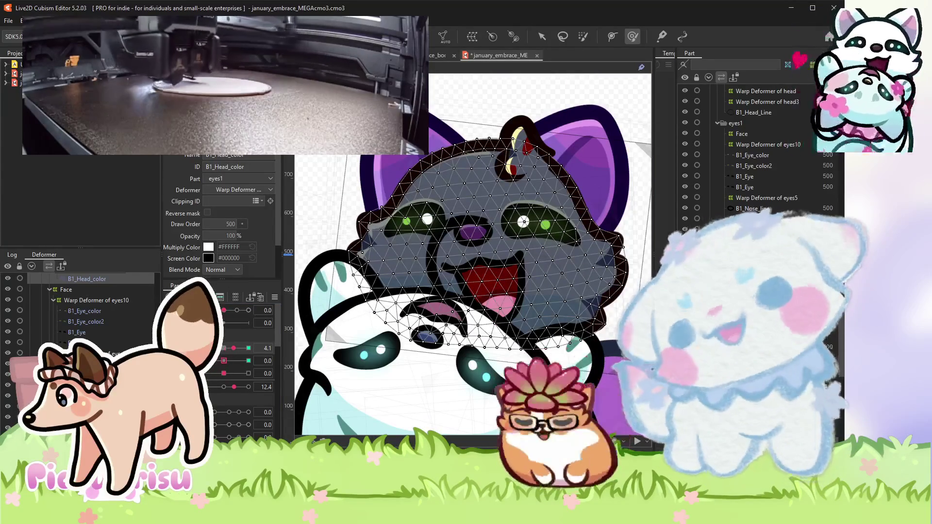
click(224, 349)
scroll(301, 247, down, 4)
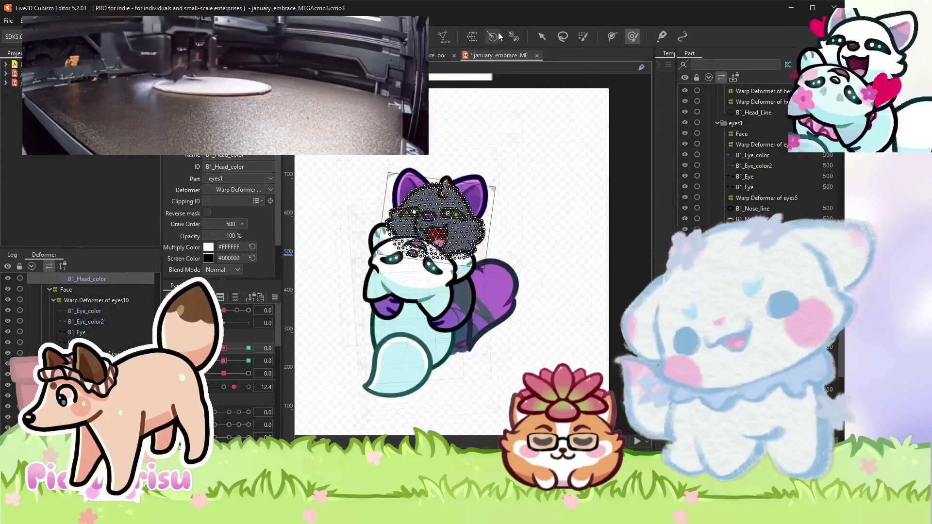
click(542, 36)
click(542, 166)
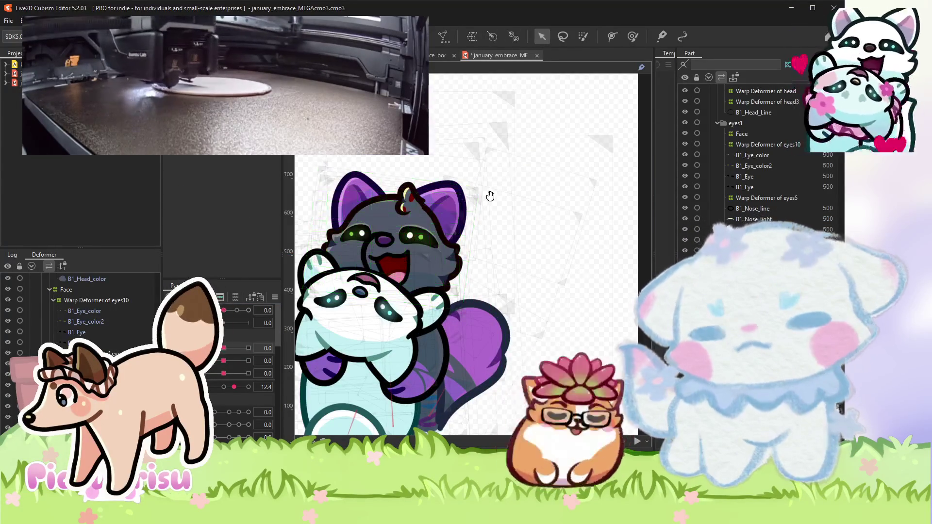
Select the three hair-tuft layers Layer17–19 and auto-generate their meshes.
scroll(447, 194, up, 2)
scroll(439, 196, up, 2)
click(439, 192)
scroll(398, 192, up, 2)
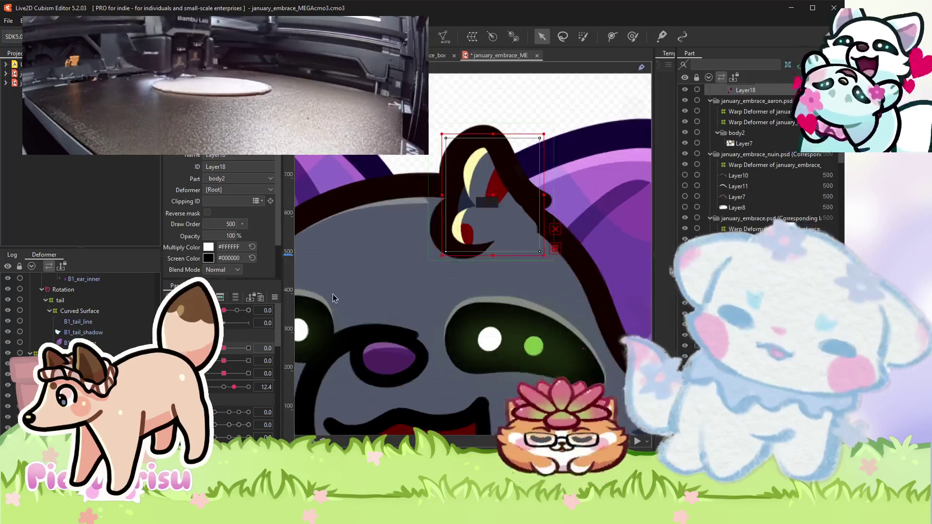
drag(423, 116, 560, 267)
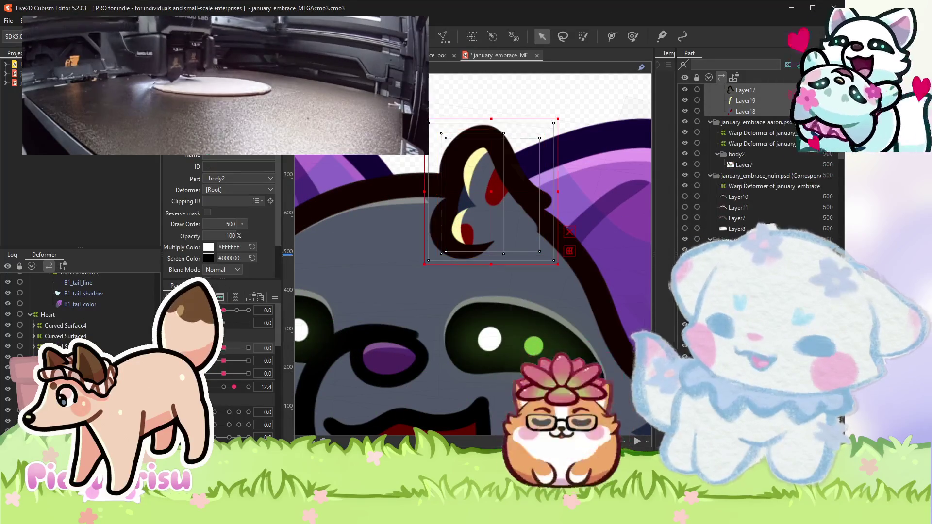
click(445, 42)
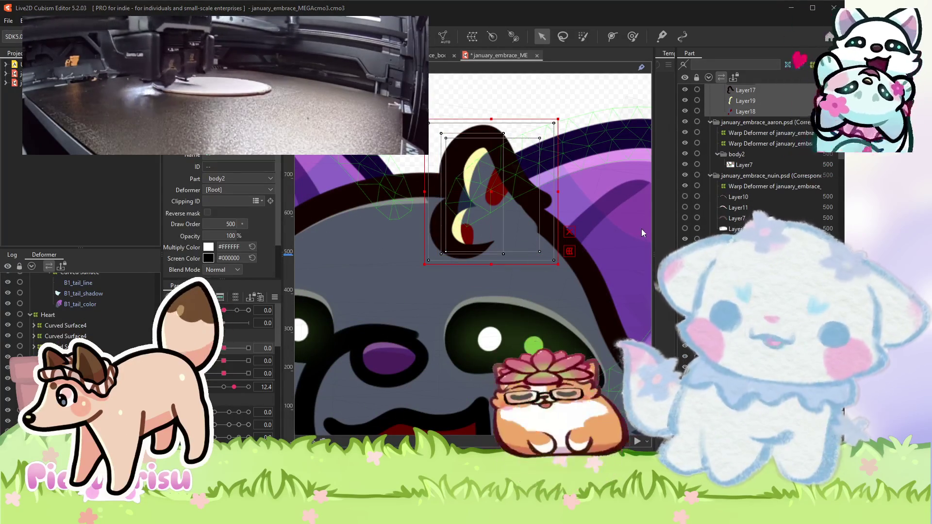
Move the hair-tuft meshes onto the grey cat's head, nudging them slightly up and left.
scroll(95, 334, down, 3)
scroll(94, 334, down, 2)
scroll(95, 334, down, 2)
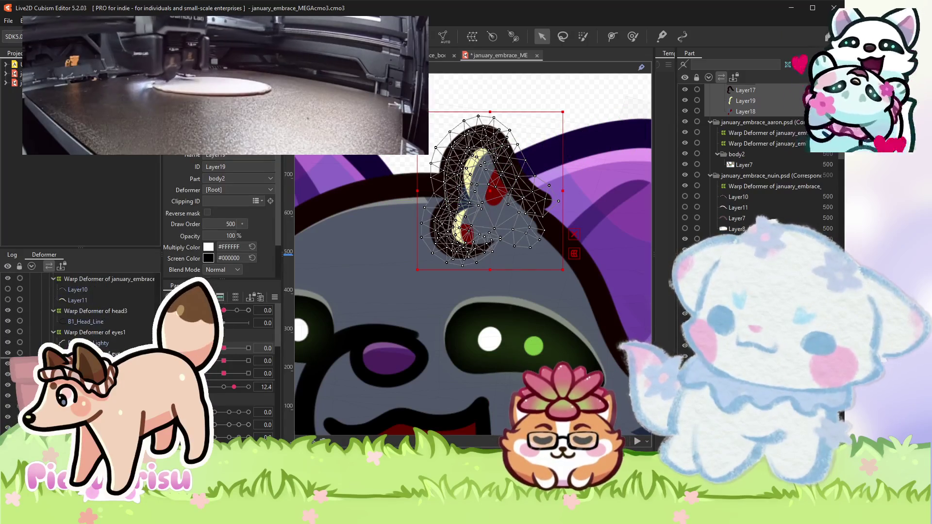
scroll(94, 334, down, 2)
scroll(95, 335, down, 2)
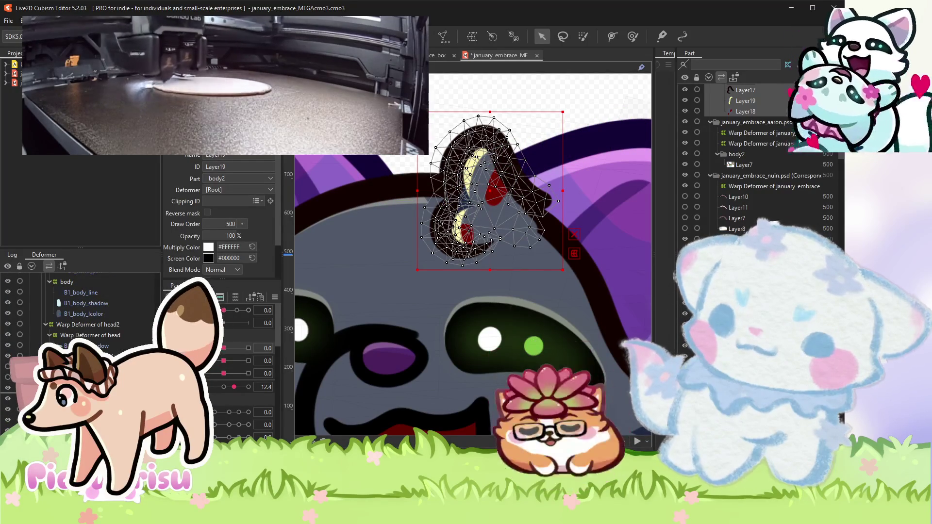
mouse_move(496, 190)
mouse_down()
mouse_move(458, 199)
mouse_move(450, 190)
mouse_up()
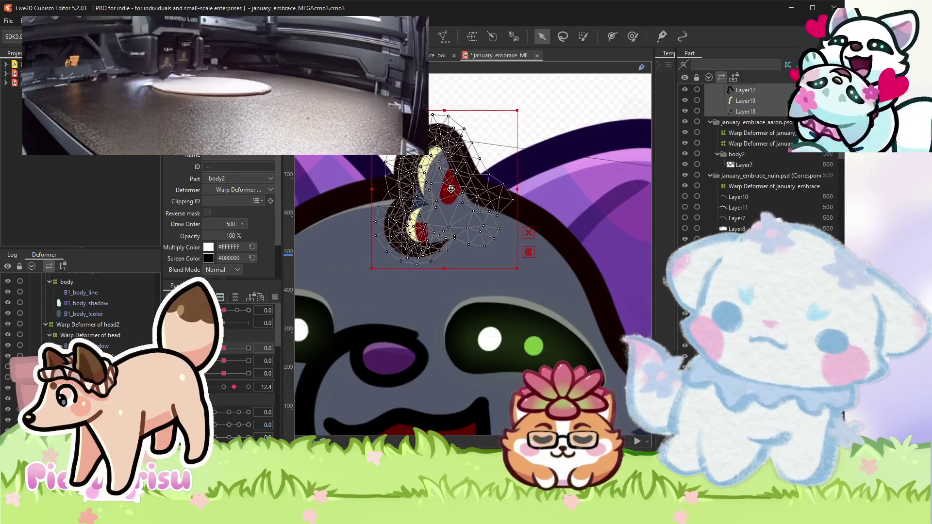
scroll(450, 190, up, 4)
scroll(450, 191, down, 3)
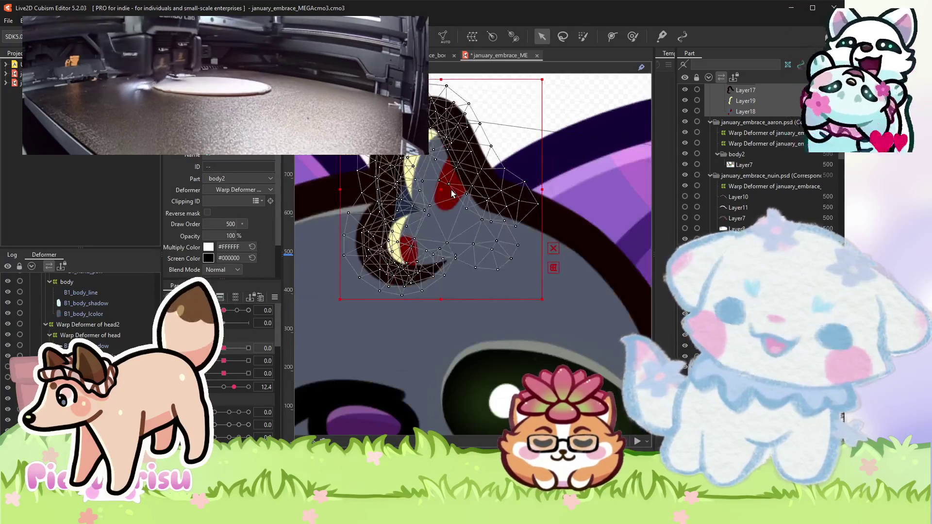
scroll(450, 190, up, 2)
scroll(437, 189, down, 2)
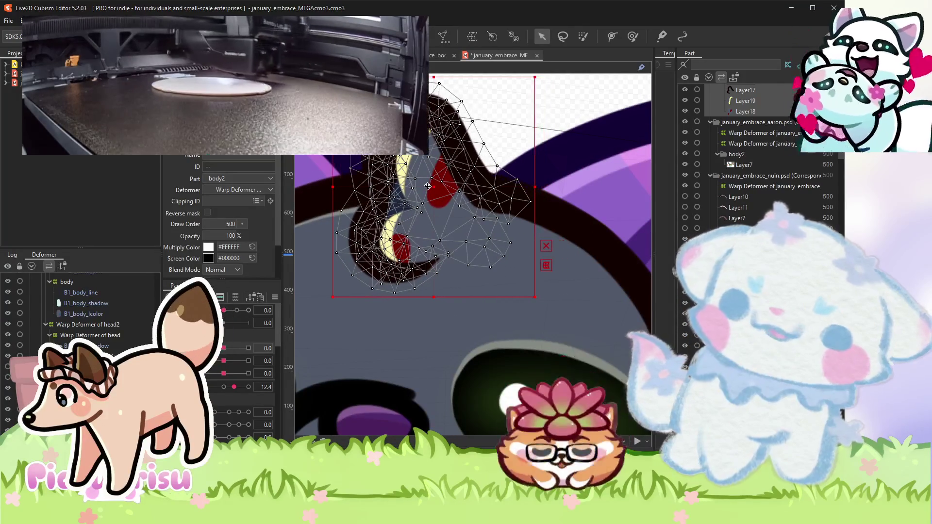
drag(437, 190, 427, 187)
scroll(421, 182, down, 3)
Set Layer19's blend mode to Additive and its opacity to 20.
click(398, 194)
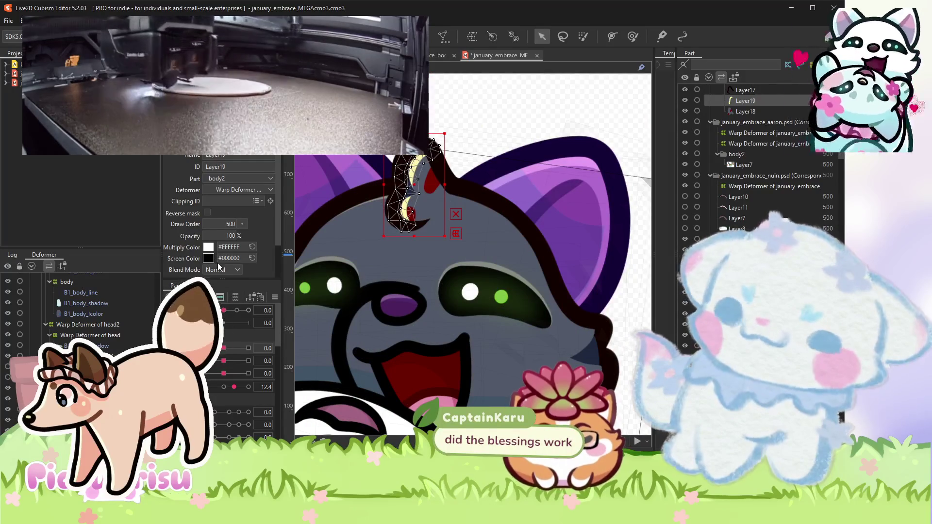
click(218, 269)
click(216, 290)
double_click(230, 236)
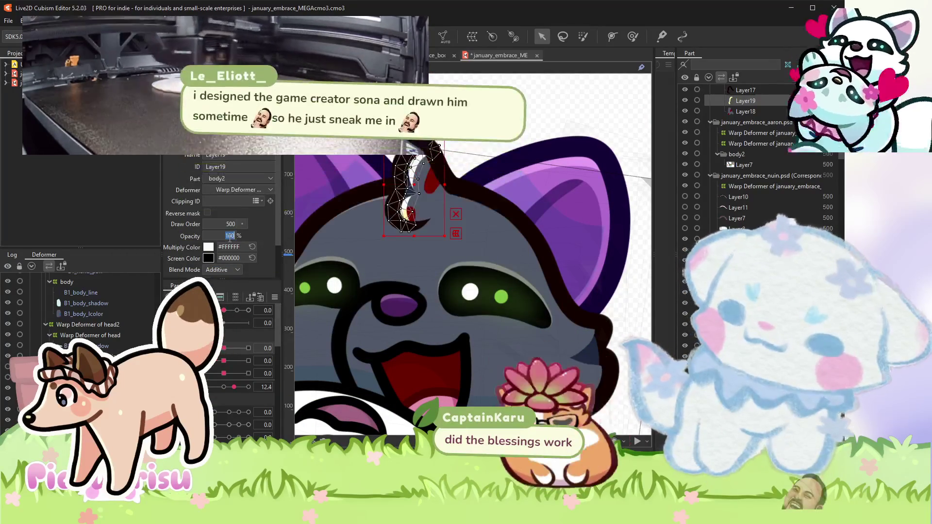
text(20)
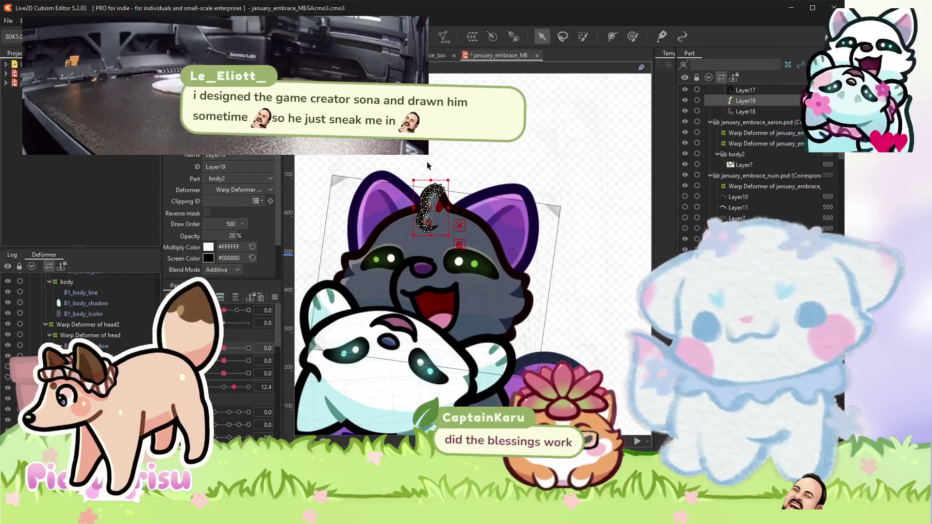
drag(239, 306, 346, 271)
Select Warp Deformer of eyes1 and change its warp division from 5 × 5 to 10 × 10.
click(363, 260)
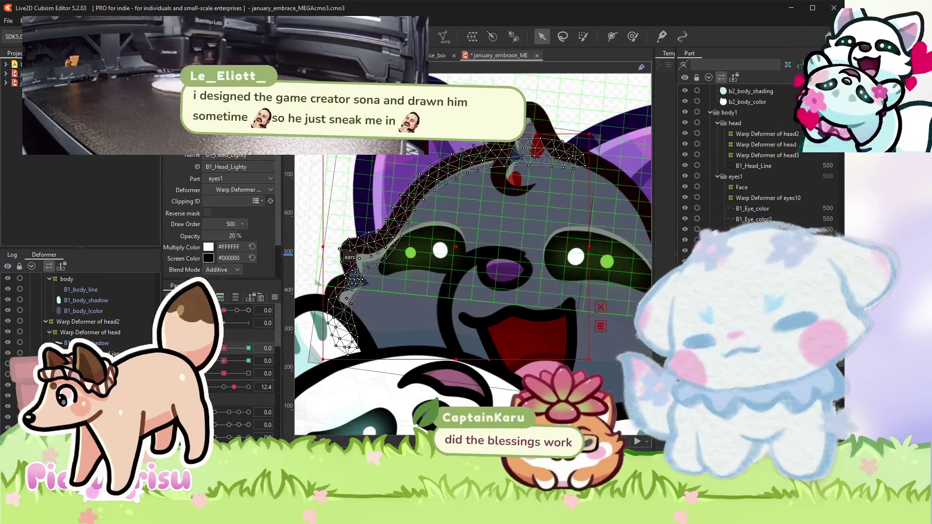
click(357, 281)
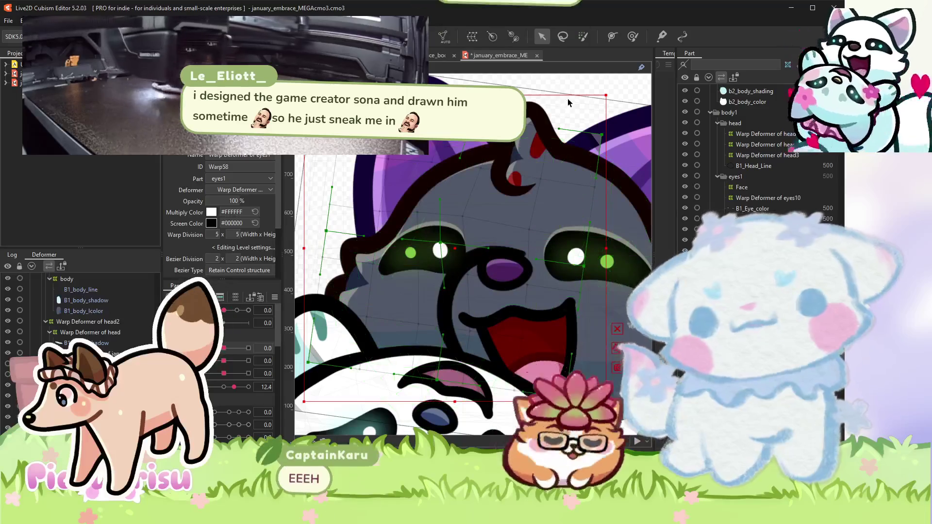
key(b)
drag(426, 181, 448, 180)
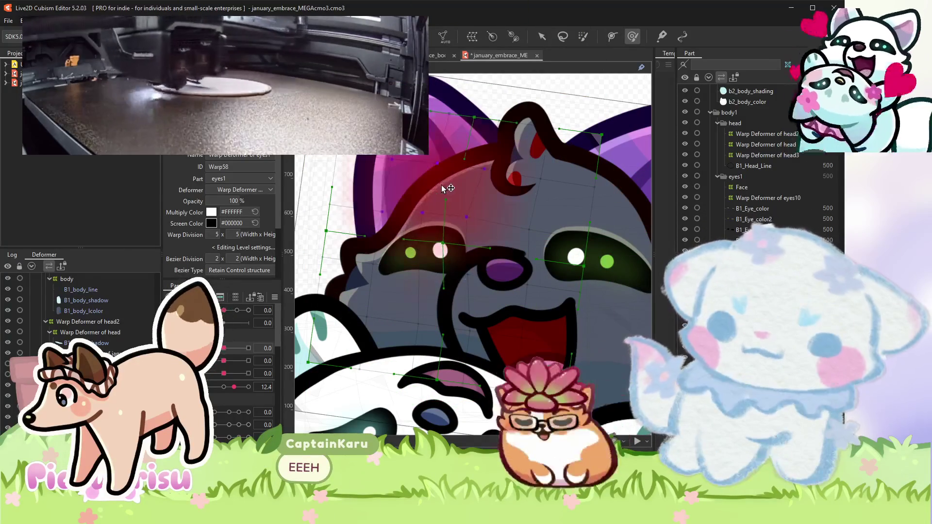
scroll(430, 169, down, 5)
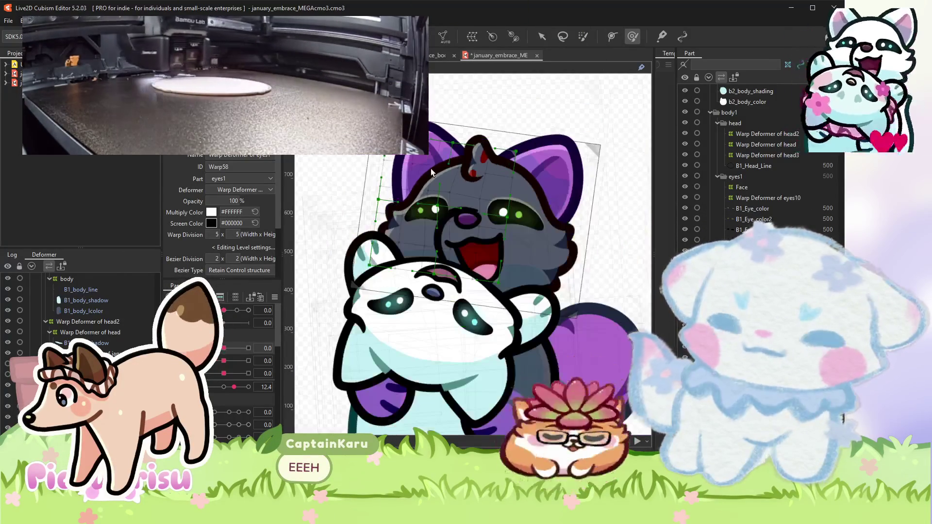
scroll(456, 216, up, 6)
scroll(457, 215, down, 4)
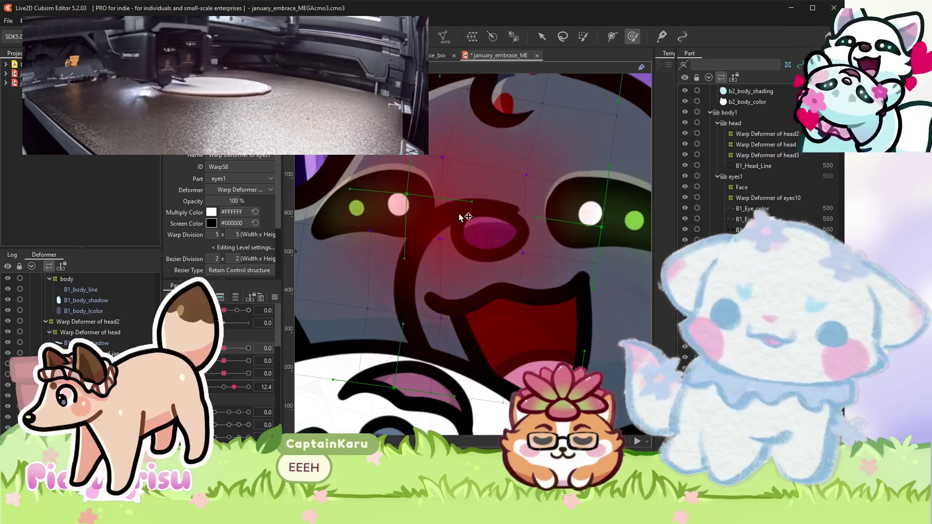
double_click(216, 234)
text(10)
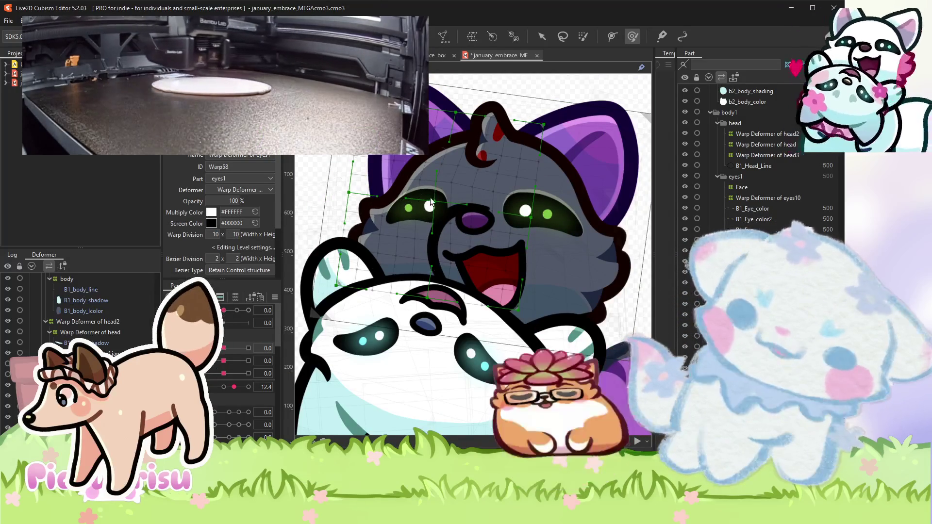
scroll(431, 203, down, 3)
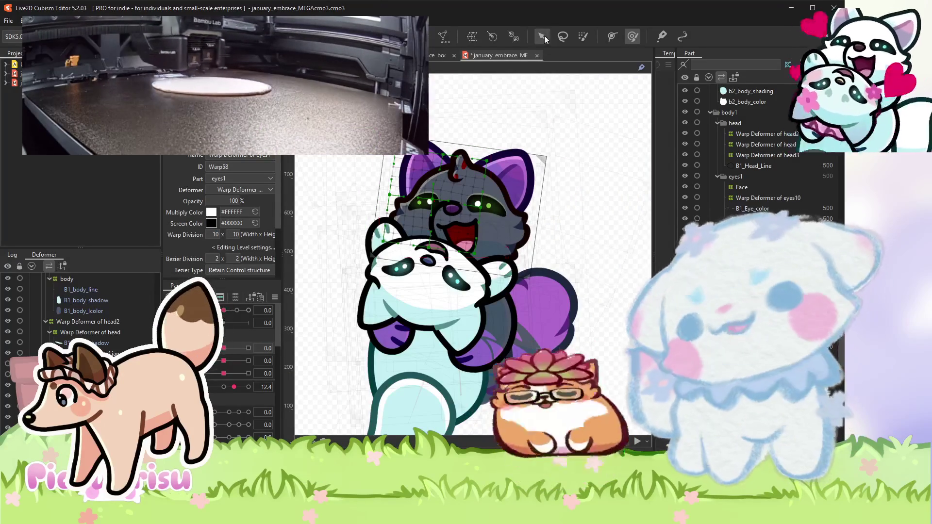
Clear the selection and select the Warp Deformer of head3.
click(544, 36)
click(593, 99)
scroll(561, 138, up, 3)
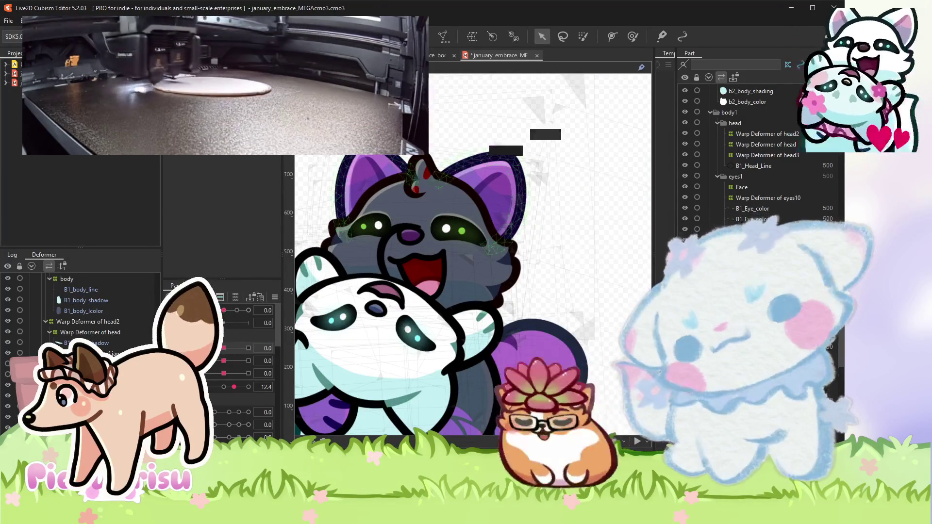
click(552, 119)
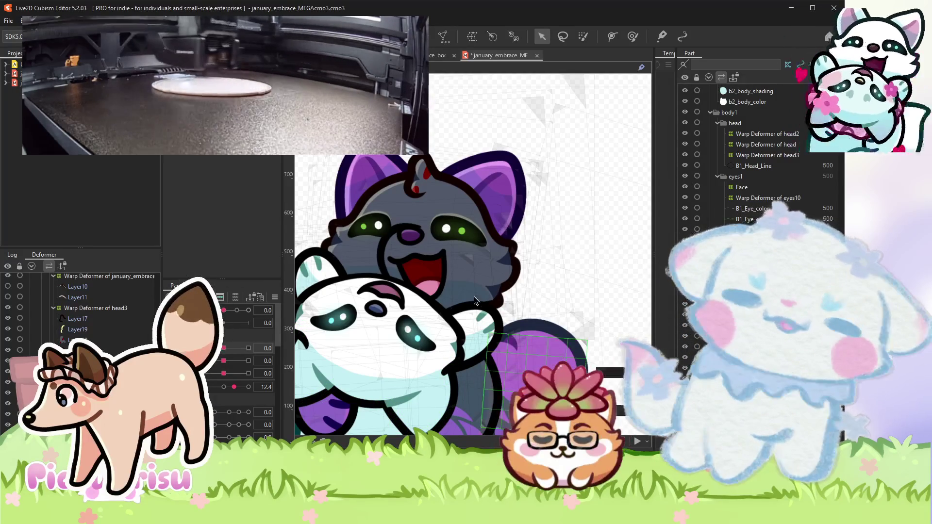
scroll(477, 261, down, 2)
Select the B1_Head_color and B1_Head_marking meshes on the grey cat's forehead.
scroll(375, 285, up, 3)
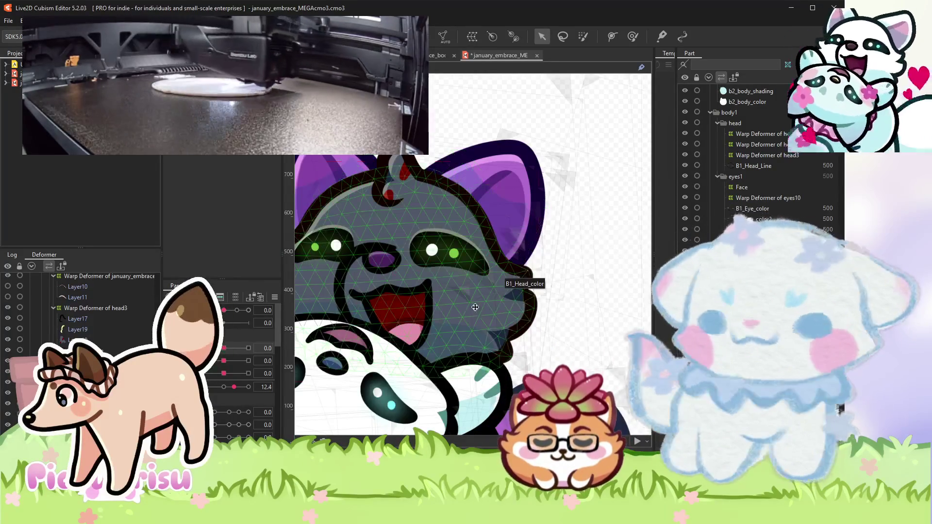
click(476, 308)
scroll(64, 344, up, 5)
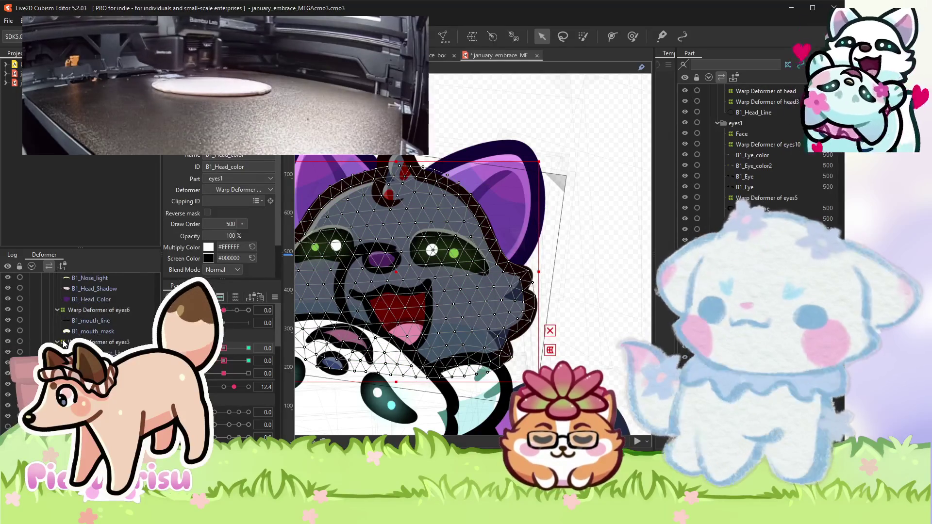
scroll(64, 344, down, 5)
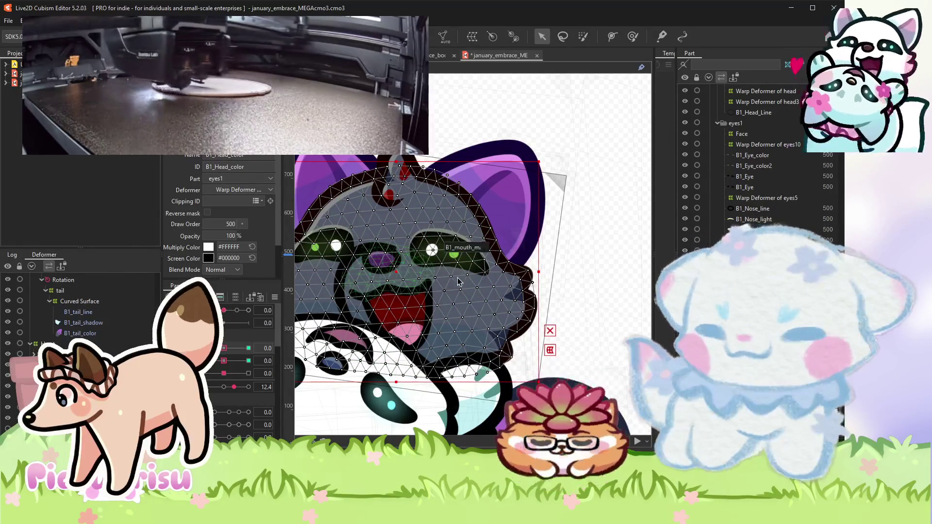
scroll(82, 316, up, 2)
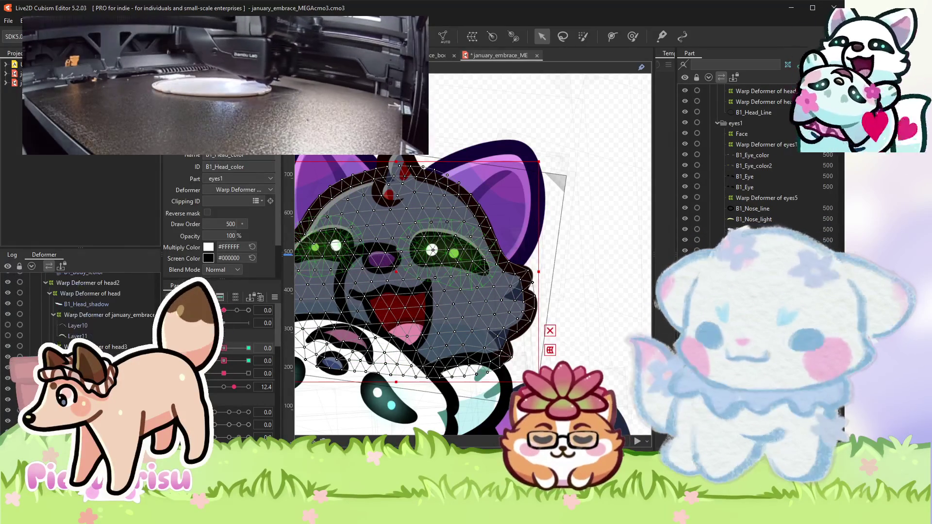
scroll(83, 316, up, 2)
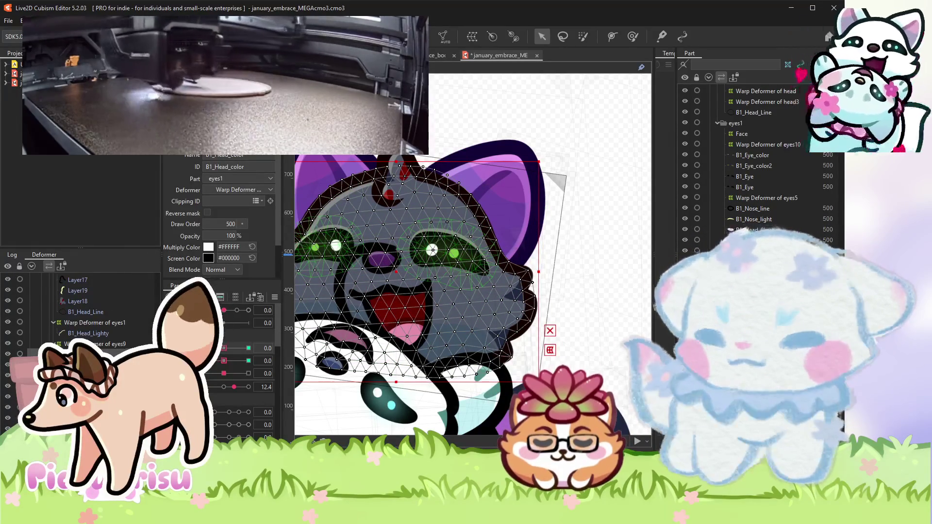
scroll(82, 316, down, 3)
scroll(82, 316, down, 2)
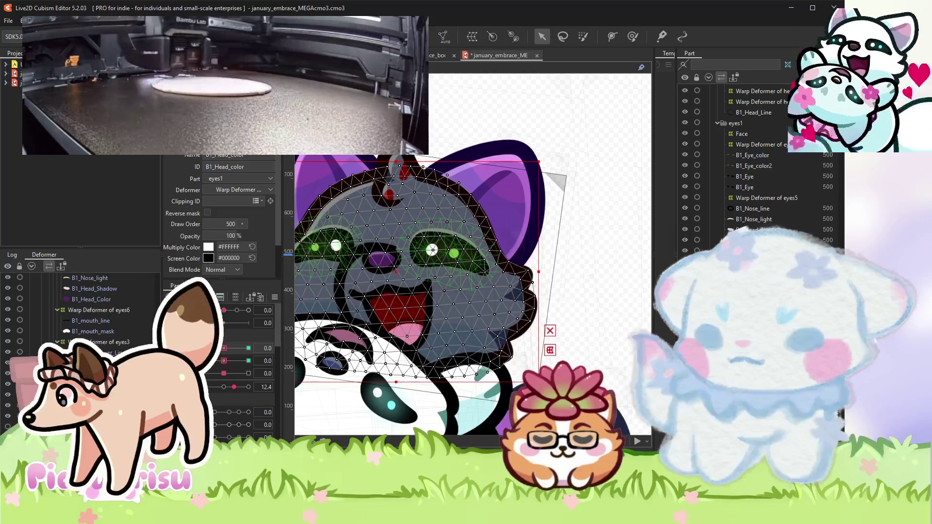
click(390, 194)
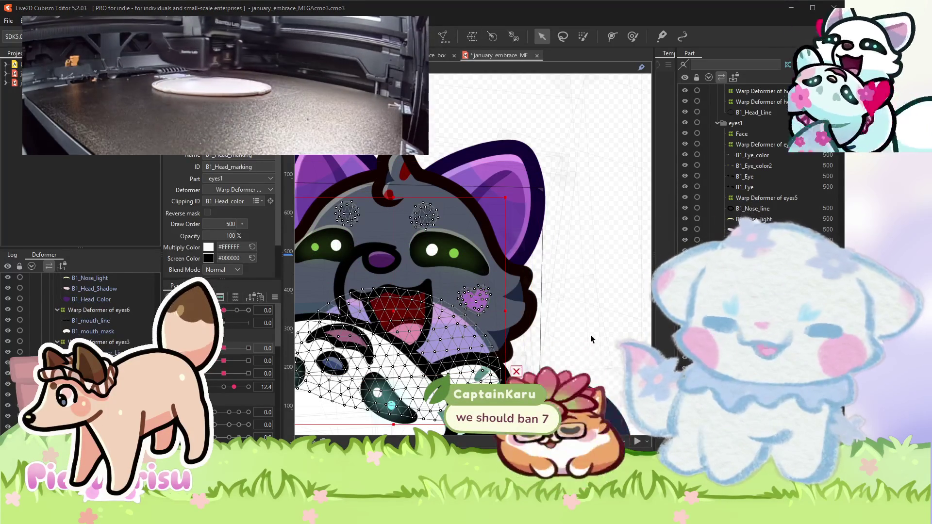
click(591, 335)
Nudge the round dotted marking above the eye slightly up and to the left.
scroll(576, 275, up, 5)
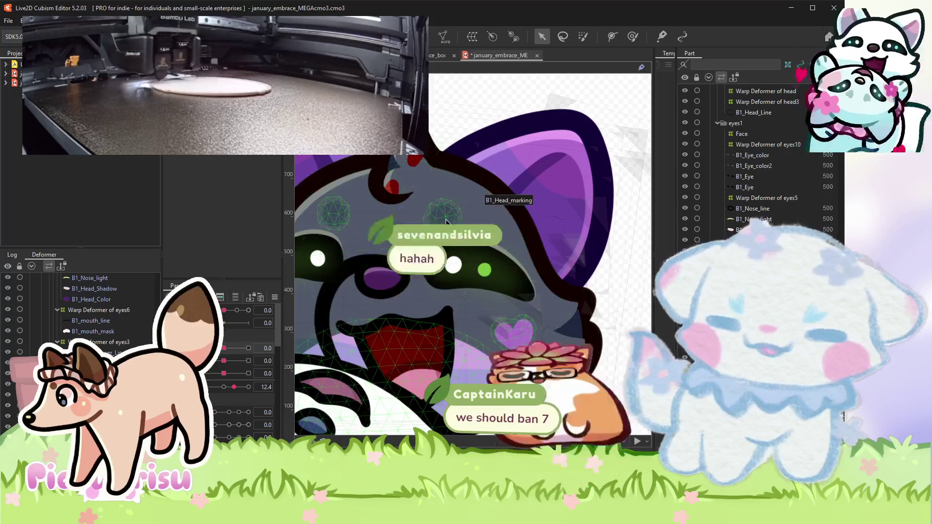
click(480, 228)
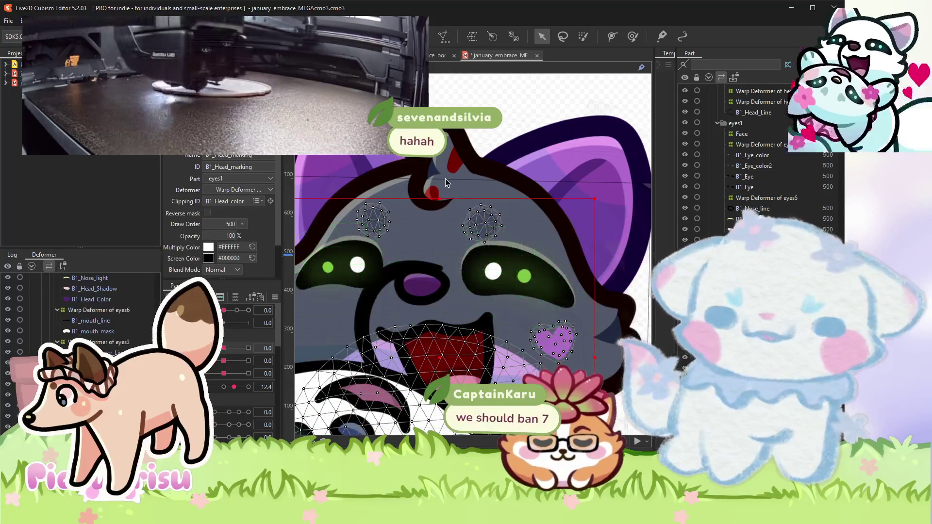
click(445, 178)
scroll(468, 237, up, 2)
click(468, 234)
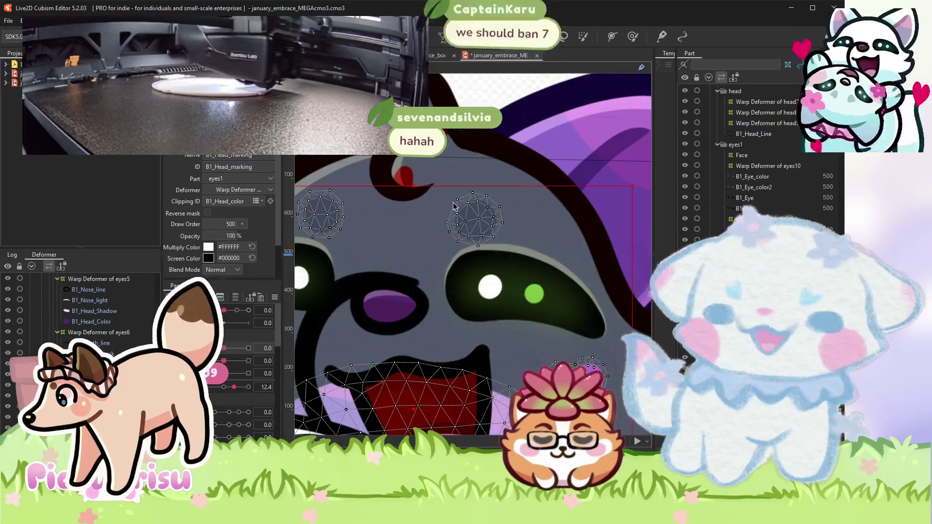
drag(474, 218, 467, 213)
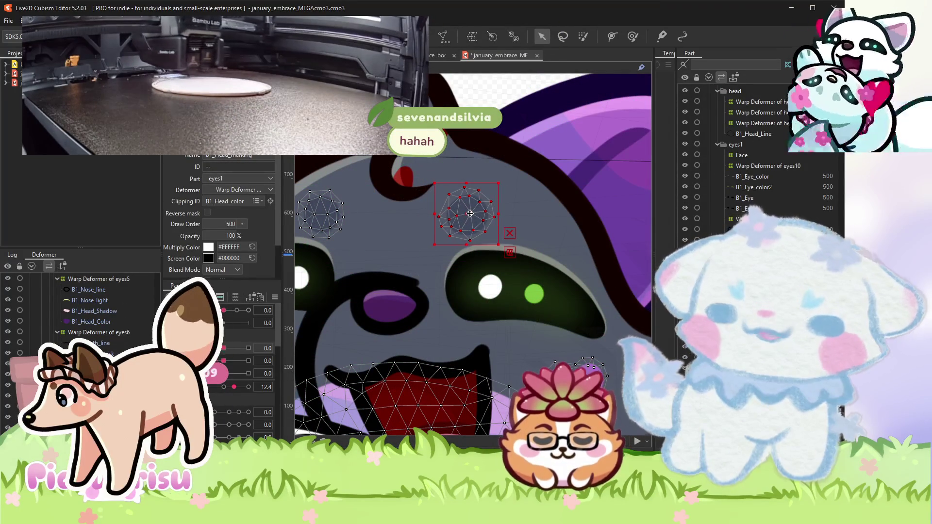
scroll(467, 213, down, 5)
click(611, 170)
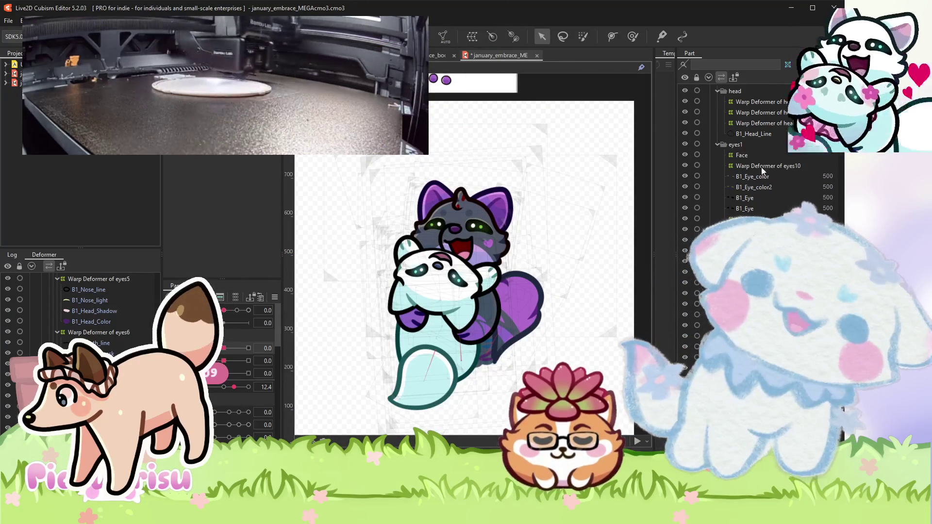
Reselect B1_Head_marking and preview the model at a different head pose in brush editing.
scroll(468, 254, up, 5)
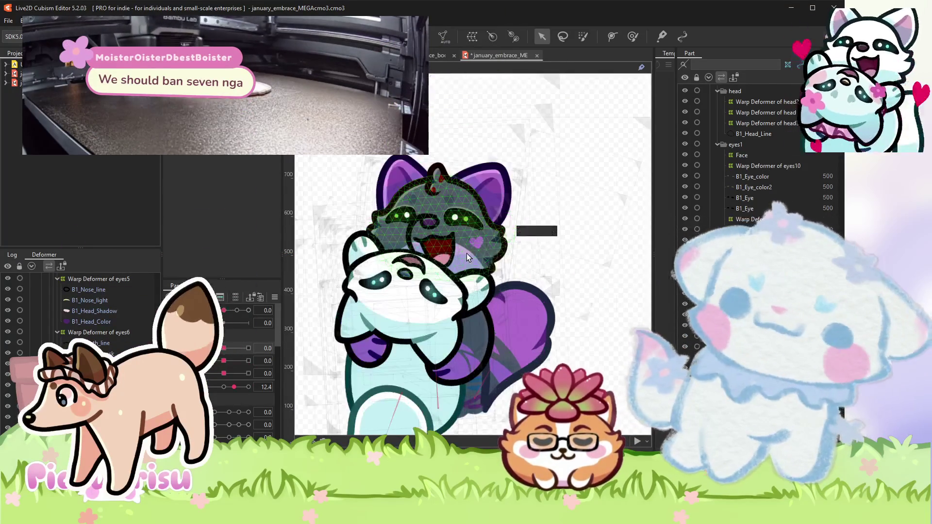
click(424, 249)
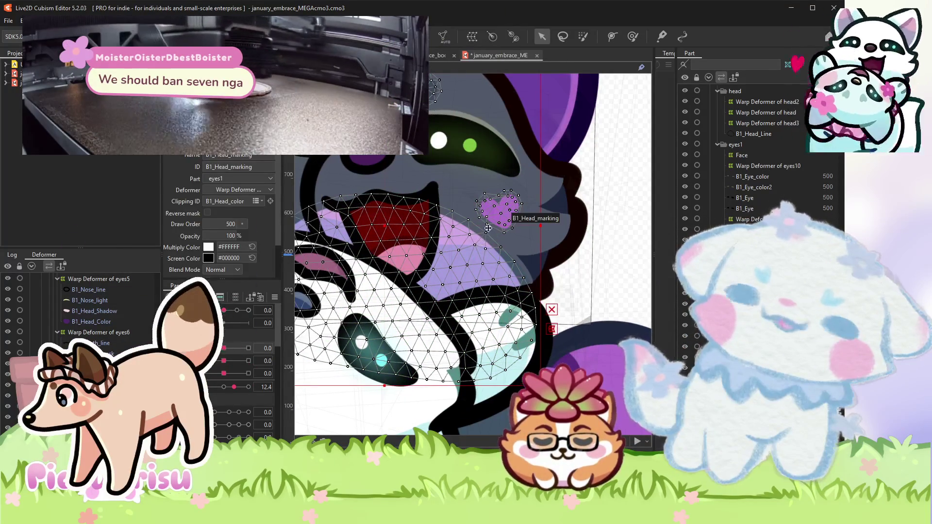
scroll(491, 233, down, 5)
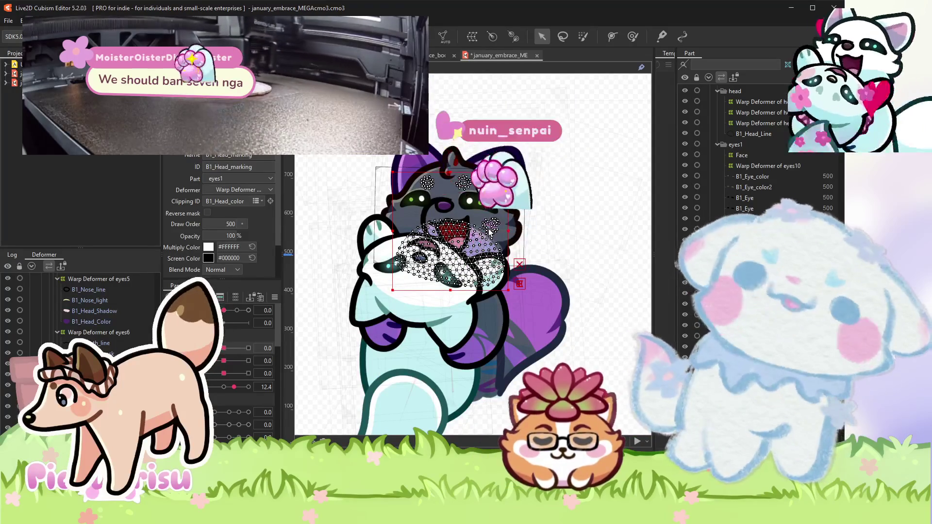
scroll(410, 228, up, 2)
scroll(410, 228, up, 2)
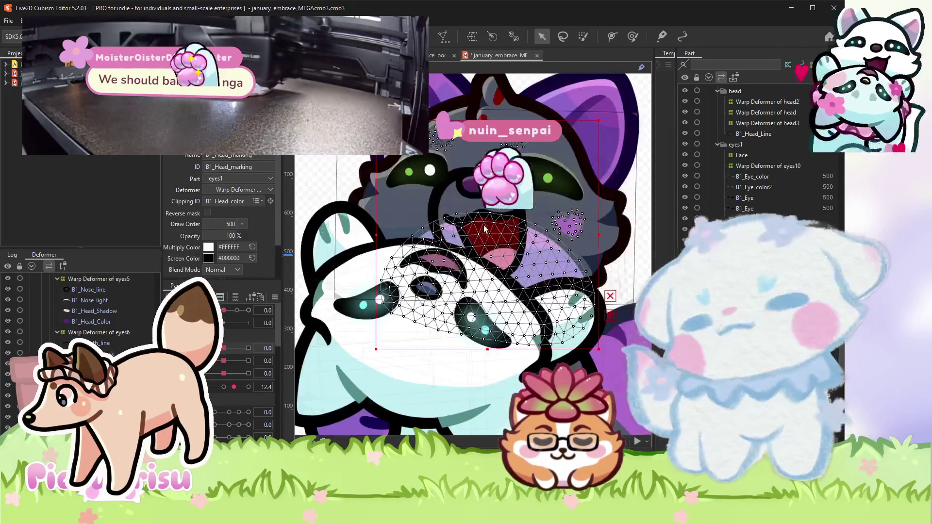
click(634, 39)
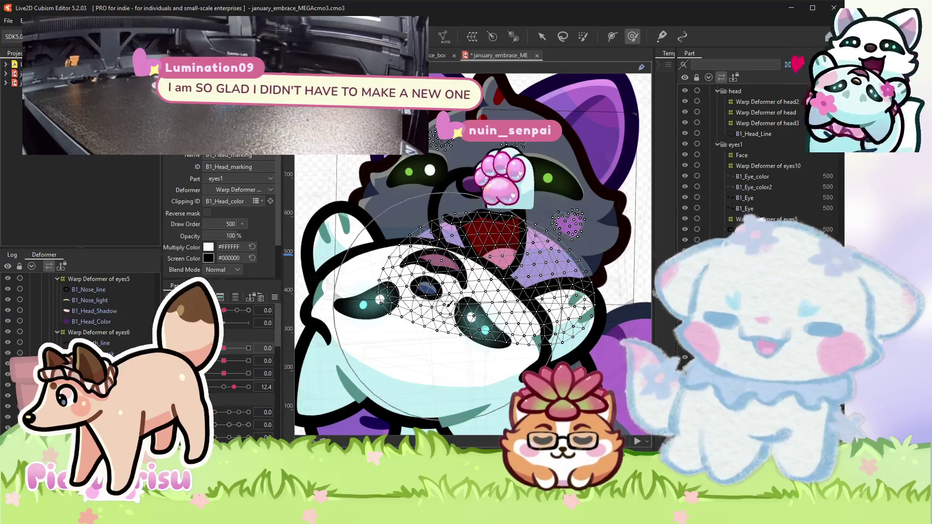
scroll(487, 286, down, 2)
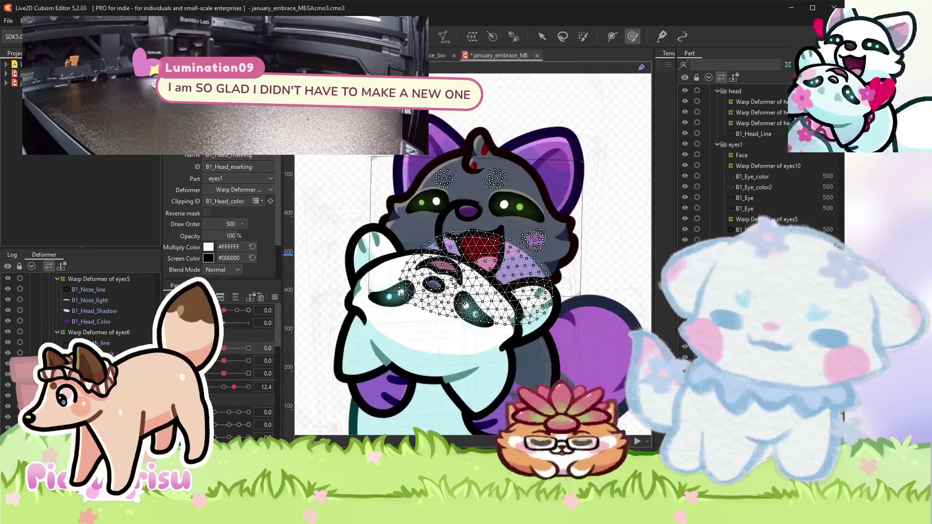
drag(224, 310, 241, 310)
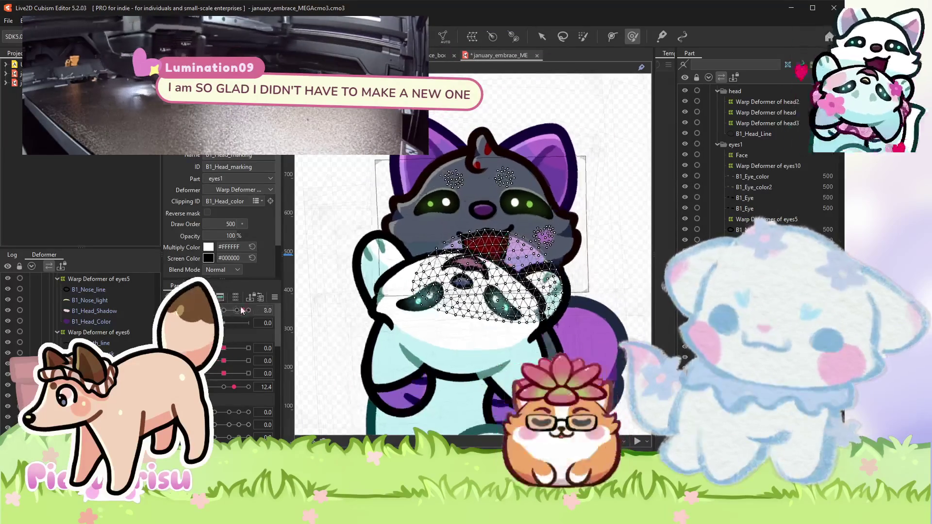
scroll(125, 338, down, 2)
scroll(125, 338, down, 2)
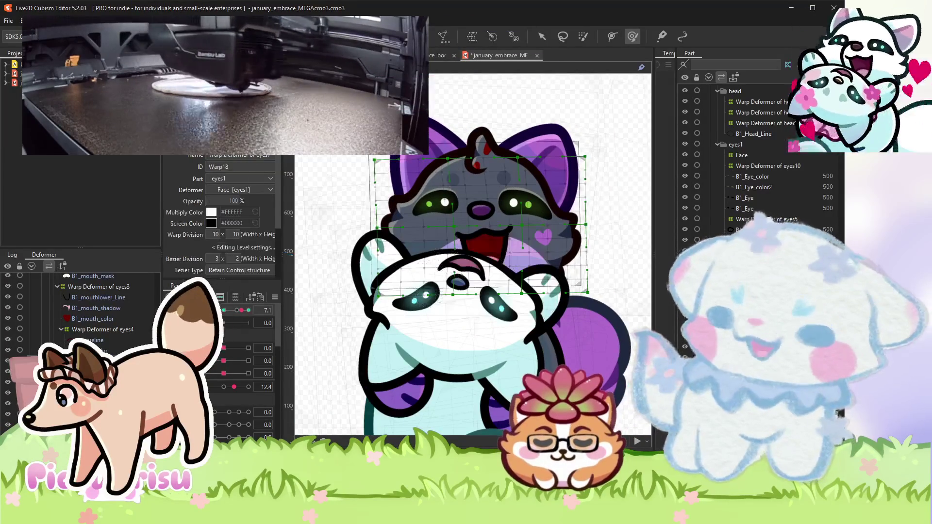
Select face warp deformer Warp18 and set the head angle parameter to its extreme keyform.
click(98, 286)
scroll(548, 178, up, 3)
scroll(504, 271, down, 3)
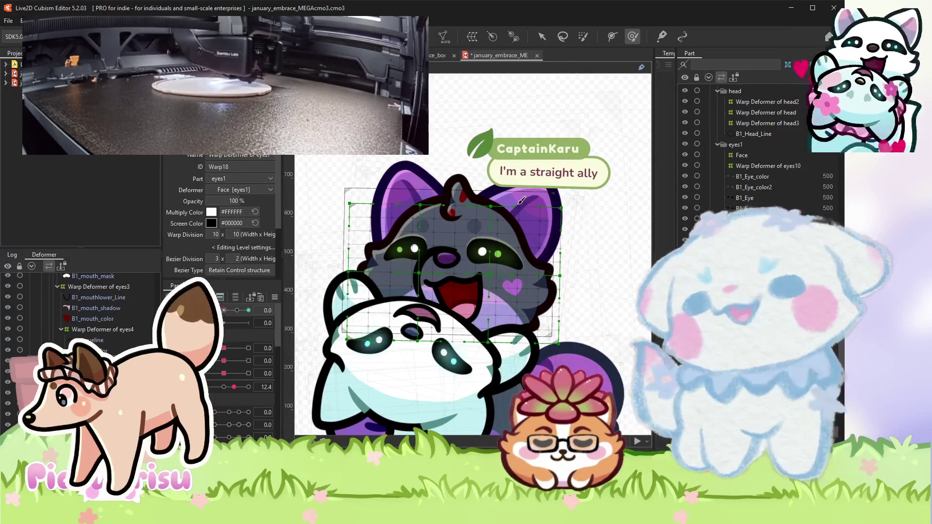
scroll(481, 241, up, 2)
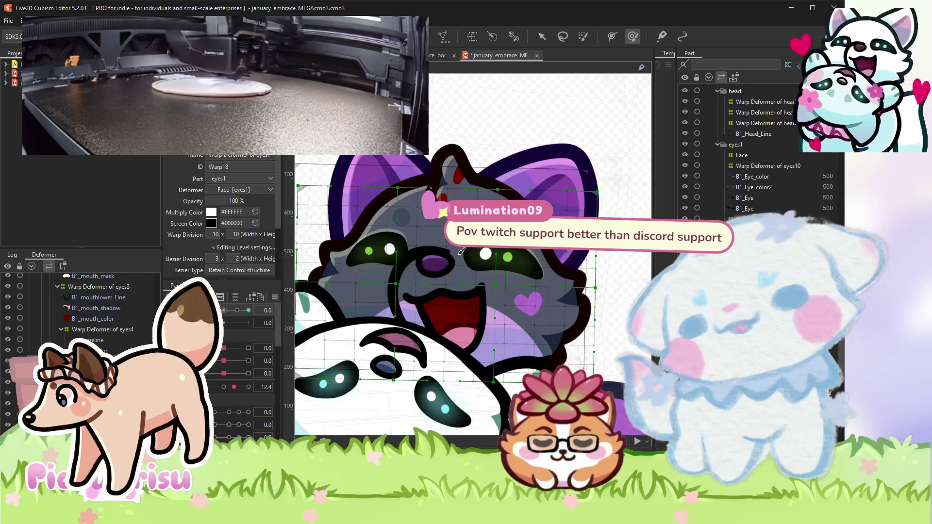
scroll(462, 251, down, 2)
drag(236, 311, 221, 308)
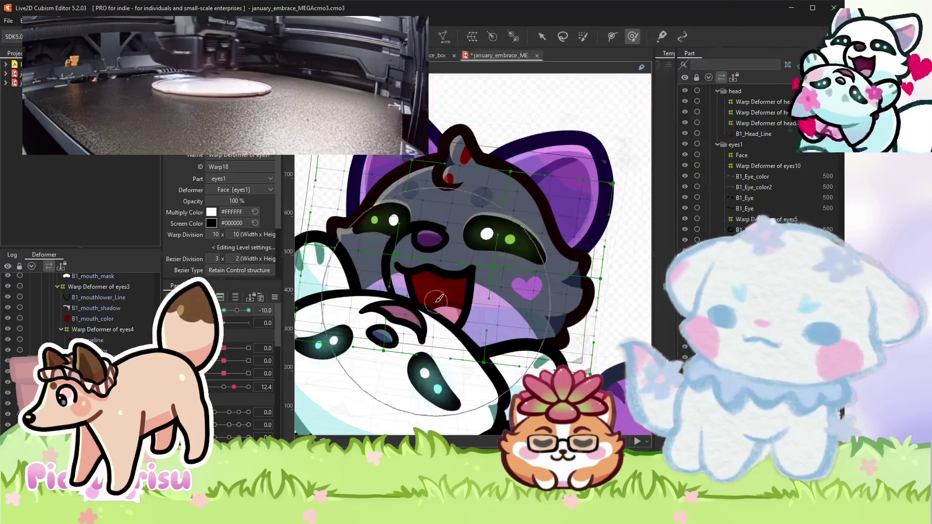
scroll(444, 301, up, 3)
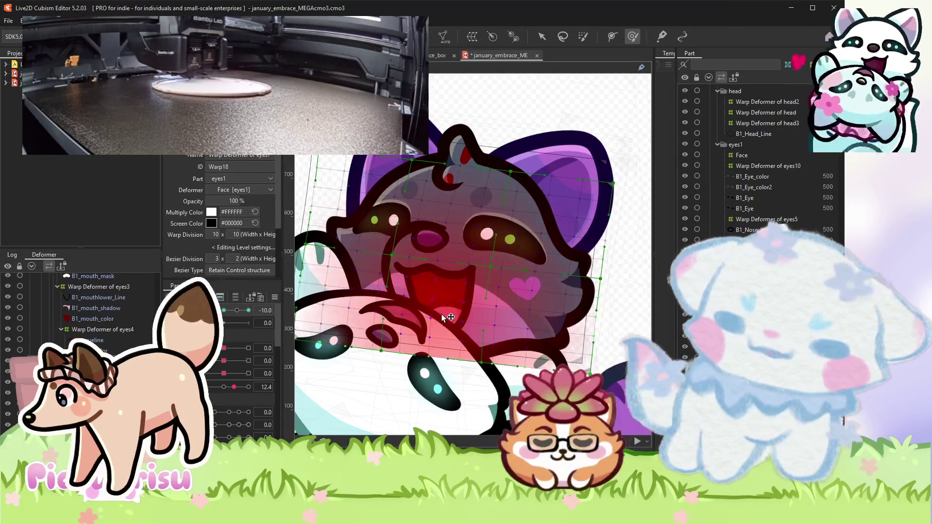
key(ctrl+z)
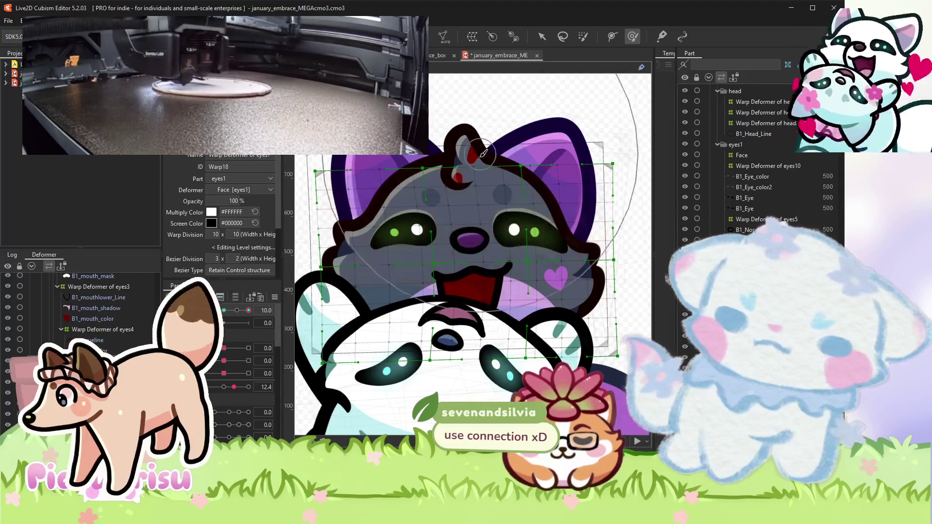
Shift Warp18 left at that pose and compare the face between both head-angle extremes.
drag(480, 155, 463, 151)
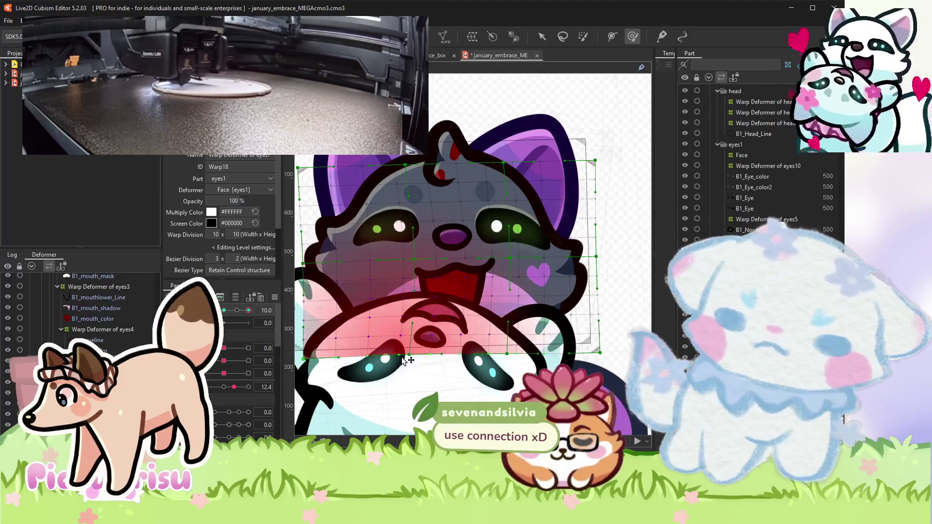
key(ctrl+y)
key(ctrl+z)
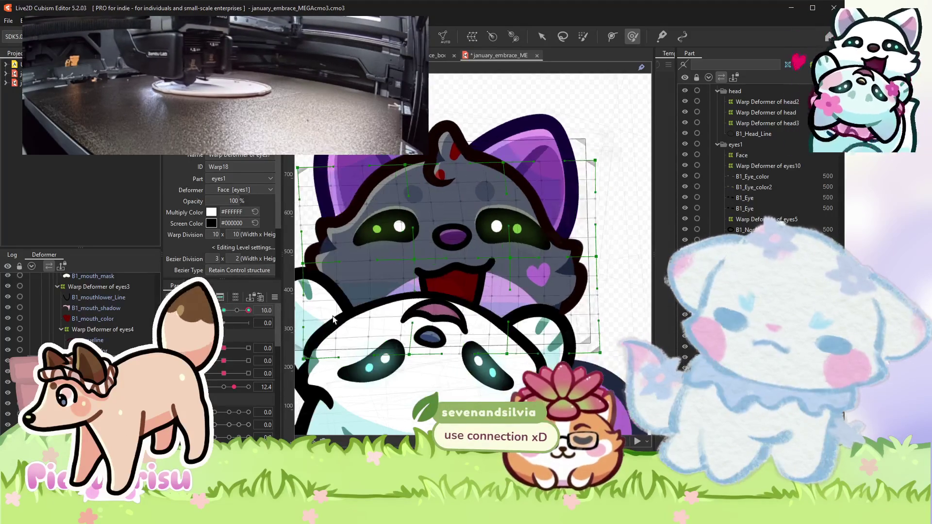
key(ctrl+y)
key(ctrl+z)
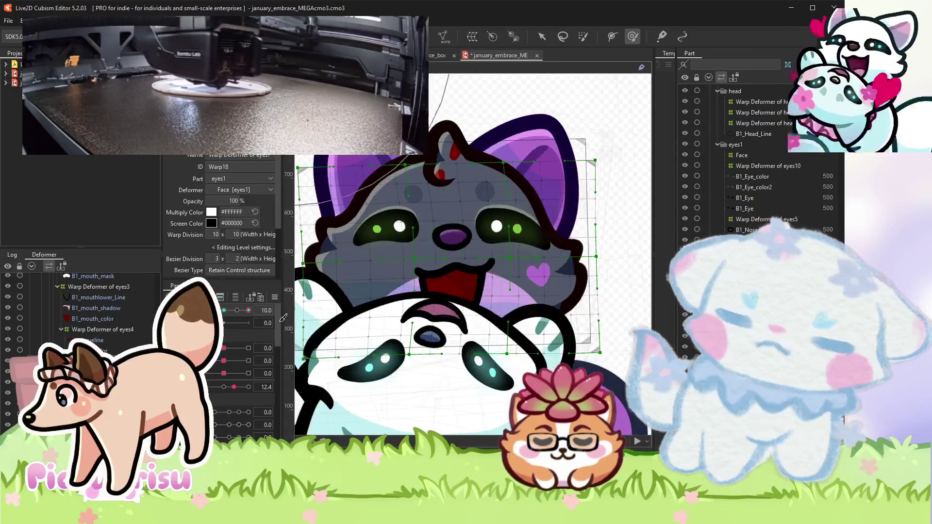
scroll(483, 238, down, 3)
click(547, 38)
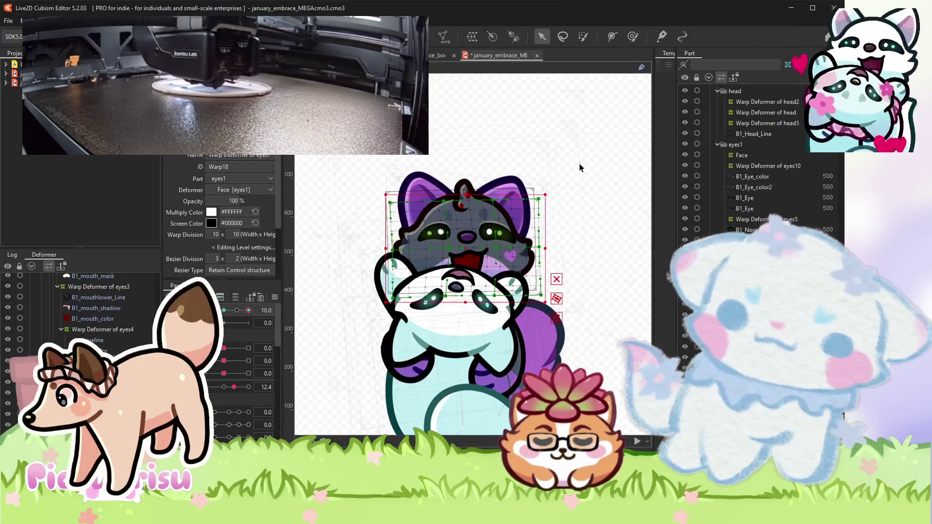
scroll(426, 206, up, 3)
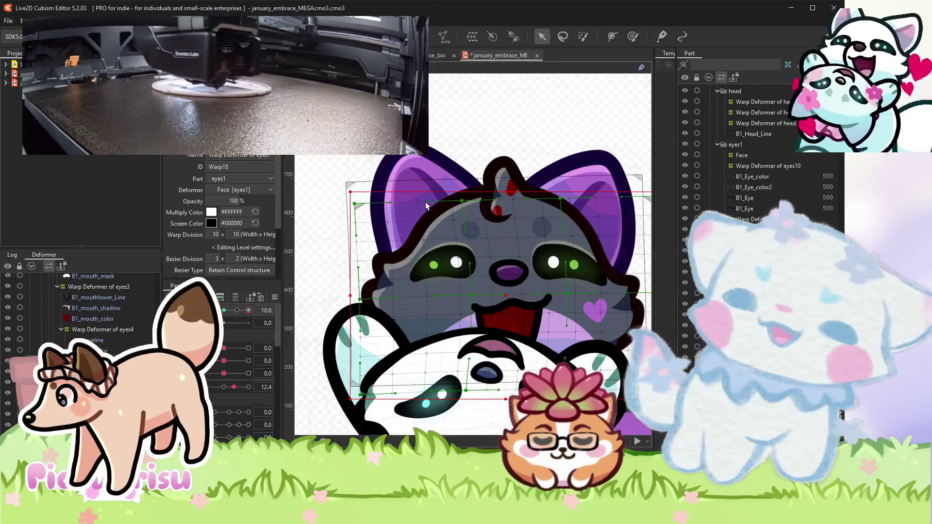
key(ctrl+z)
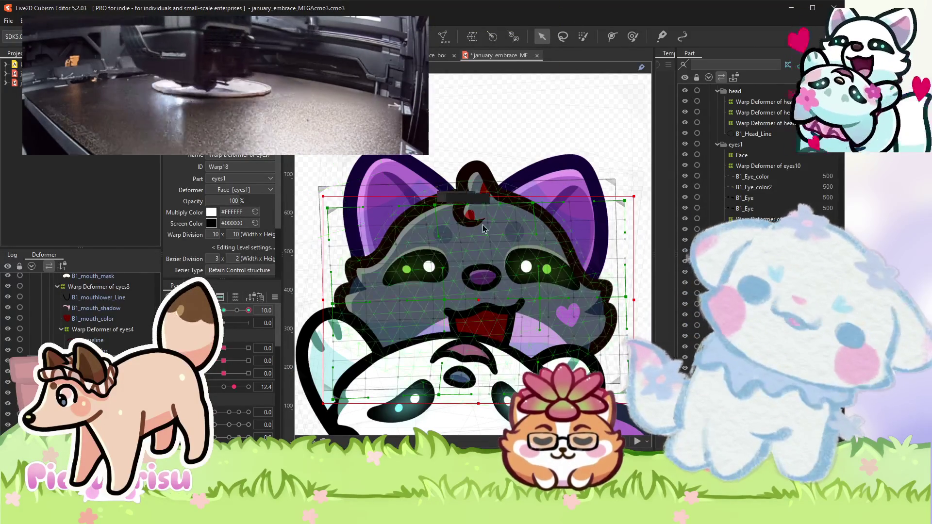
scroll(485, 214, up, 3)
click(488, 176)
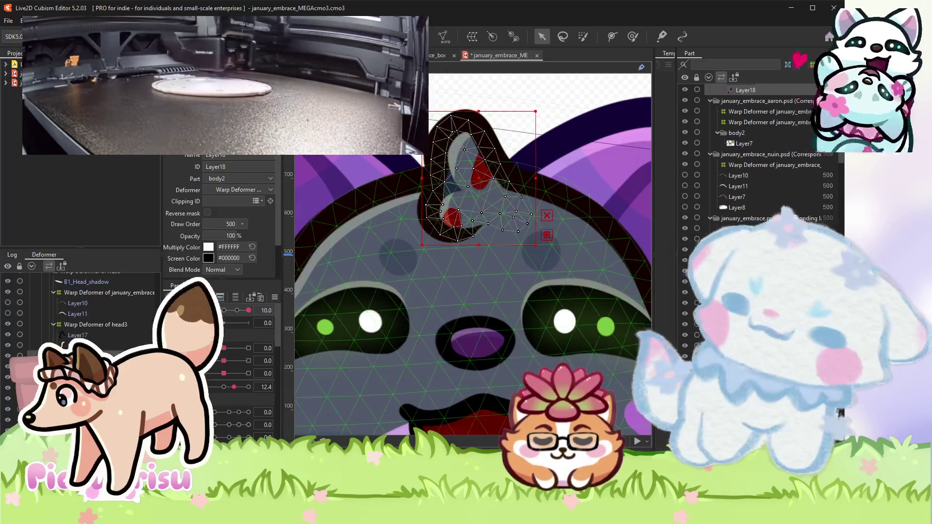
Select the head-curl layers Layer17–Layer19 together and create warp deformer Warp68 around them.
drag(422, 102, 539, 243)
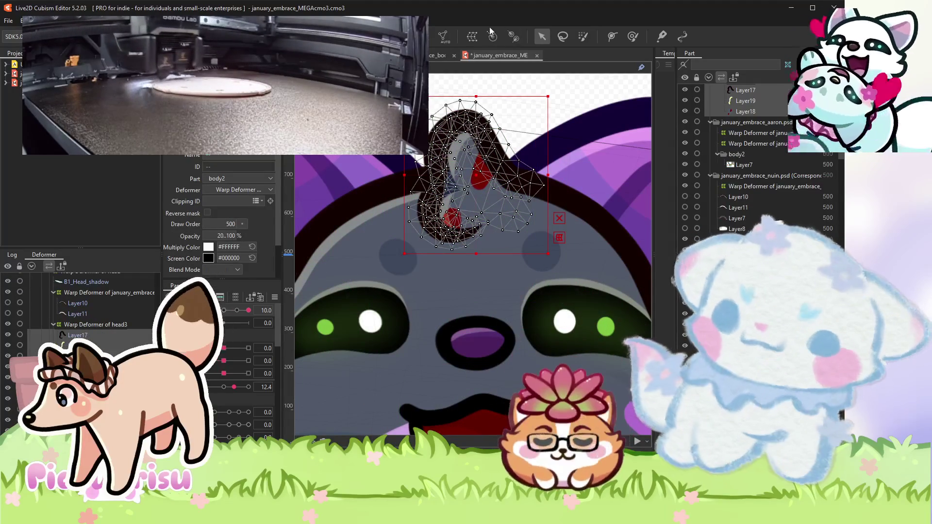
click(493, 35)
key(Return)
scroll(546, 320, down, 3)
scroll(513, 268, down, 2)
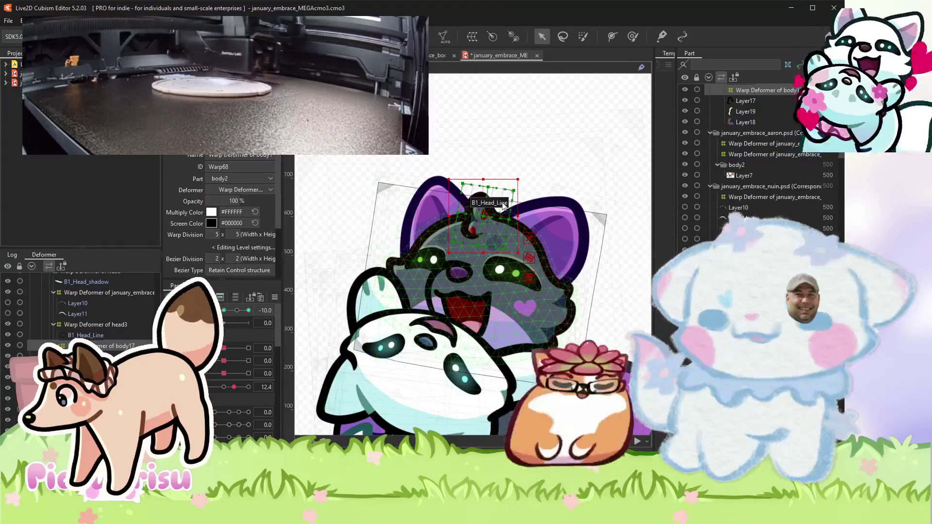
Swing the head parameter between 10 and -10, then rotate the tuft warp deformer to match the -10 tilt.
scroll(444, 231, up, 5)
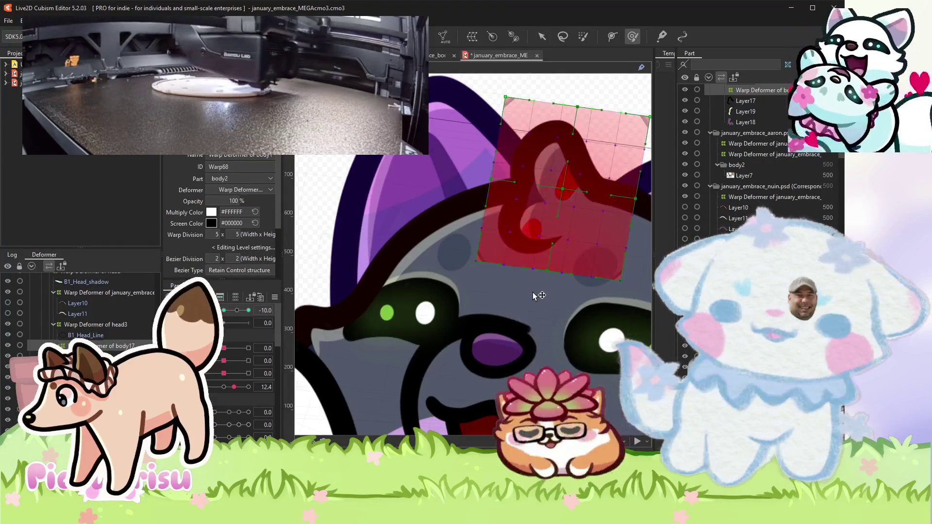
scroll(539, 296, down, 2)
drag(224, 310, 284, 316)
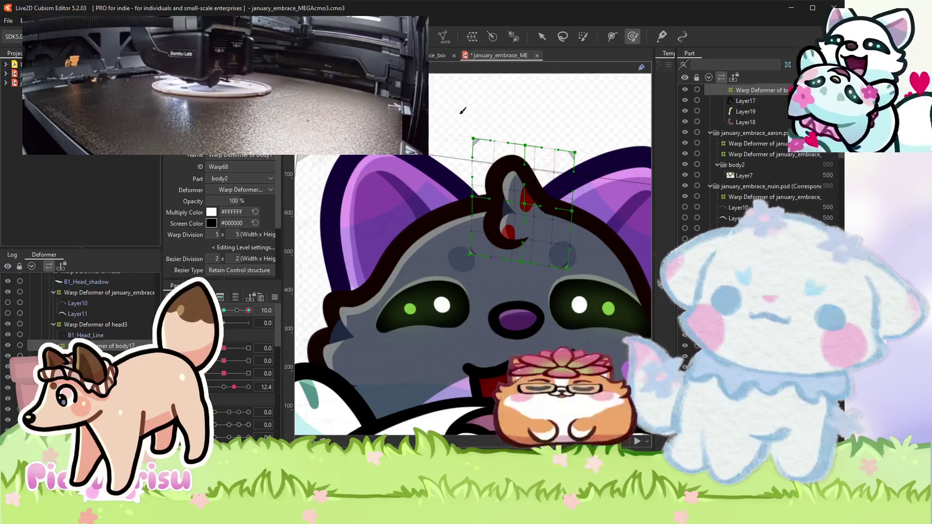
scroll(464, 119, down, 3)
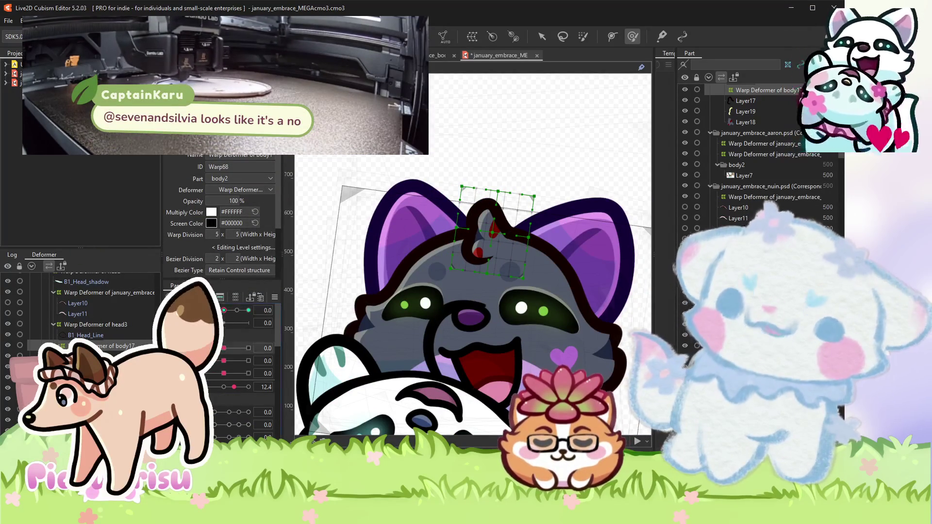
drag(222, 350, 249, 348)
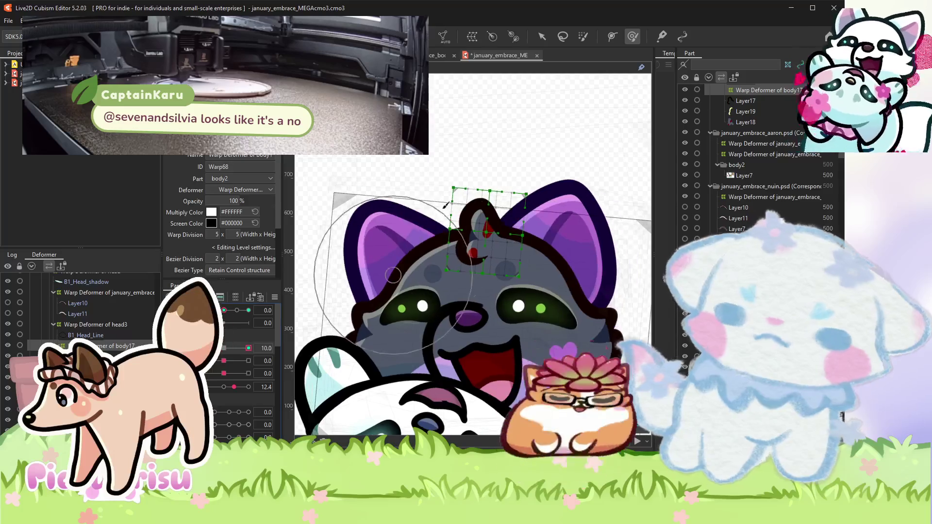
scroll(492, 139, up, 3)
scroll(442, 126, down, 2)
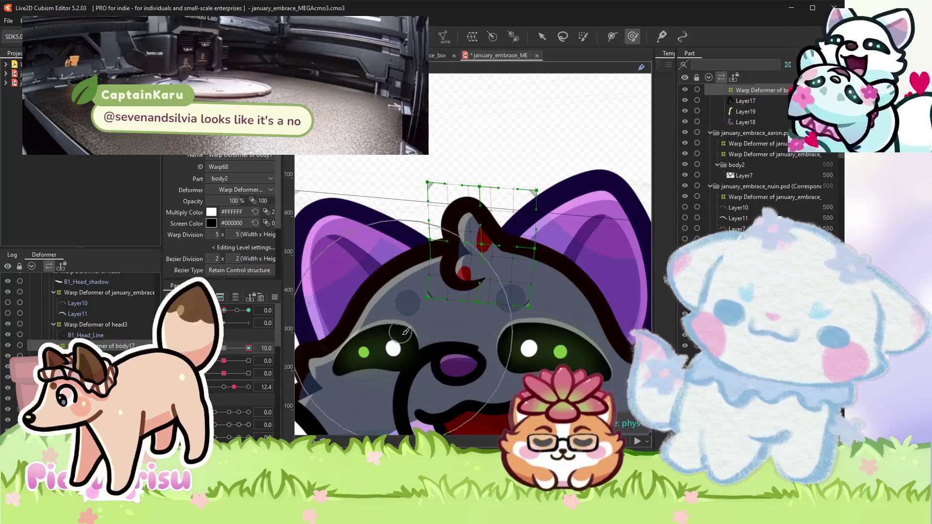
drag(249, 349, 214, 348)
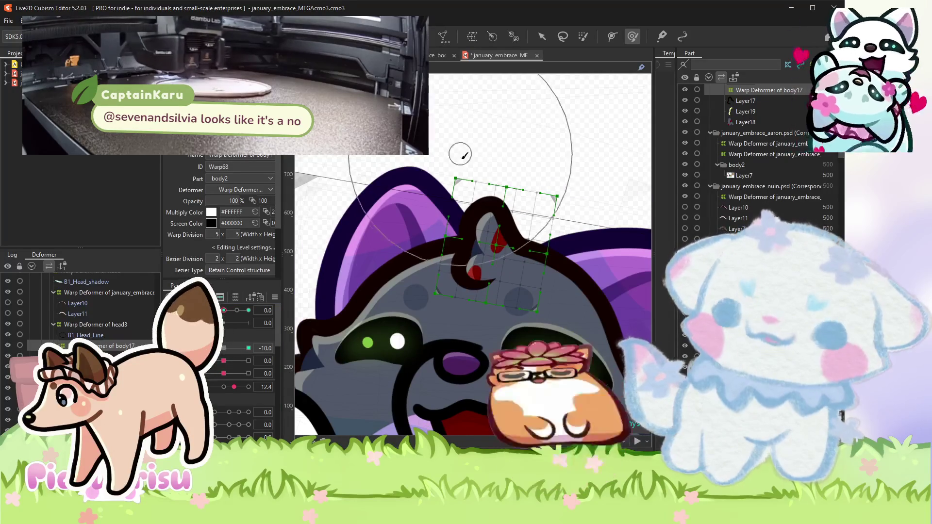
drag(464, 152, 478, 146)
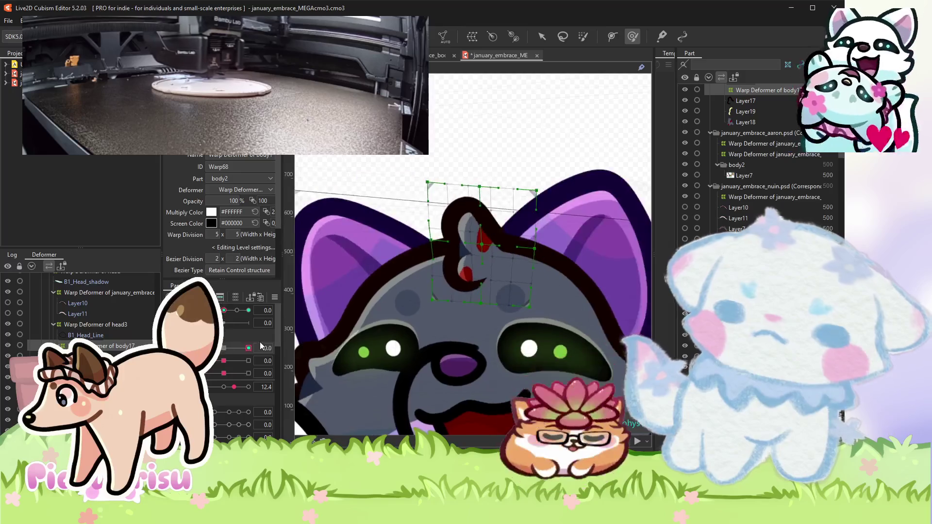
Adjust the tuft deformer's corner at the second head parameter's 10 key, then scrub and play the preview.
click(249, 360)
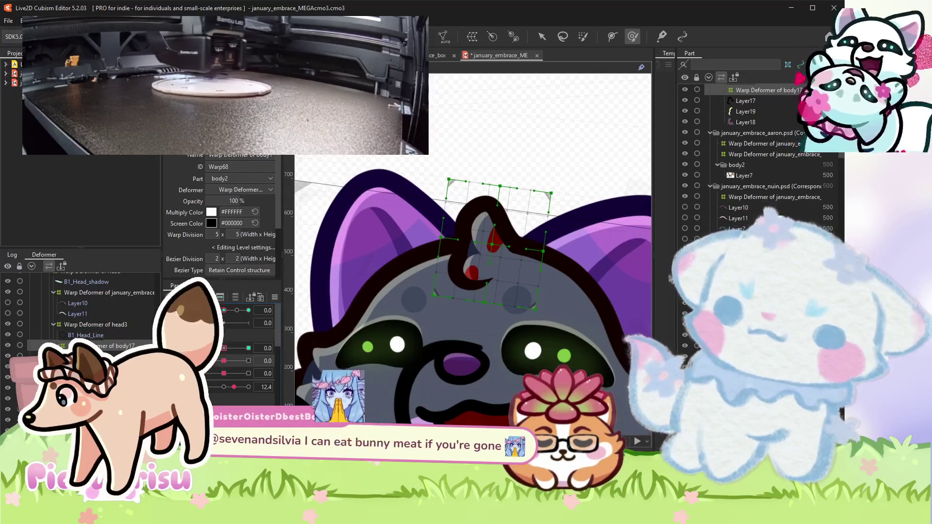
drag(418, 240, 432, 330)
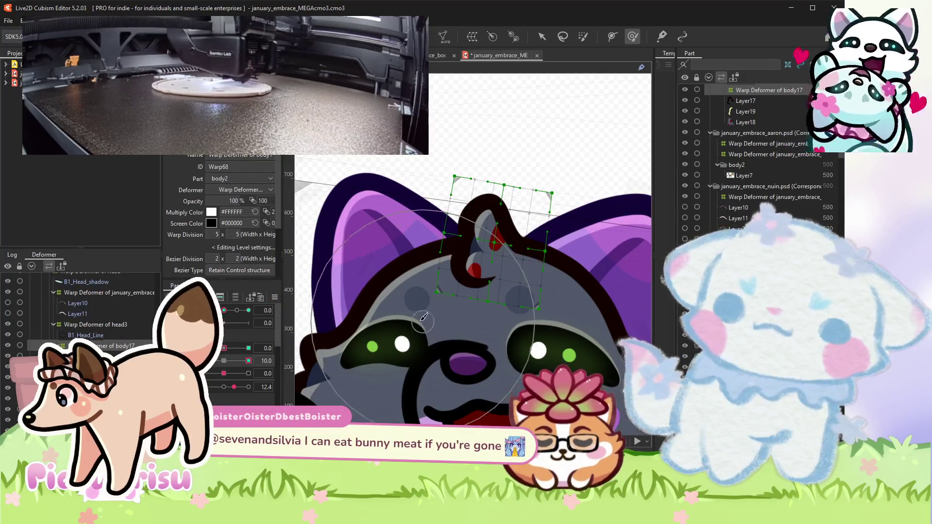
click(224, 361)
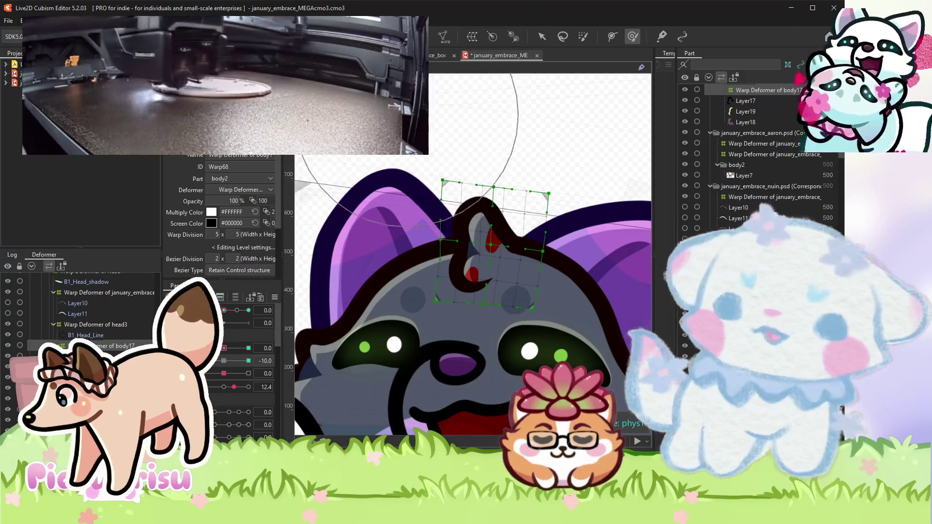
scroll(412, 173, down, 2)
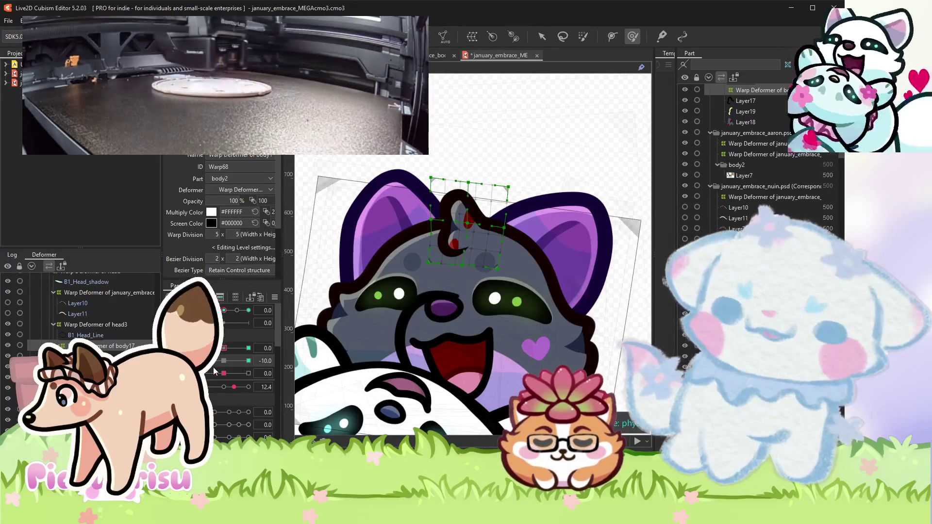
scroll(448, 219, down, 2)
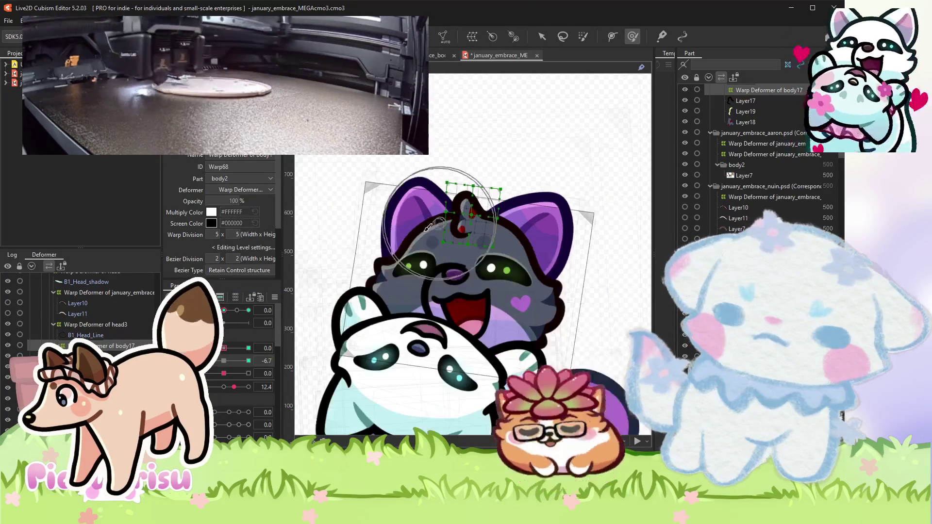
drag(224, 361, 231, 361)
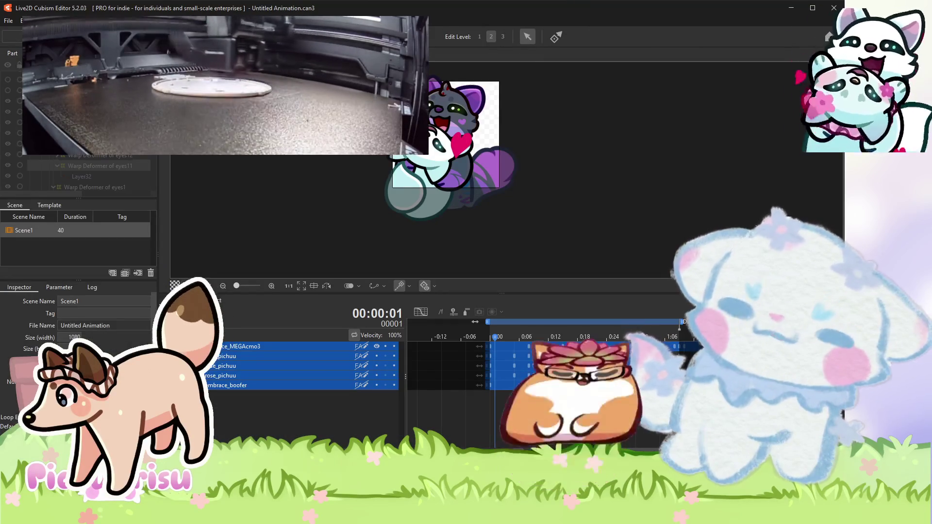
key(space)
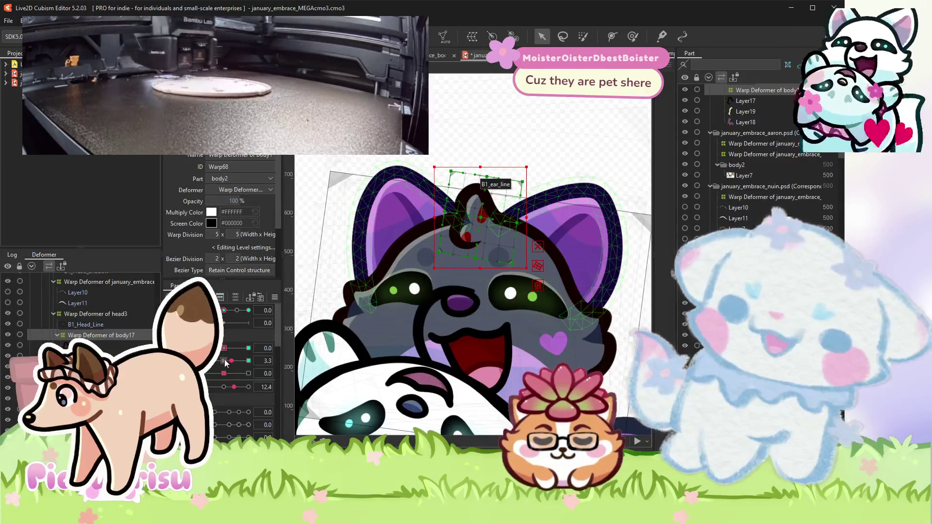
Brush the tuft deformer's top rows left at head 10 and its lower points left at -10.
click(224, 361)
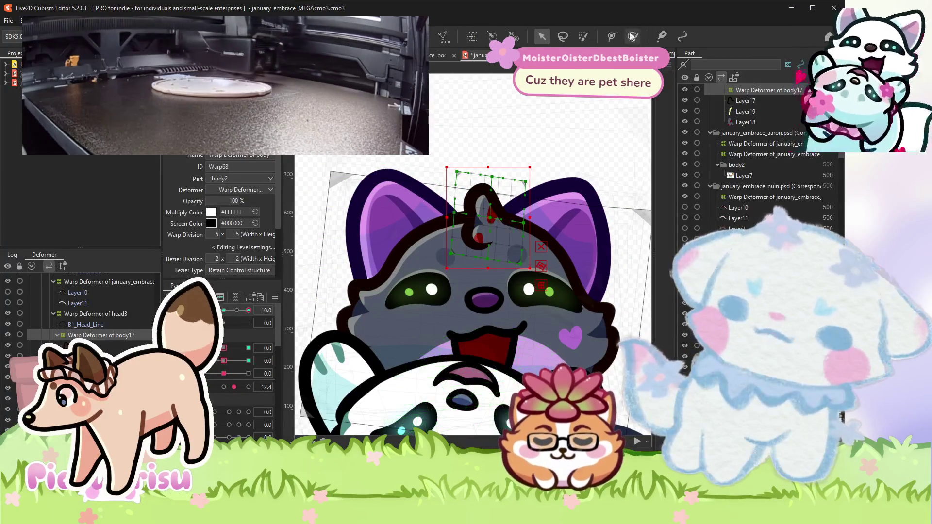
key(ctrl+plus)
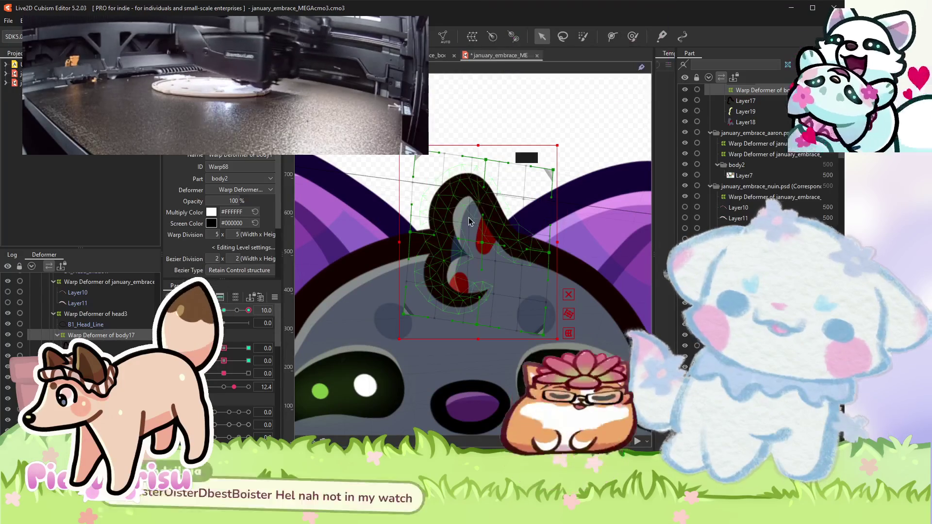
scroll(483, 140, down, 1)
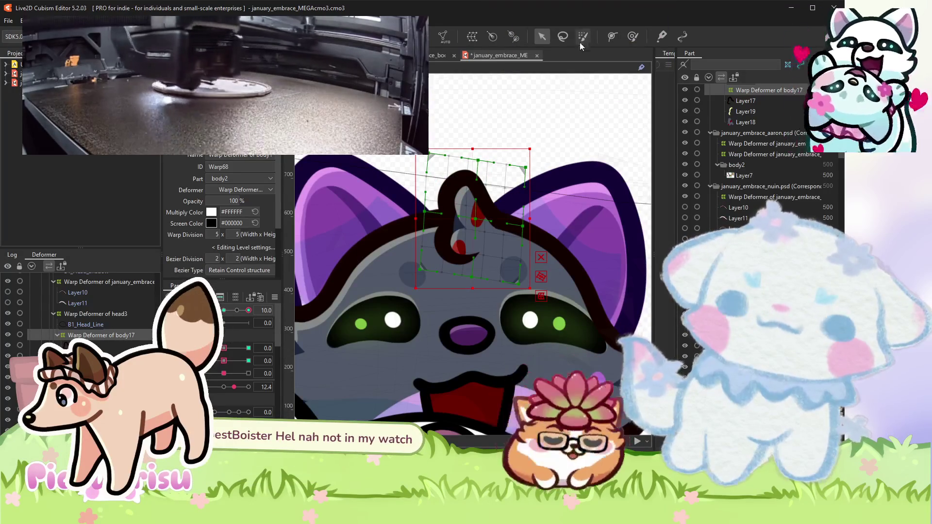
click(633, 38)
drag(484, 143, 479, 145)
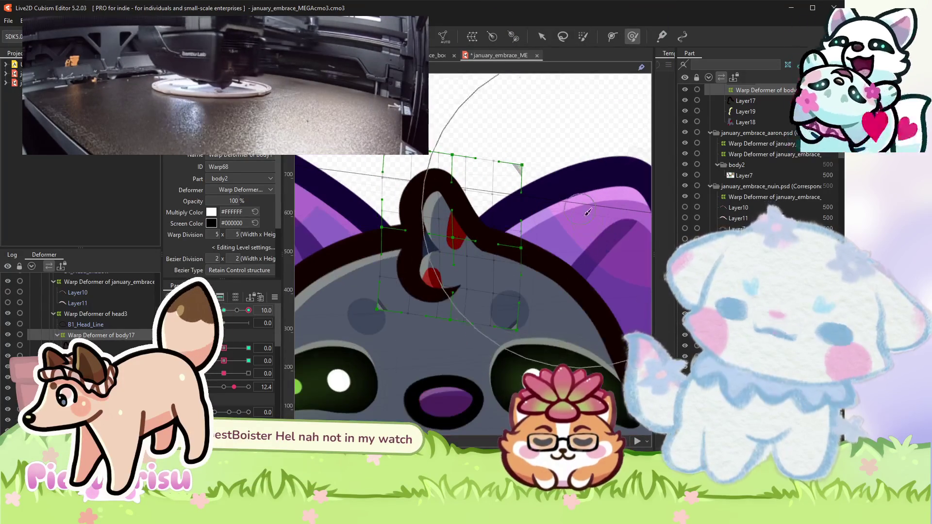
scroll(446, 291, down, 1)
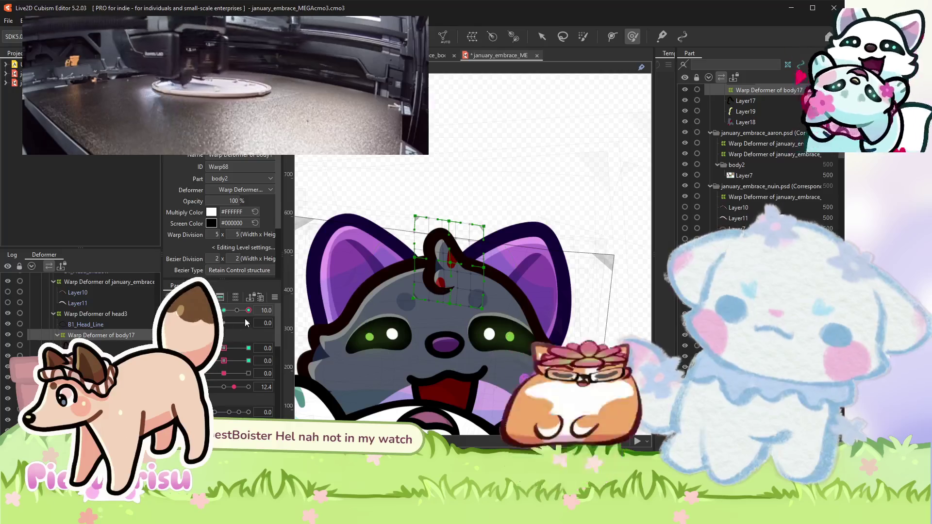
drag(246, 324, 213, 311)
scroll(378, 303, up, 1)
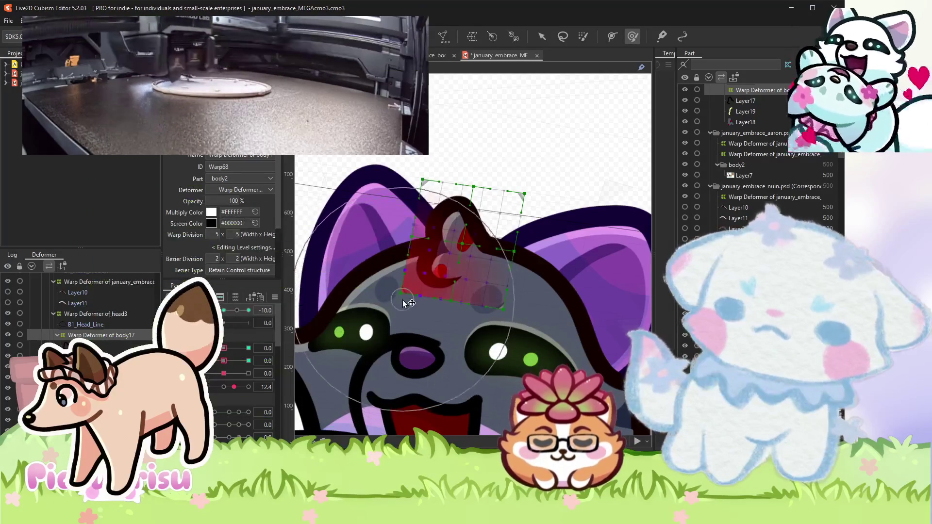
drag(494, 264, 491, 264)
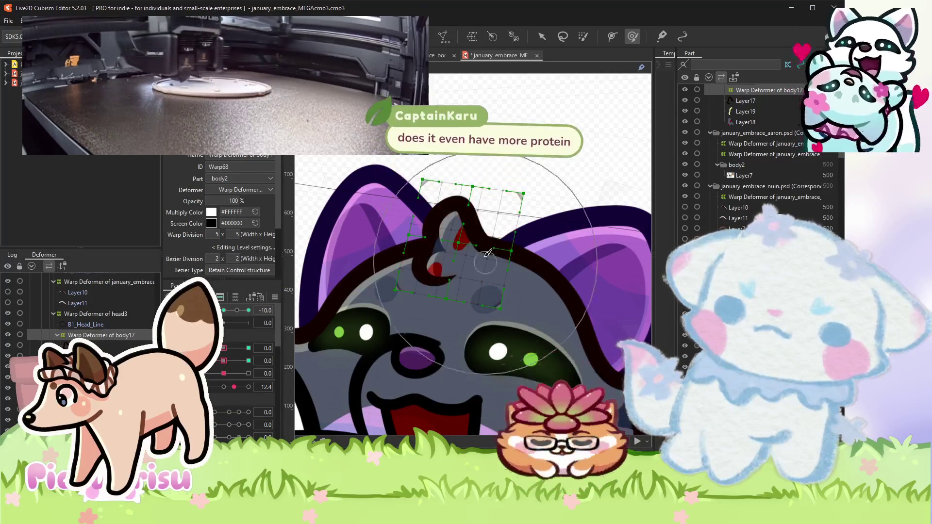
Swing the head parameter to 10 and blend two parameters to check in-between poses.
scroll(461, 134, down, 1)
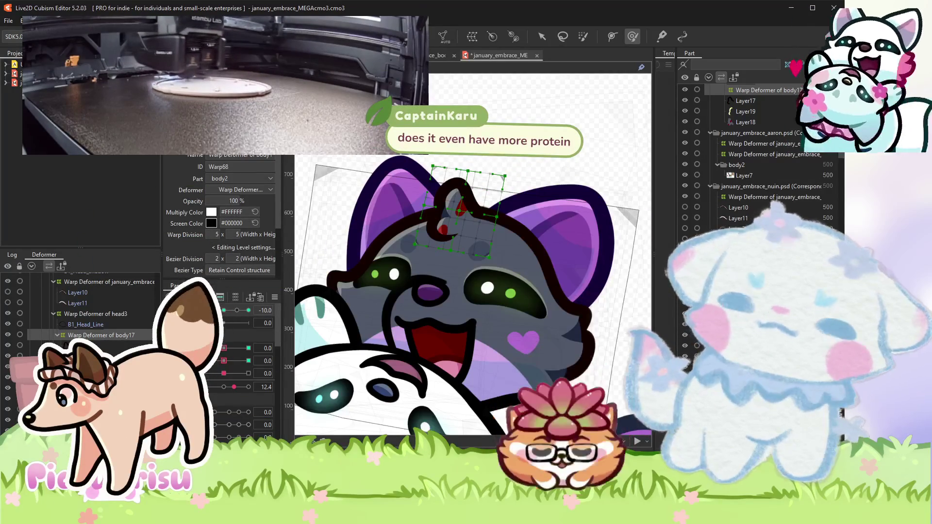
scroll(461, 135, down, 1)
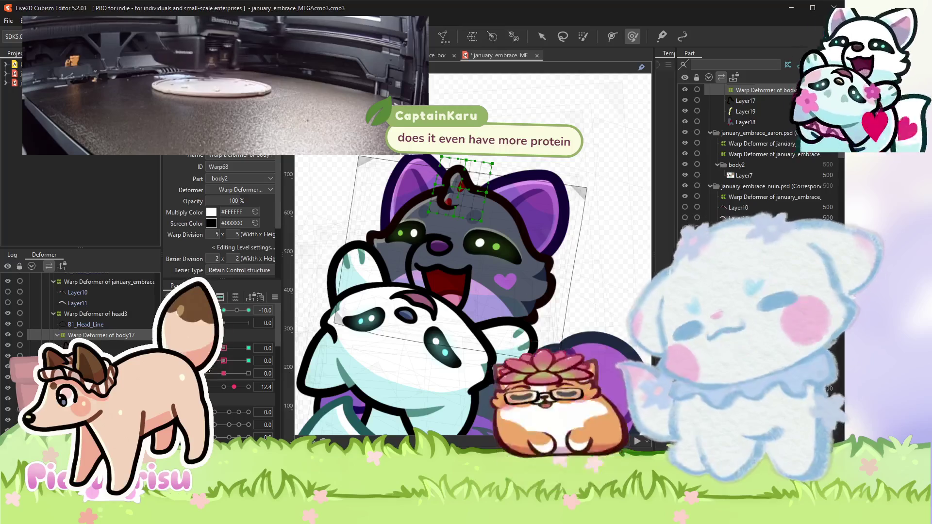
mouse_move(224, 310)
mouse_down()
mouse_move(244, 303)
mouse_move(238, 310)
mouse_up()
mouse_move(224, 348)
mouse_down()
mouse_move(249, 344)
mouse_move(239, 360)
mouse_up()
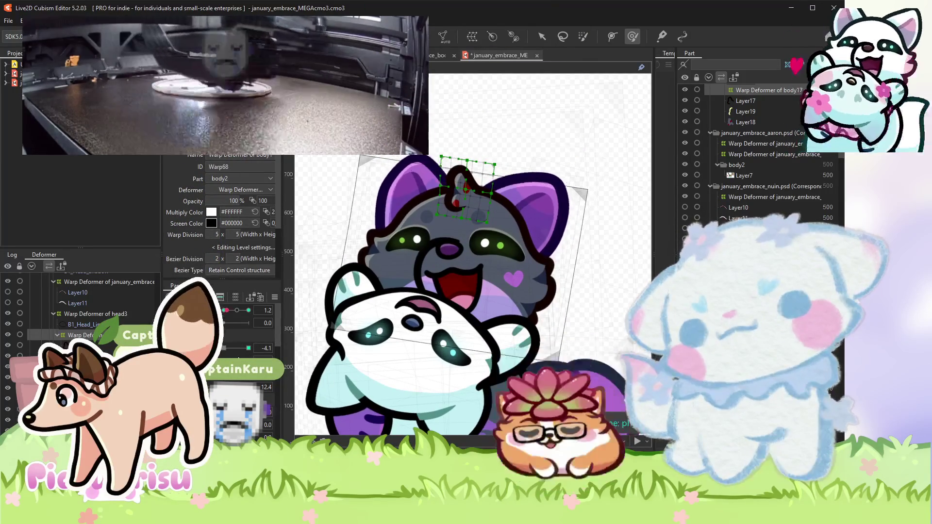
scroll(431, 225, down, 3)
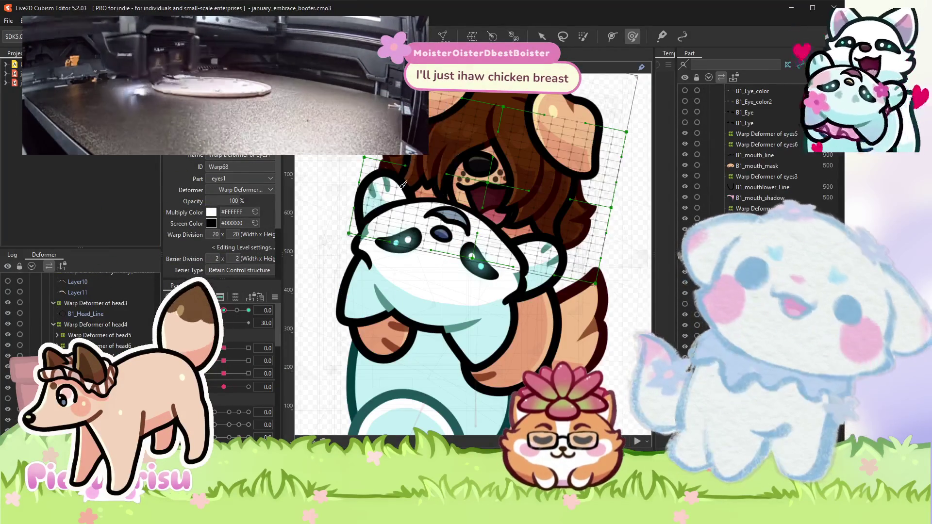
Zoom out on the january_embrace_boofer model to look it over.
scroll(399, 193, down, 2)
scroll(400, 192, down, 3)
scroll(374, 159, up, 1)
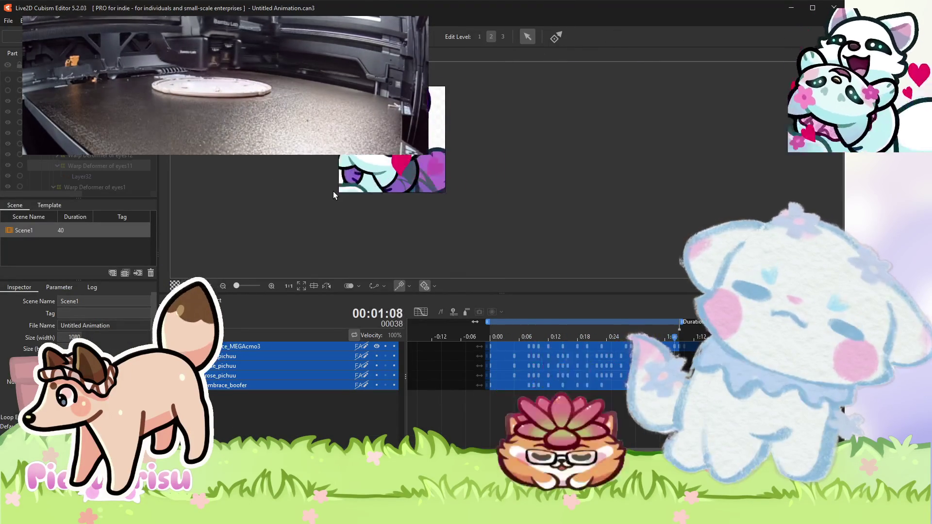
Open the model from the preview and select, then deselect, the ear line-art mesh.
scroll(333, 191, up, 2)
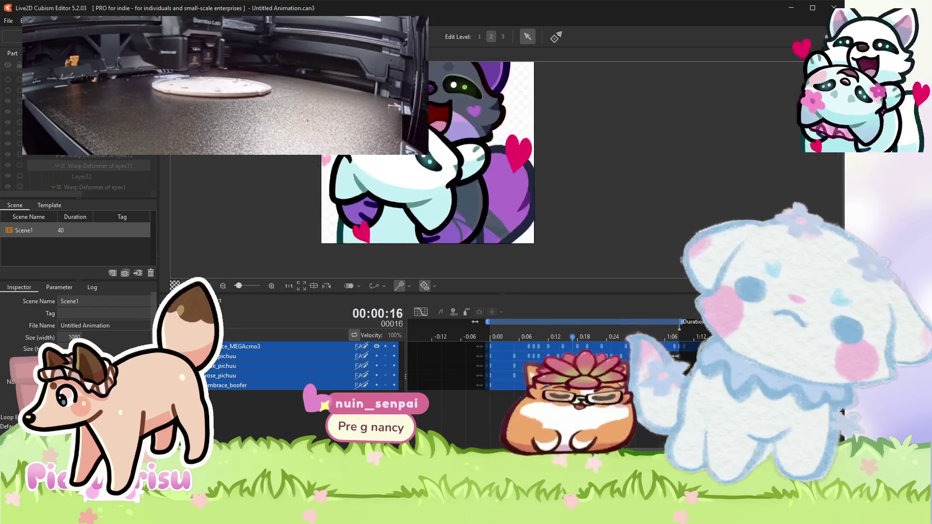
scroll(333, 191, down, 2)
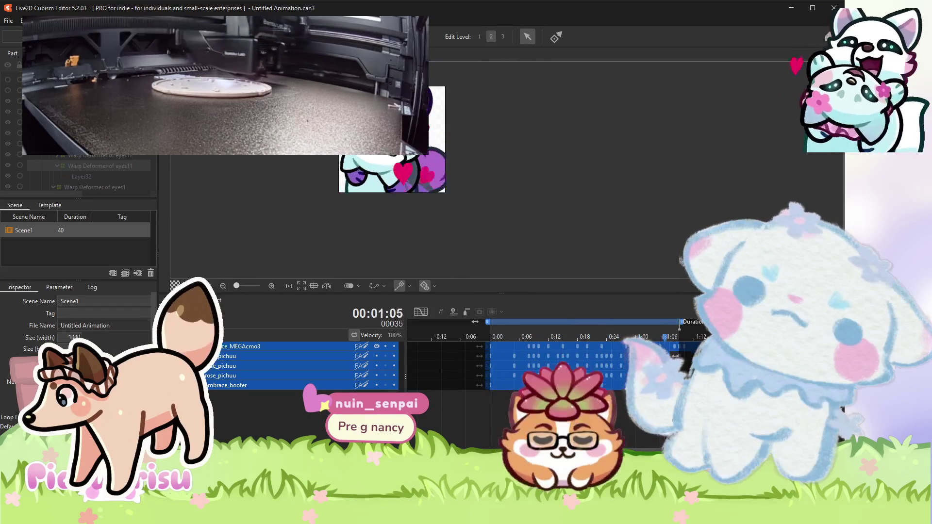
scroll(333, 191, up, 5)
double_click(498, 172)
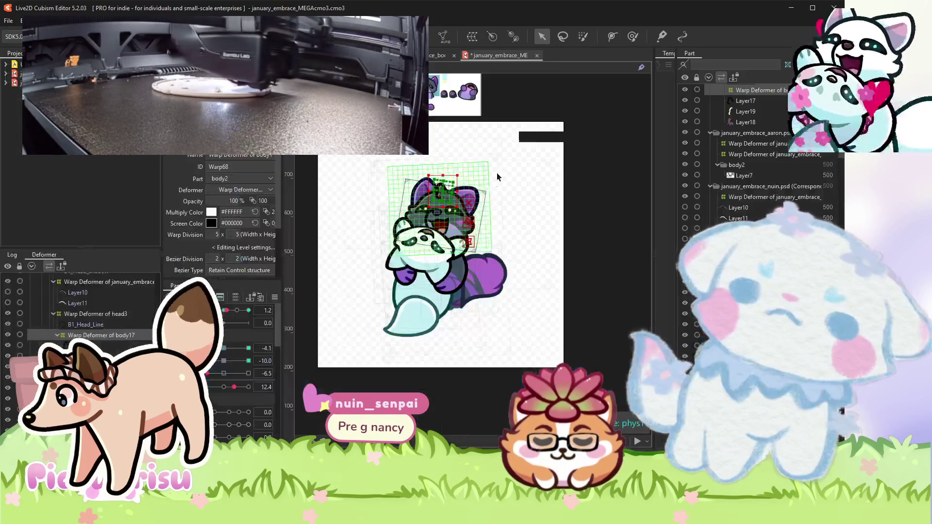
scroll(423, 198, up, 5)
click(419, 203)
scroll(419, 203, down, 5)
scroll(587, 214, down, 3)
click(579, 218)
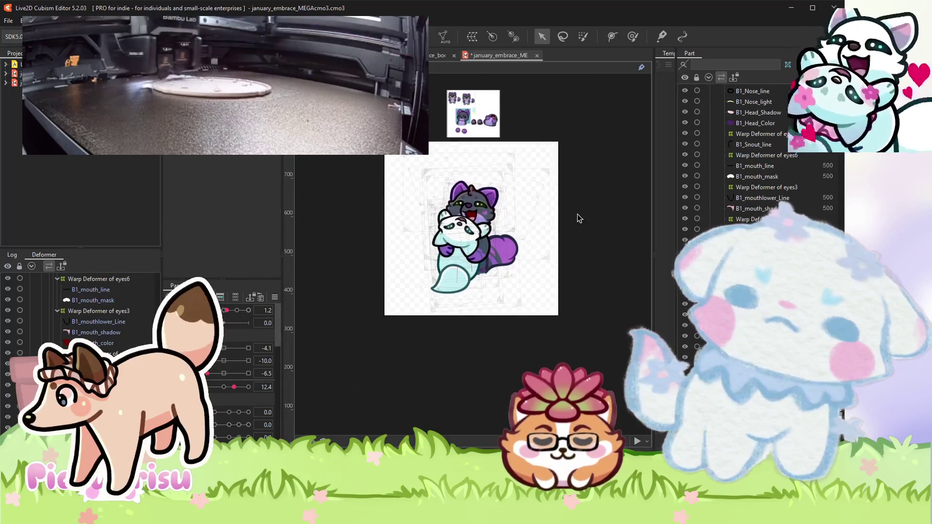
Return to the Untitled Animation scene and bring up the File export options.
scroll(577, 215, up, 2)
key(ctrl+Tab)
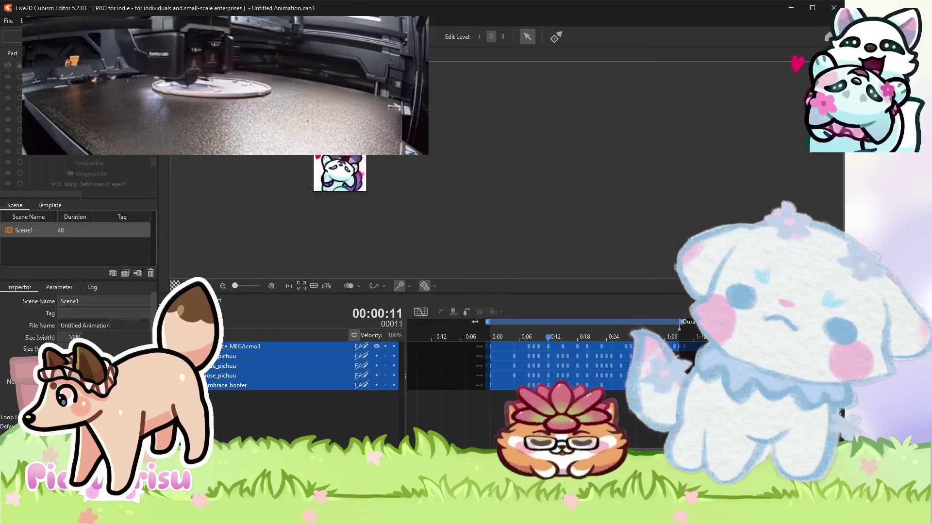
click(8, 20)
Close the File > Export menu without exporting anything.
mouse_move(18, 132)
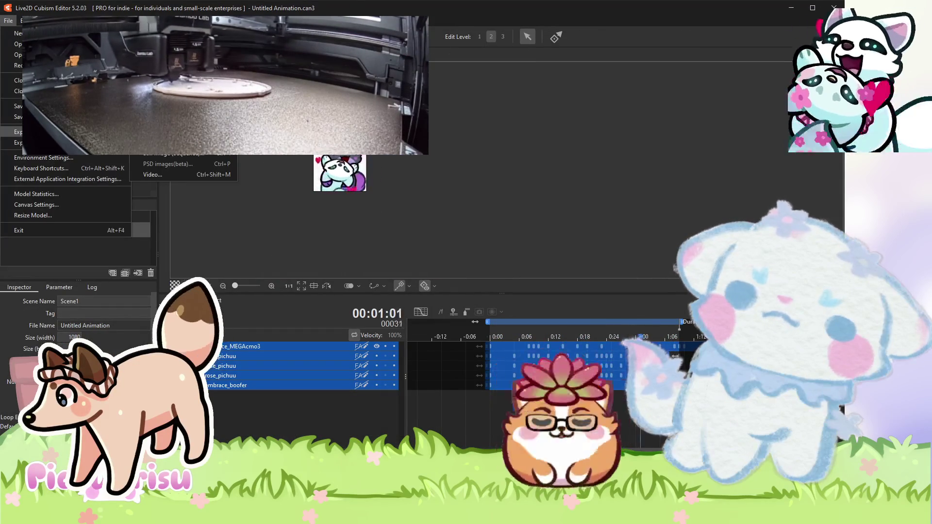
click(453, 261)
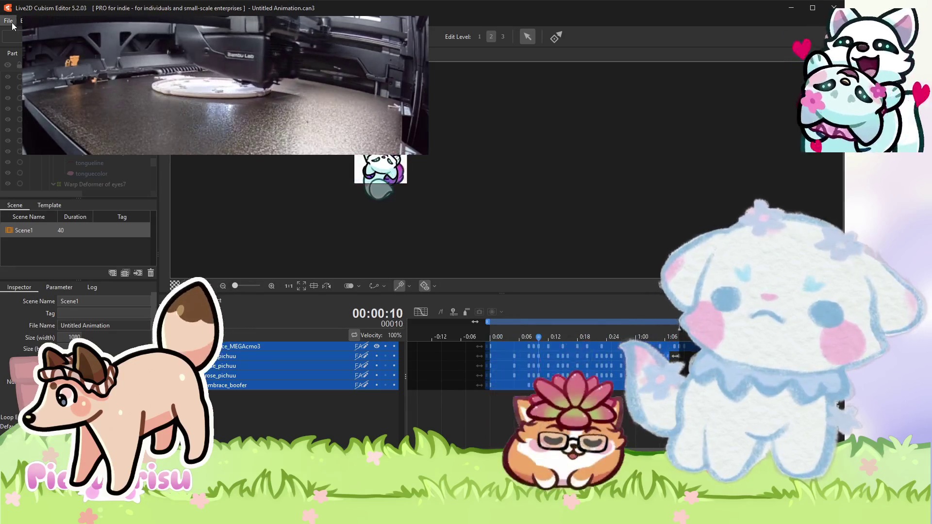
Bring up the File menu over the january_embrace_MEGAcmo3 model document.
click(9, 21)
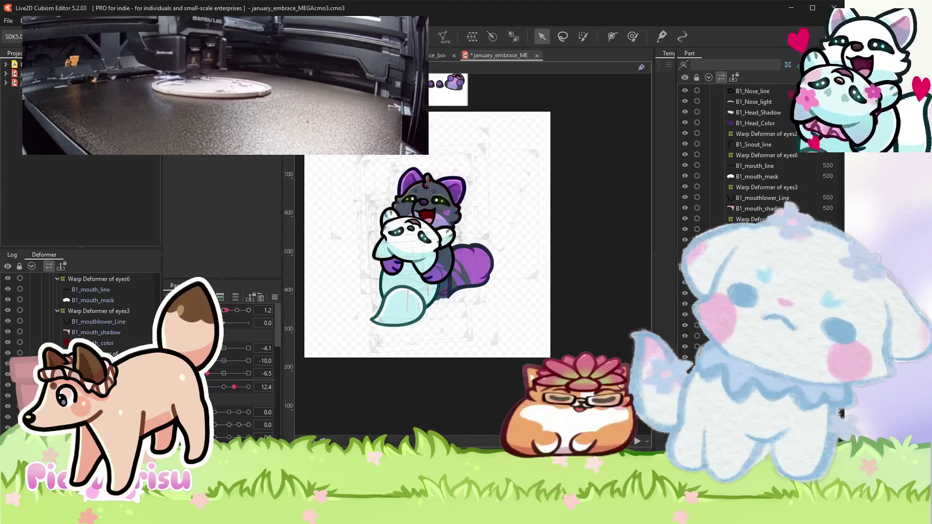
click(9, 20)
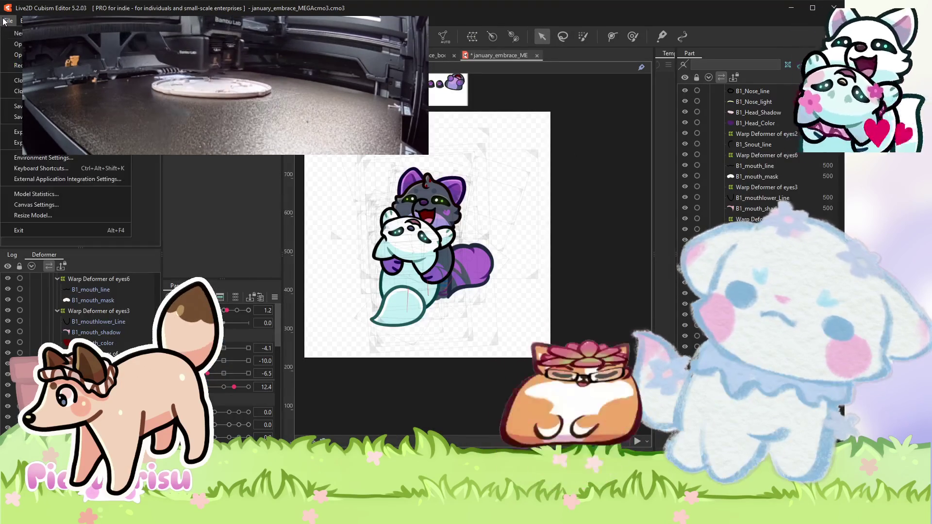
Save the january_embrace model with Ctrl+S and select the warp deformer over the hugging pair.
key(Escape)
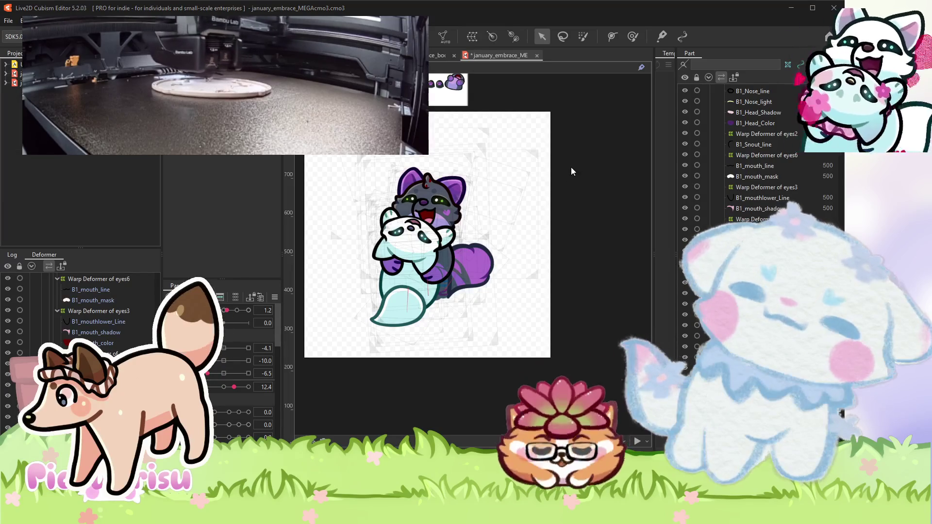
key(ctrl+s)
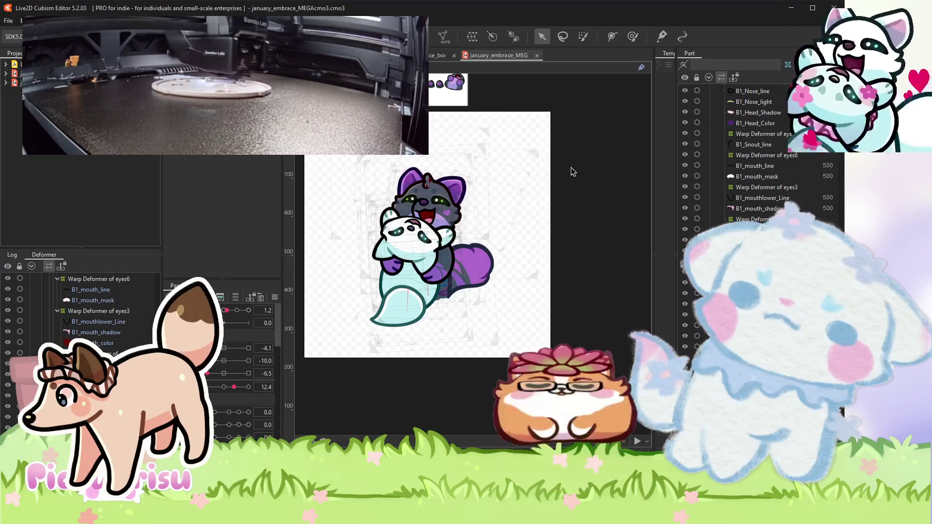
drag(571, 171, 588, 167)
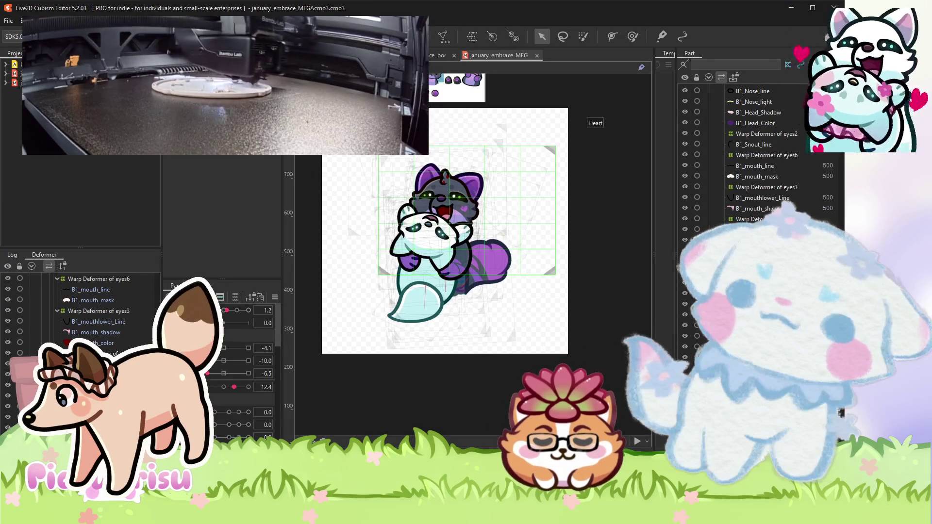
Glance at the export options, close them, and deselect the warp deformer.
click(3, 21)
mouse_move(48, 142)
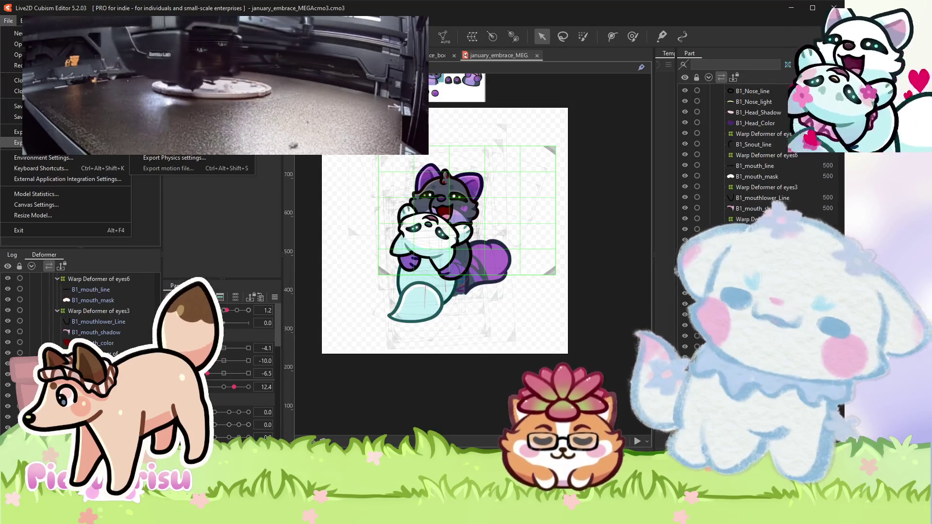
click(29, 105)
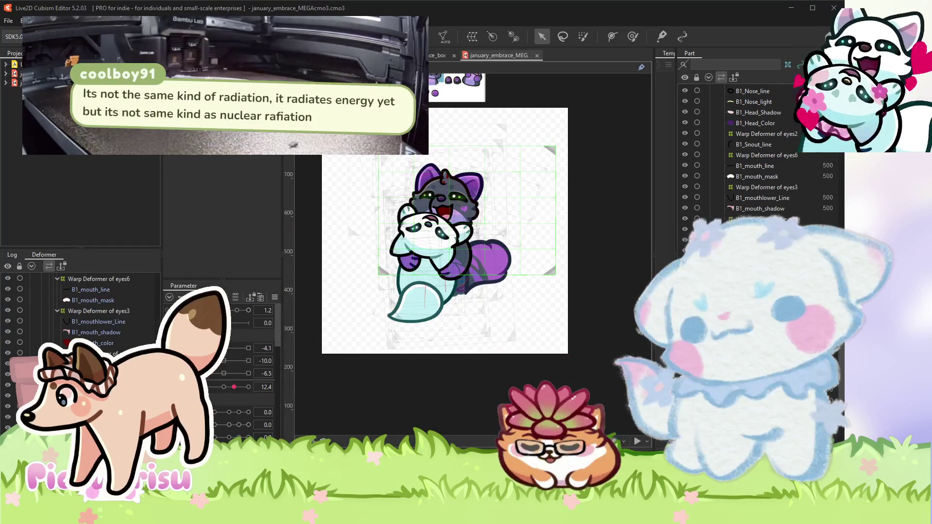
key(Escape)
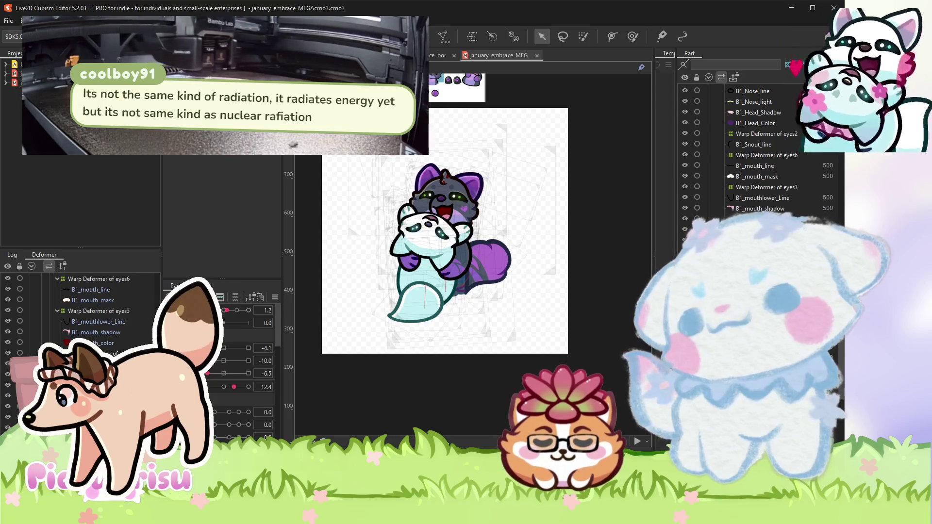
Zoom around the canvas and select the Layer16 texture sheet.
scroll(491, 305, down, 2)
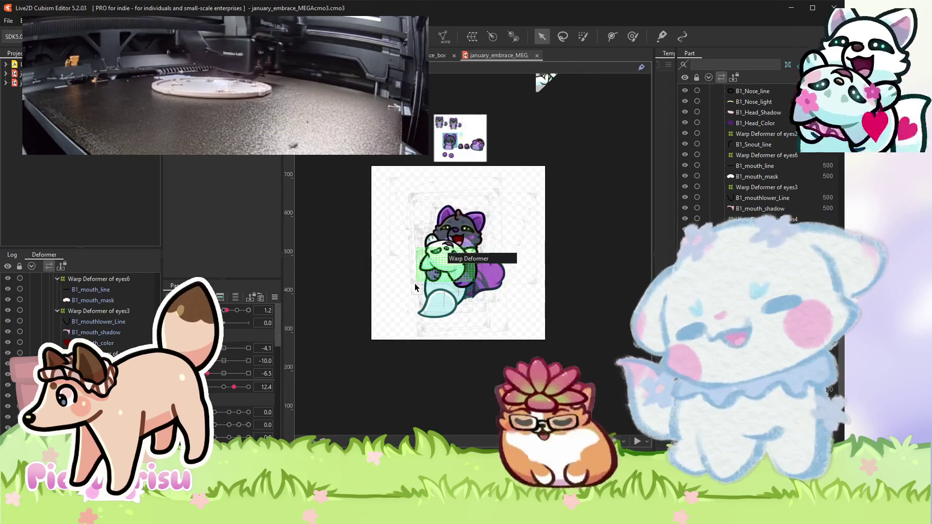
scroll(486, 272, up, 2)
scroll(490, 246, up, 2)
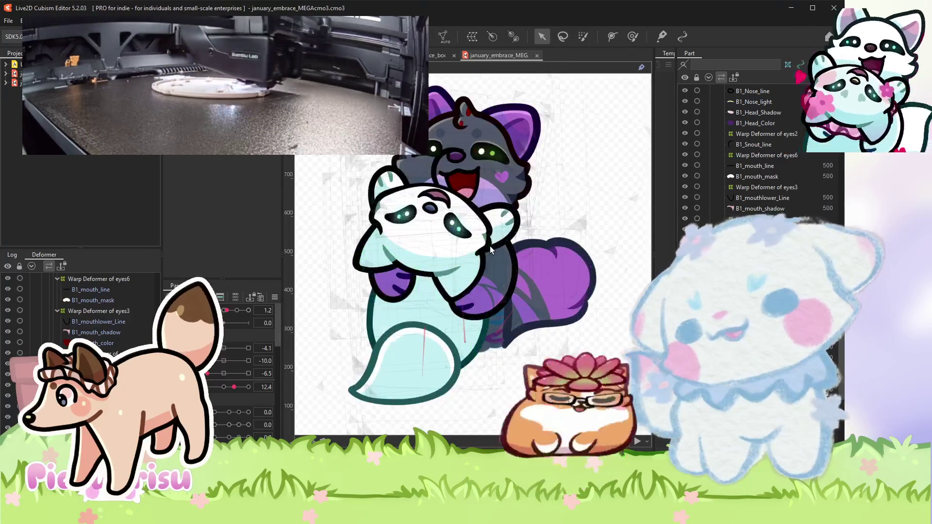
scroll(491, 246, down, 2)
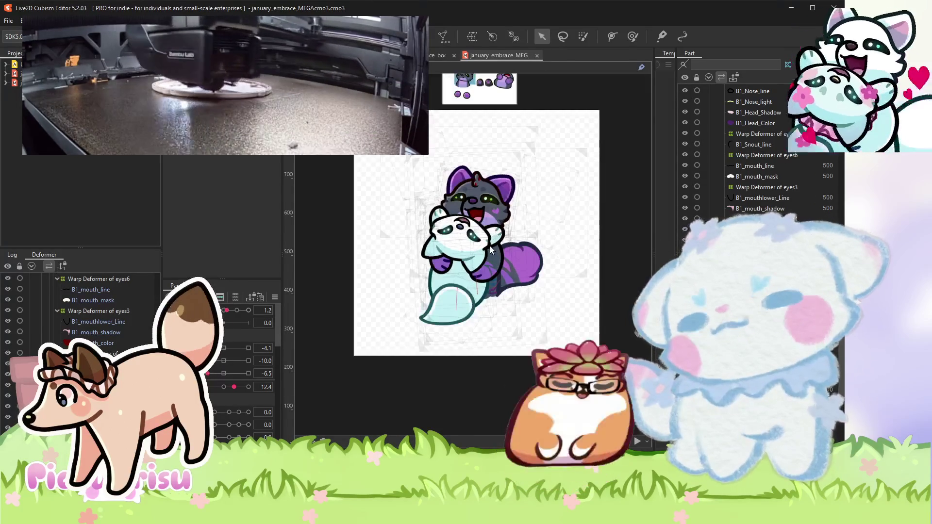
click(399, 161)
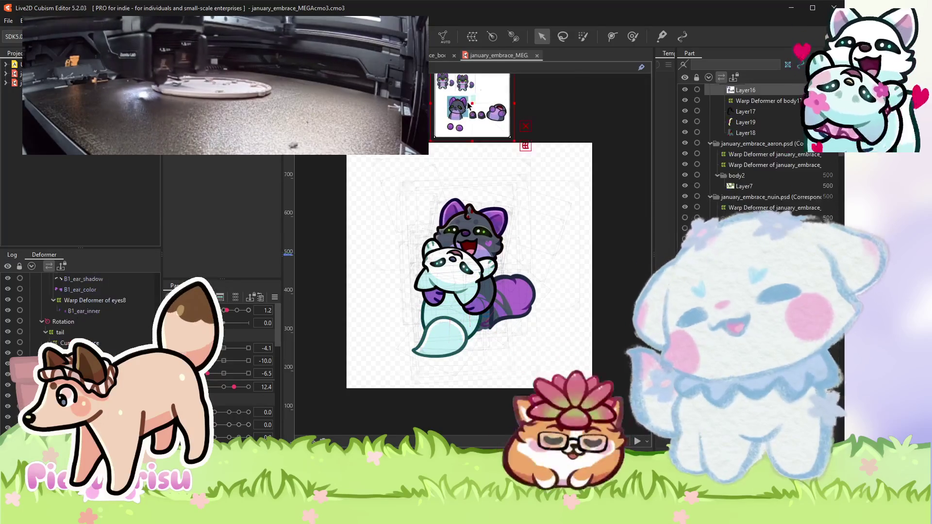
scroll(399, 161, up, 3)
drag(350, 116, 350, 307)
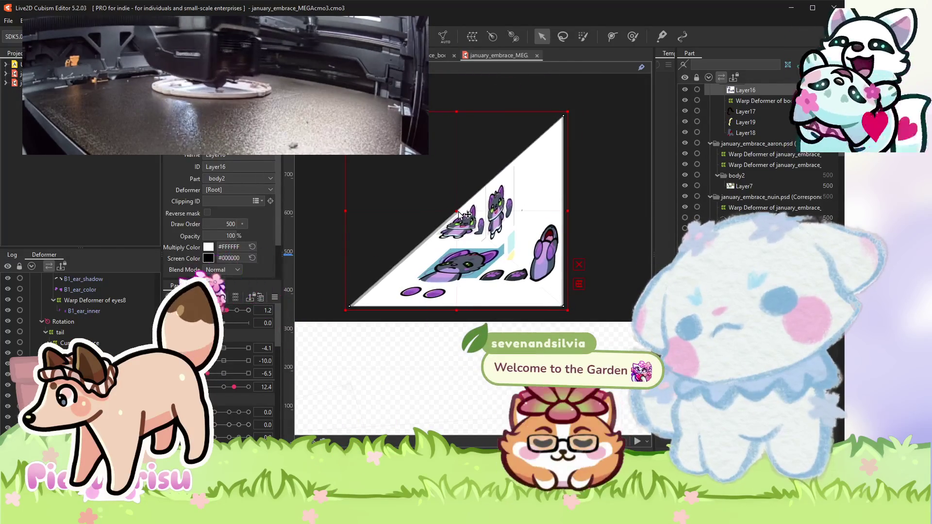
drag(456, 212, 439, 224)
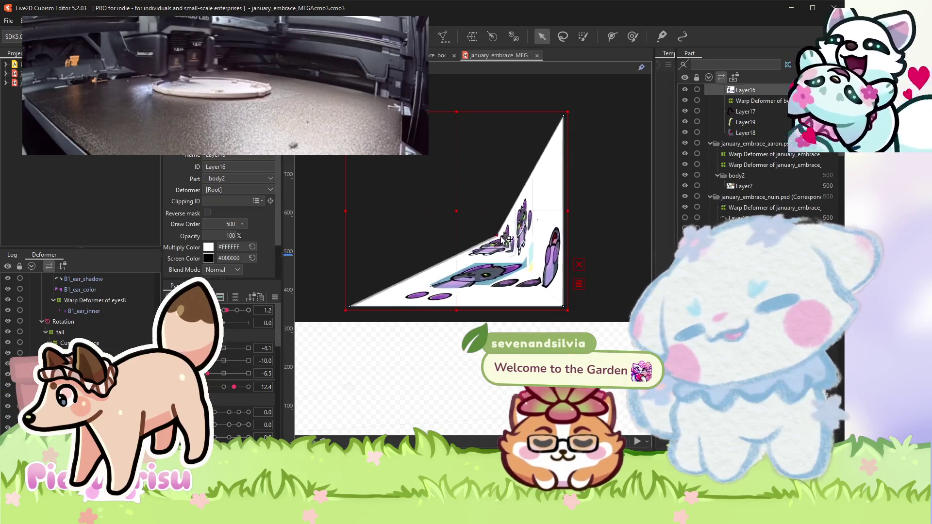
key(ctrl+z)
key(ctrl+z)
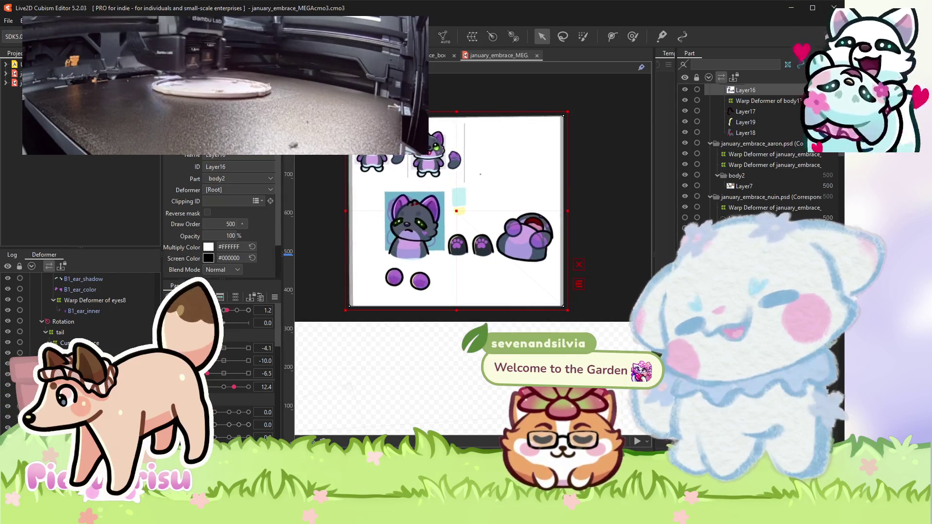
scroll(387, 104, down, 3)
scroll(533, 167, down, 2)
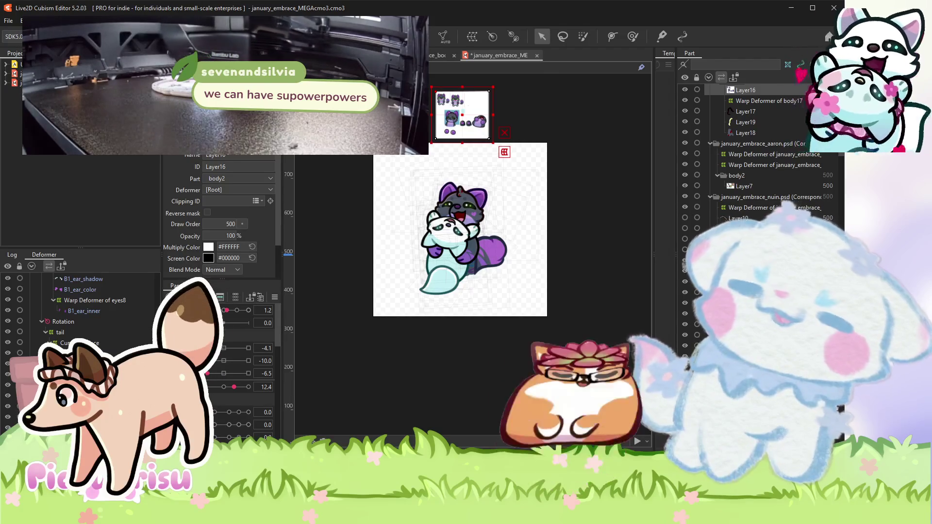
scroll(356, 141, up, 2)
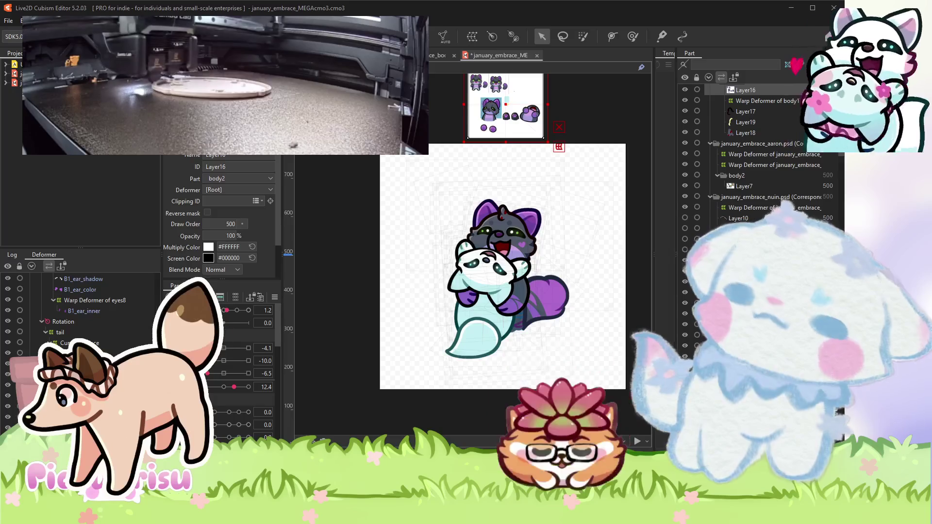
key(ctrl+s)
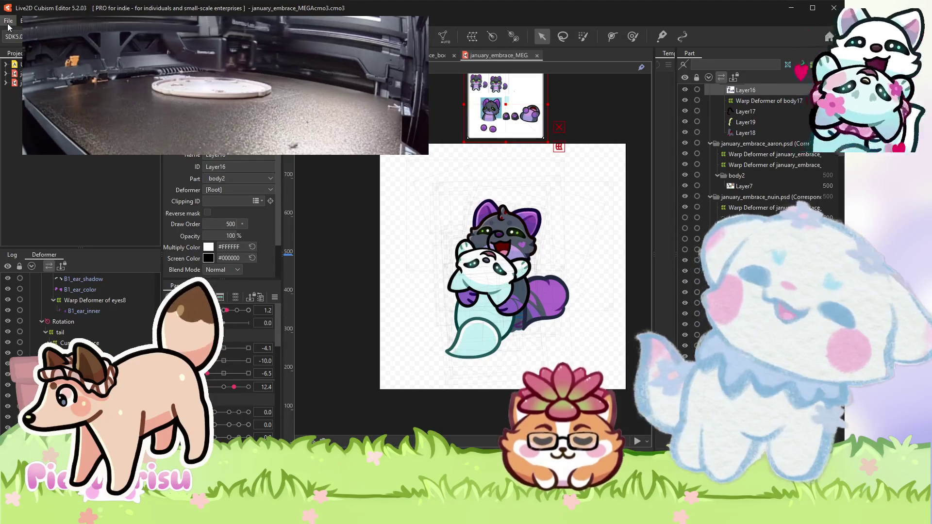
View the File > Export format list and close it without exporting.
click(7, 24)
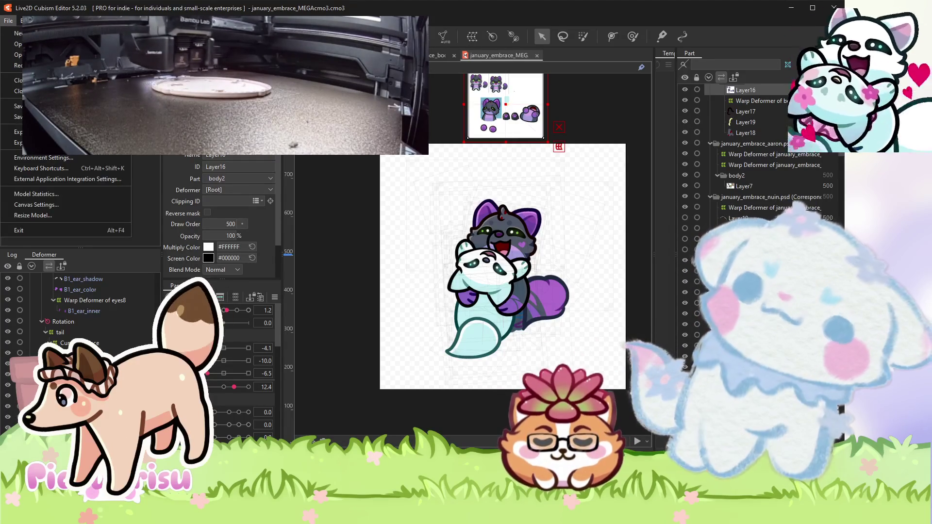
mouse_move(18, 131)
key(Escape)
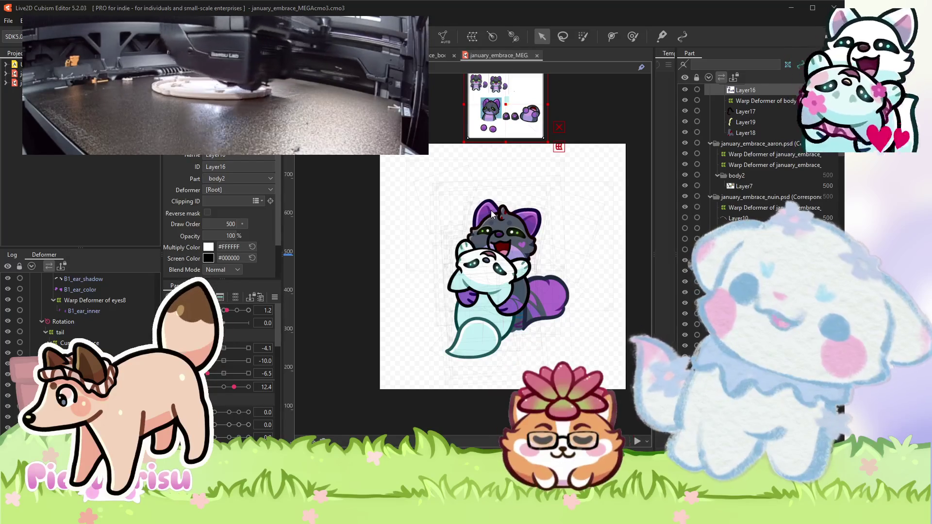
scroll(562, 229, up, 2)
scroll(523, 143, down, 3)
scroll(534, 238, up, 3)
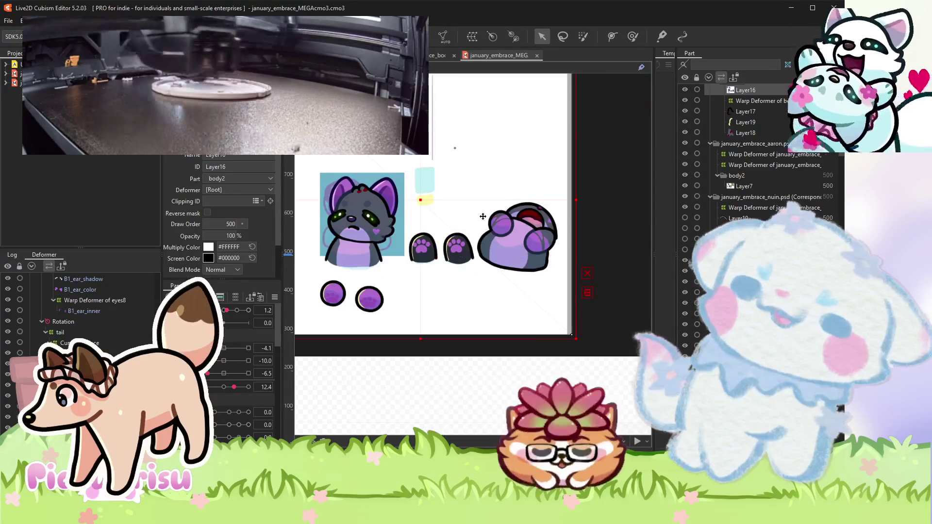
scroll(535, 238, down, 2)
mouse_move(566, 172)
mouse_down()
mouse_move(426, 292)
mouse_move(419, 310)
mouse_move(433, 333)
mouse_up()
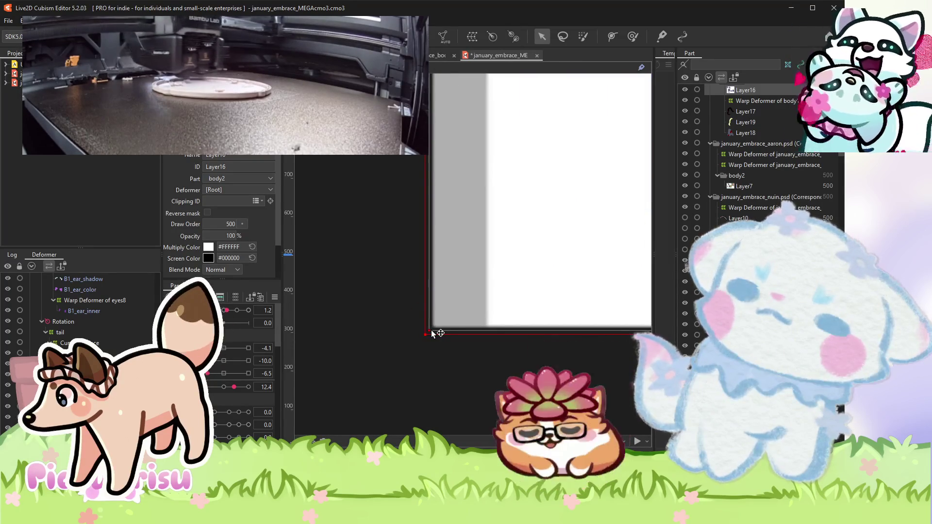
mouse_move(426, 334)
mouse_down()
mouse_move(429, 185)
mouse_move(474, 190)
mouse_move(449, 153)
mouse_move(391, 159)
mouse_move(270, 347)
mouse_up()
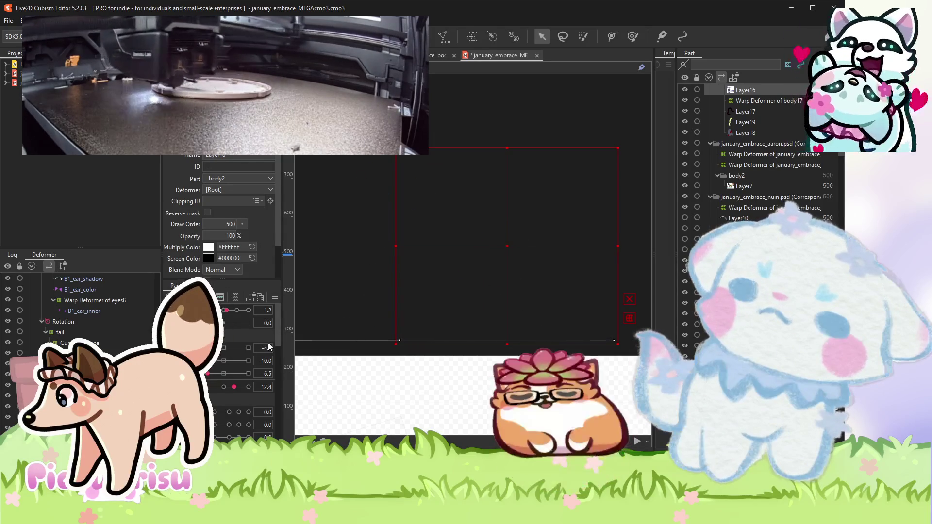
click(542, 271)
key(ctrl+z)
key(ctrl+z)
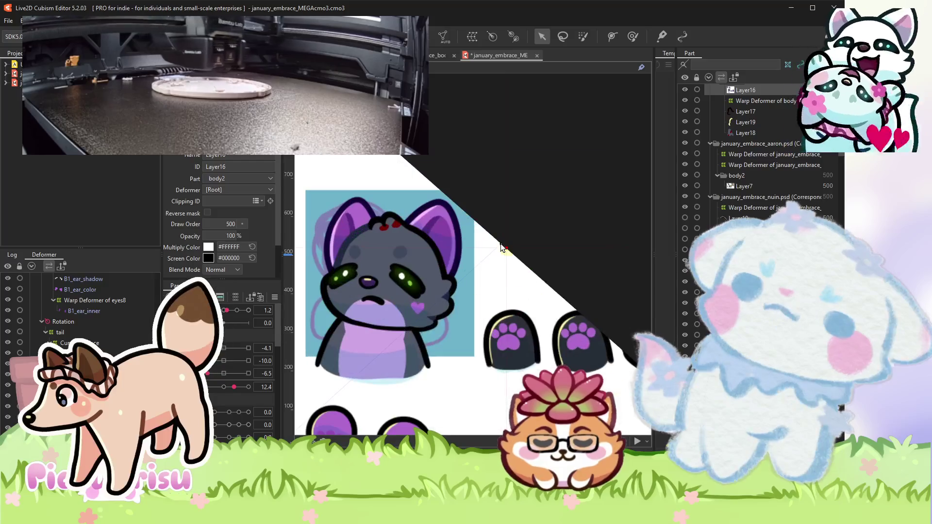
scroll(414, 297, down, 3)
scroll(514, 234, down, 3)
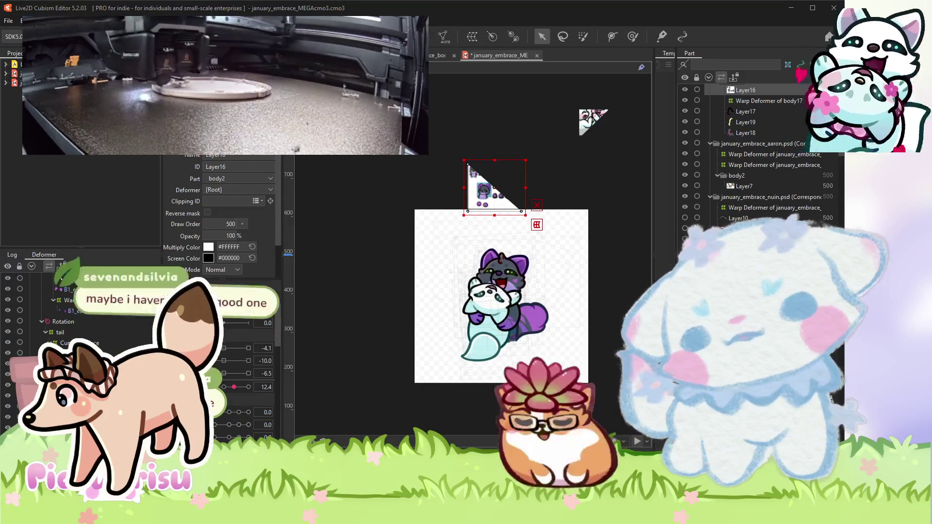
scroll(531, 318, up, 2)
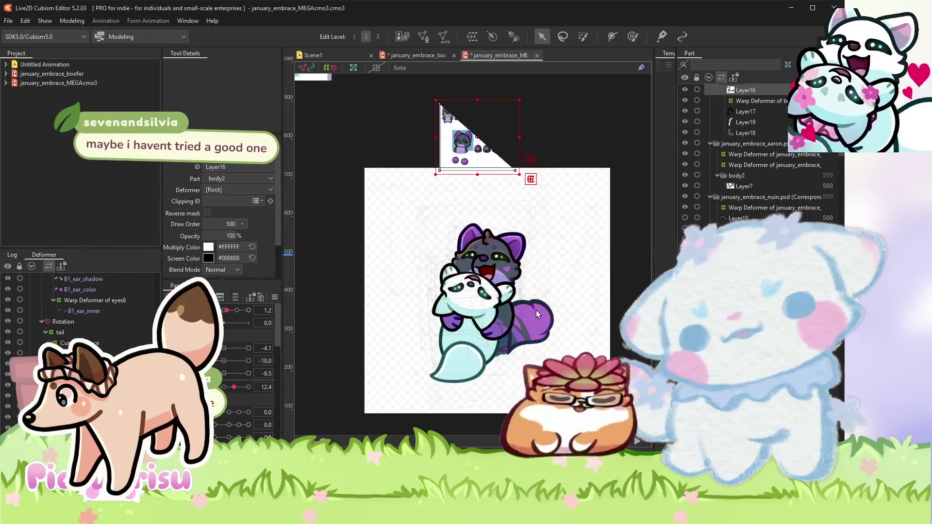
drag(487, 286, 441, 263)
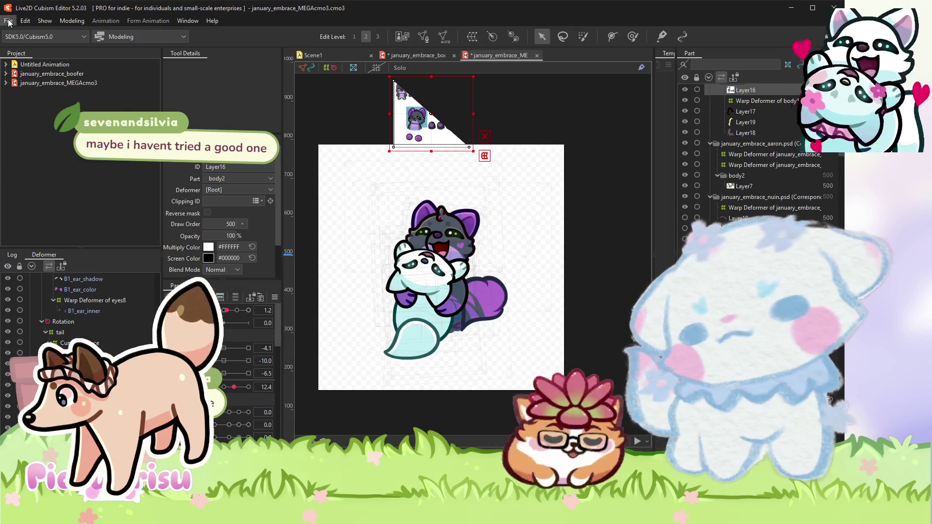
Start saving a copy of the model as january_embrace_Misa.cmo3 with Save as...
click(9, 21)
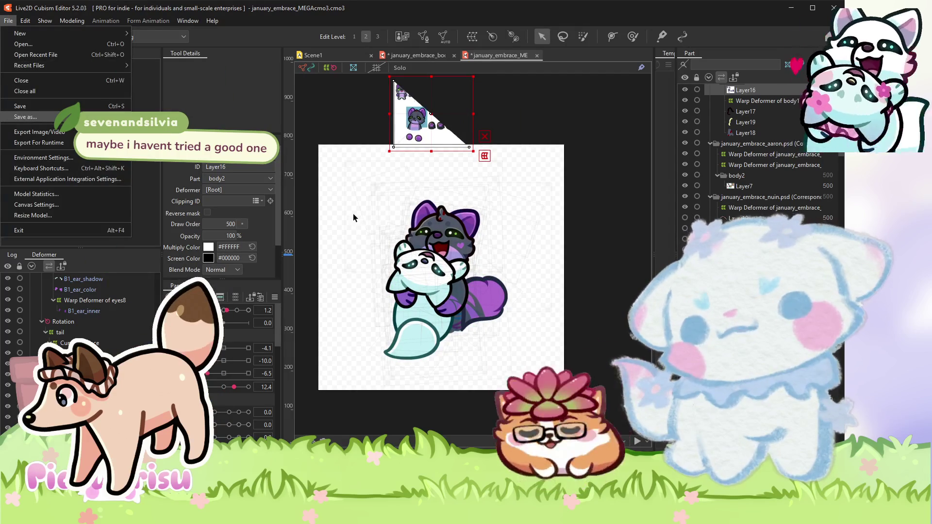
click(355, 218)
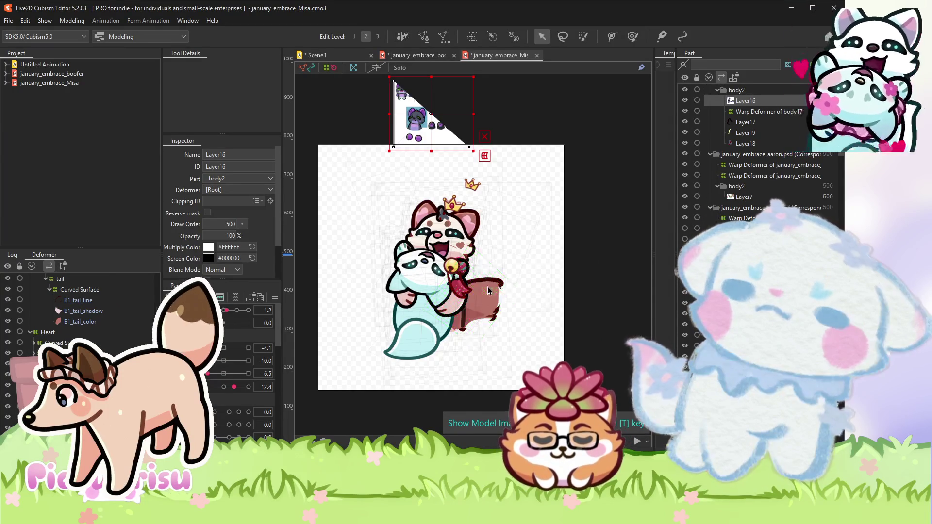
Select the tail colour, line and shadow meshes, then clear the tail selection.
scroll(486, 243, up, 3)
click(485, 301)
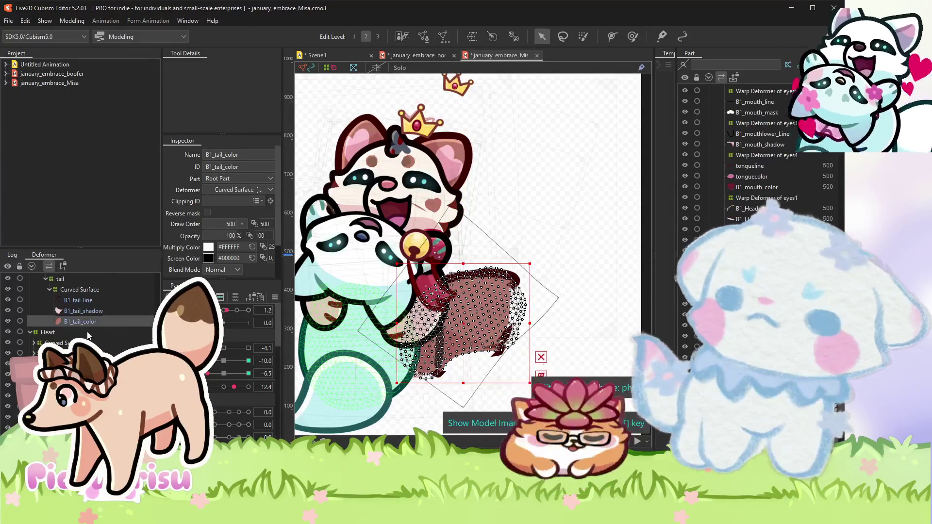
shift+click(78, 300)
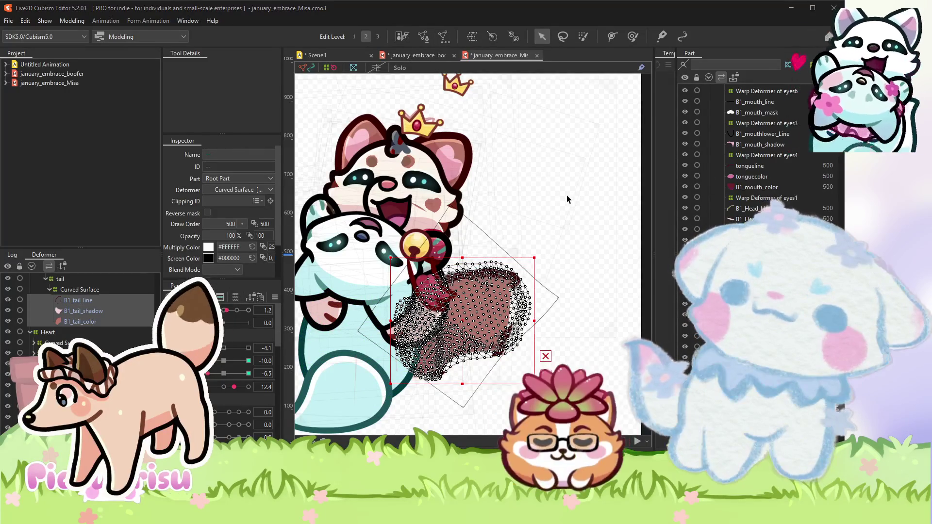
scroll(567, 197, down, 2)
click(567, 195)
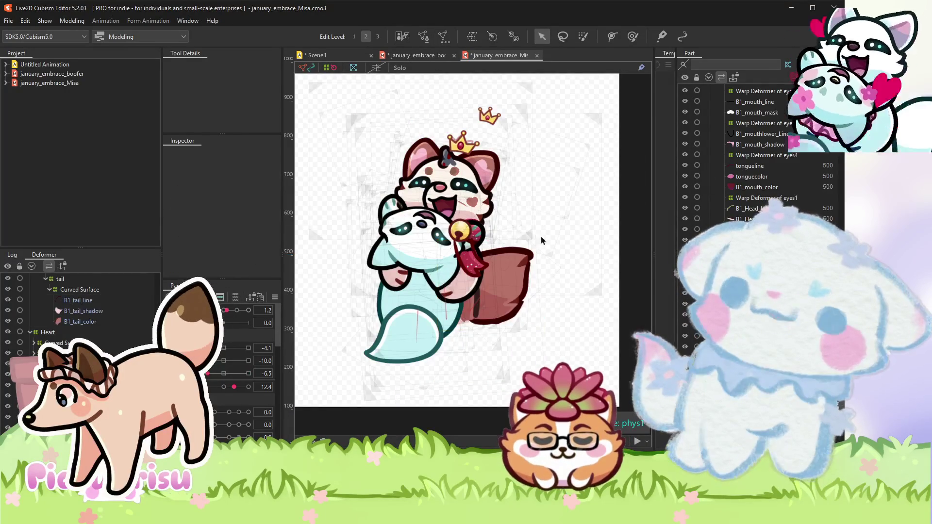
Frame the whole character, then try selecting the head mesh and B1_Head_marking, undoing the pick.
scroll(554, 222, up, 2)
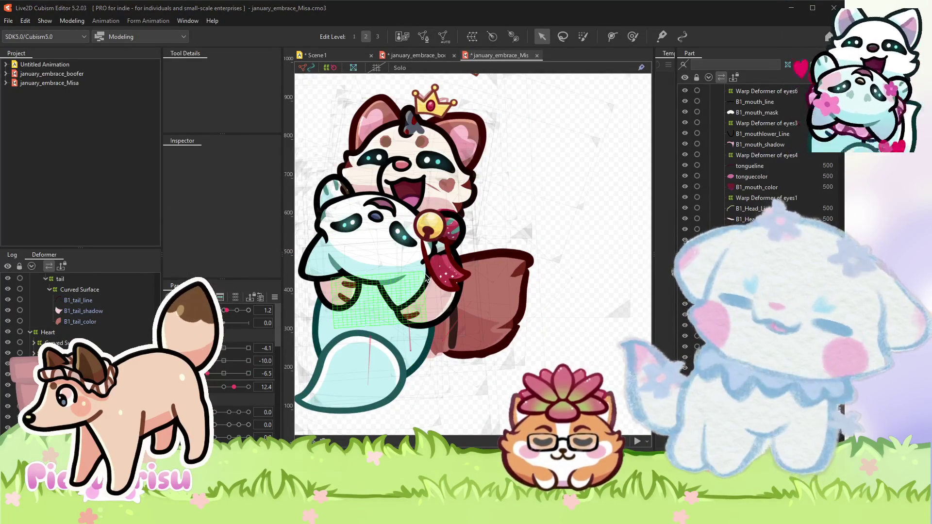
drag(442, 274, 485, 286)
scroll(486, 121, up, 3)
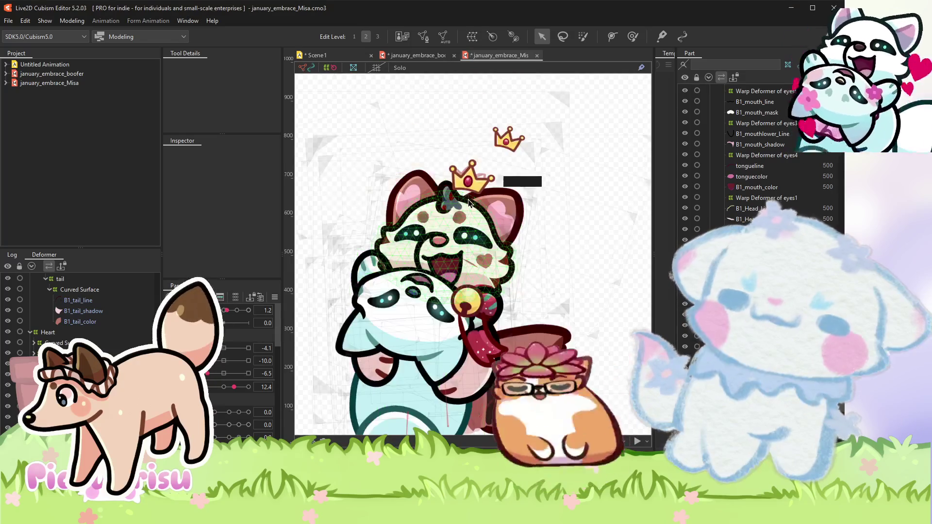
click(428, 195)
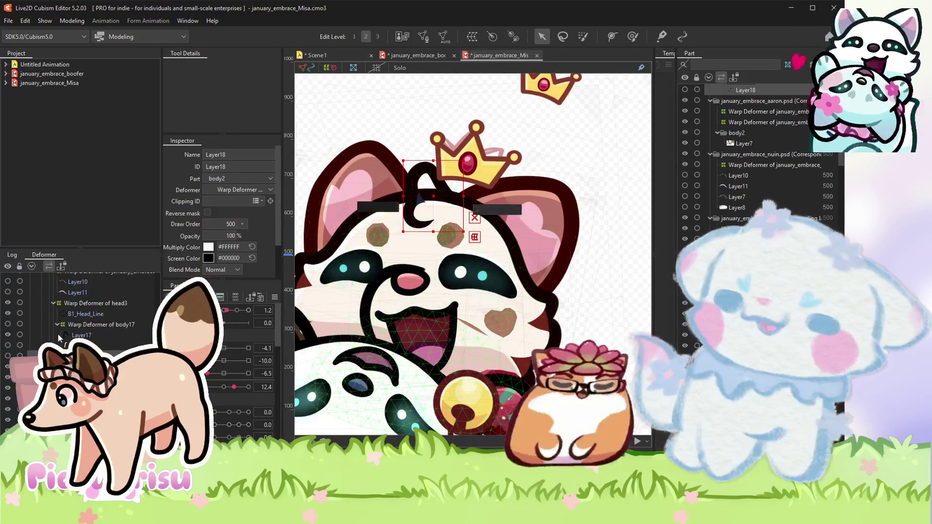
click(455, 246)
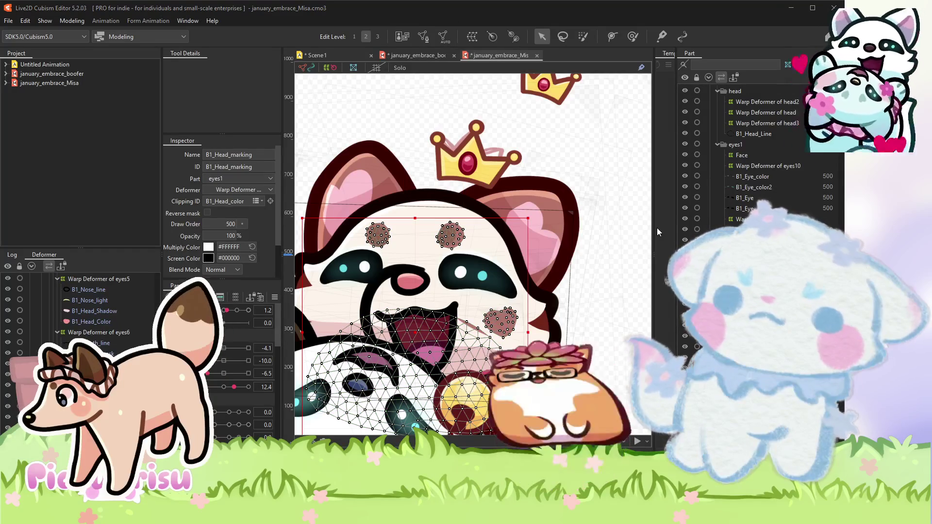
key(ctrl+z)
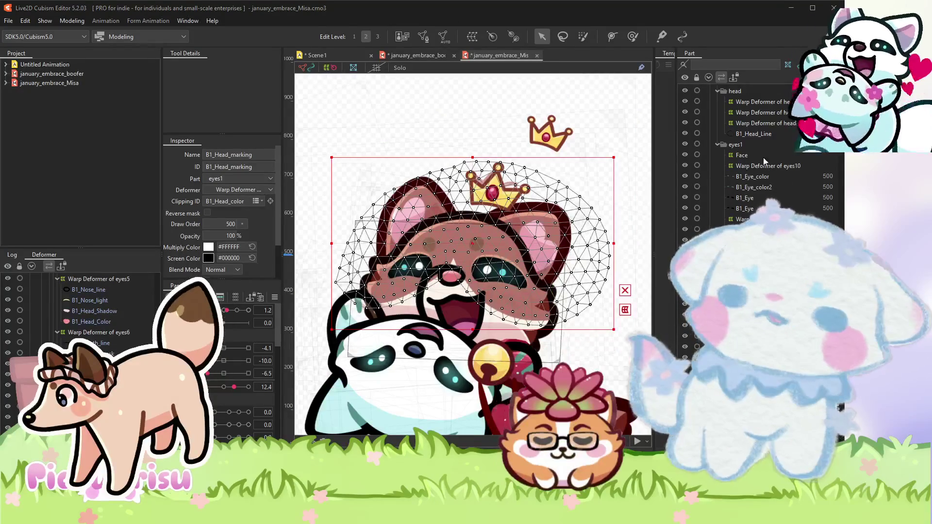
Select the B1_mouth_mask mesh and switch to the deform brush tool.
scroll(494, 237, up, 2)
click(423, 291)
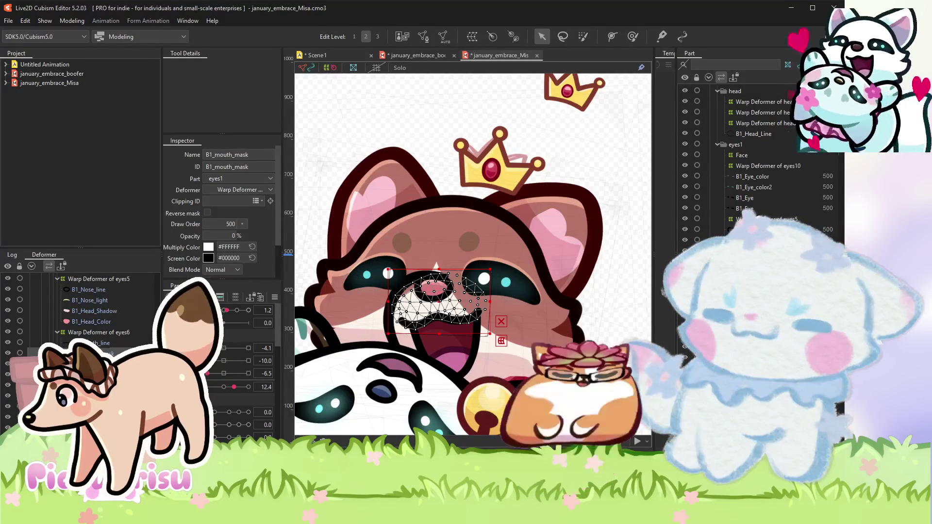
scroll(369, 315, up, 1)
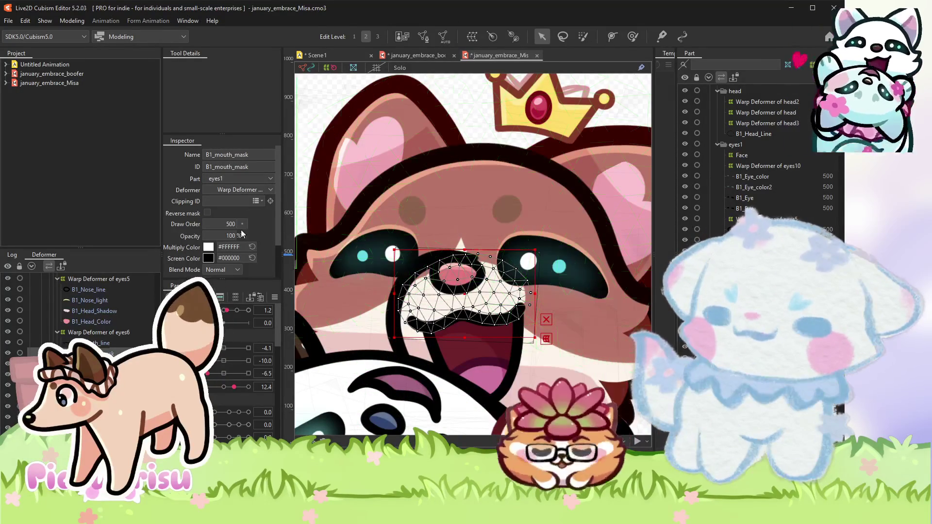
click(633, 36)
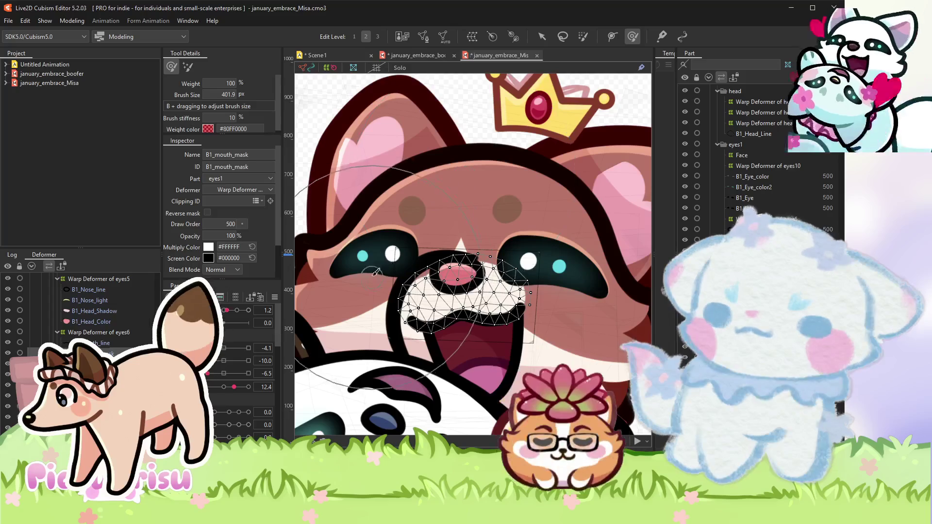
Brush B1_mouth_mask over the nose and mouth, checking it at the 10.0 and -10.0 poses.
drag(554, 253, 516, 272)
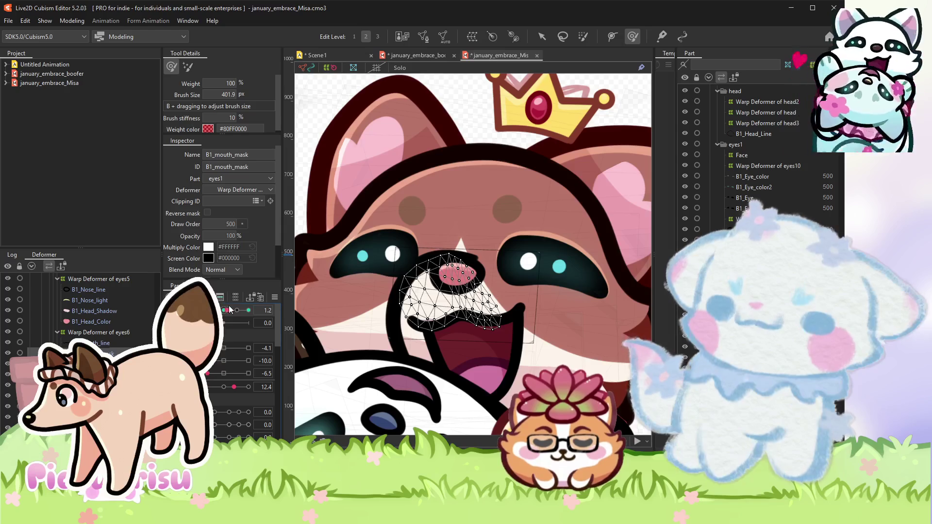
drag(226, 311, 275, 311)
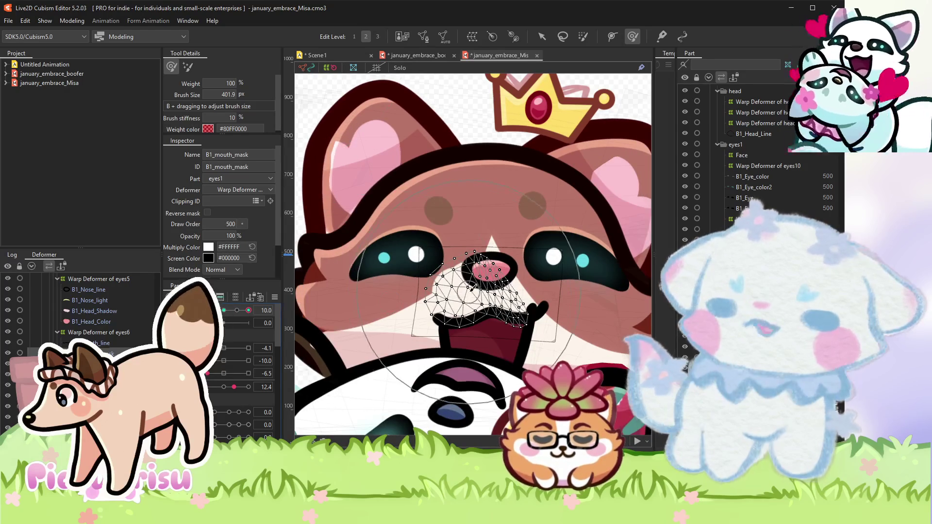
drag(491, 272, 466, 275)
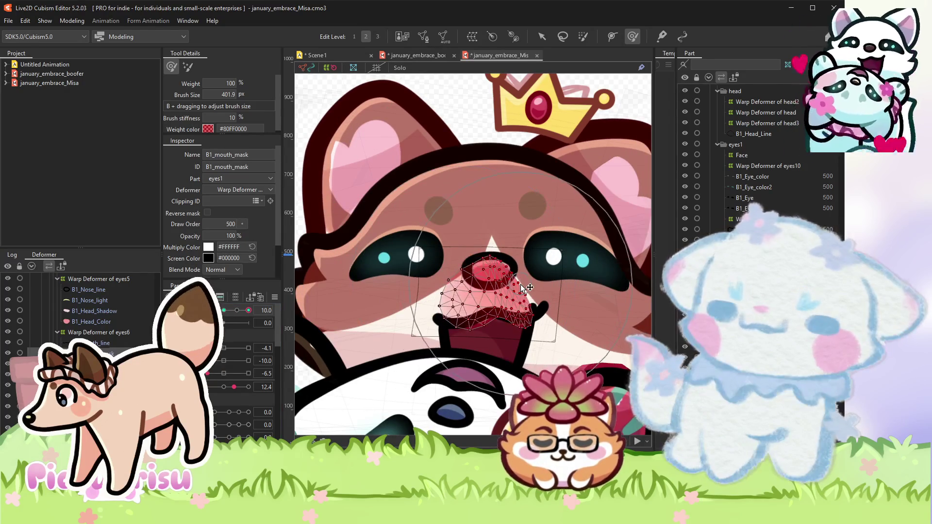
drag(249, 311, 208, 311)
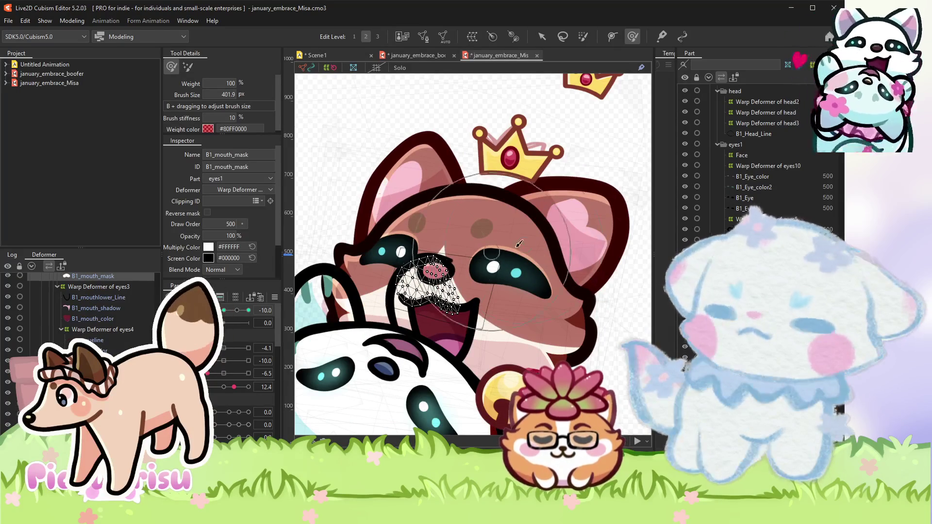
scroll(483, 258, up, 2)
Select B1_Head_marking and brush its mesh around the left eye.
click(540, 39)
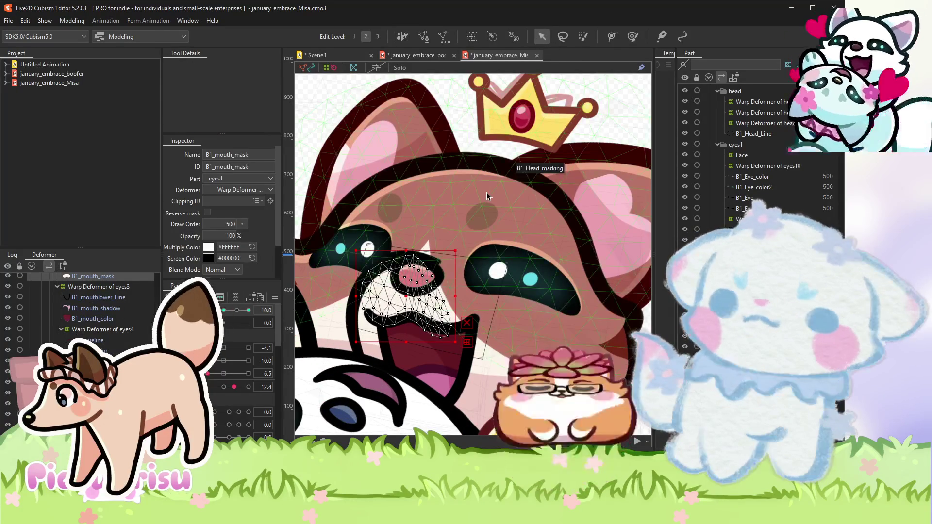
click(481, 160)
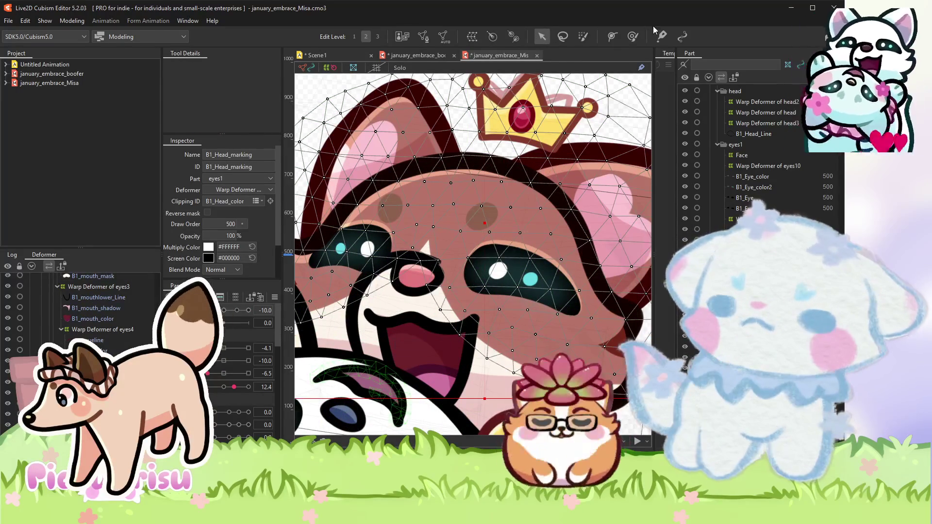
click(633, 36)
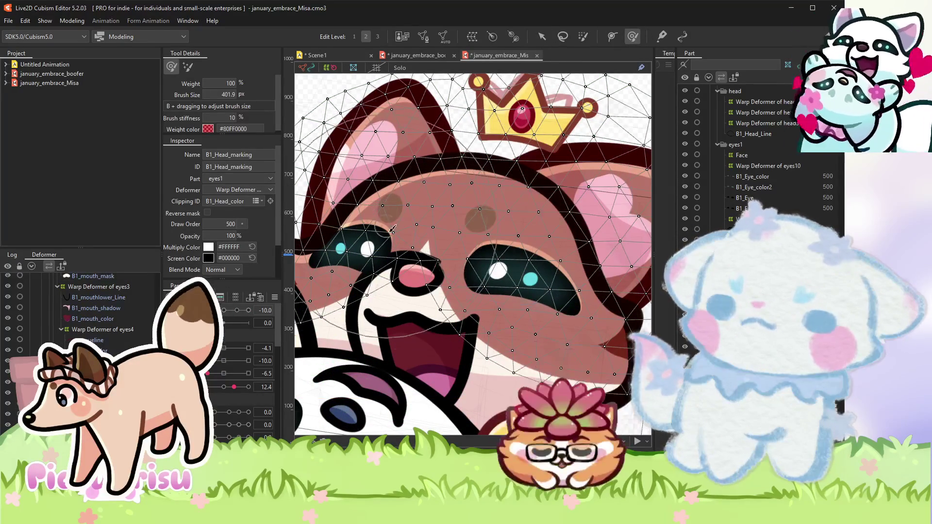
mouse_move(371, 245)
mouse_down()
mouse_move(384, 235)
mouse_move(493, 308)
mouse_move(434, 290)
mouse_move(467, 290)
mouse_up()
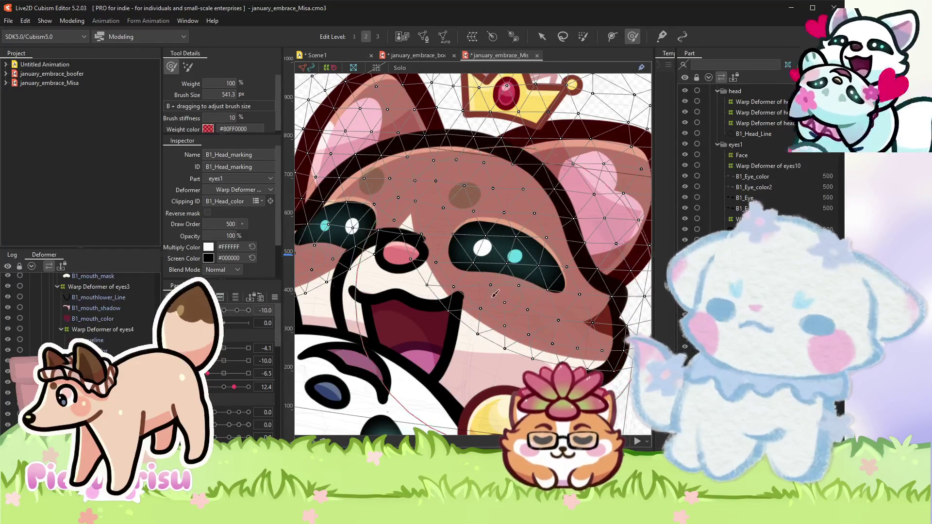
At the 10.0 pose, warp the head marking mesh across the face.
click(248, 310)
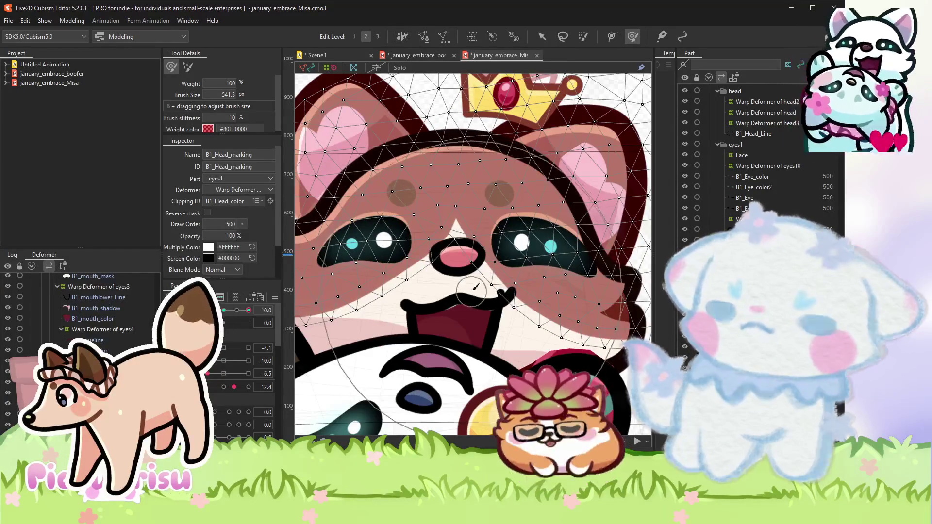
drag(495, 287, 503, 298)
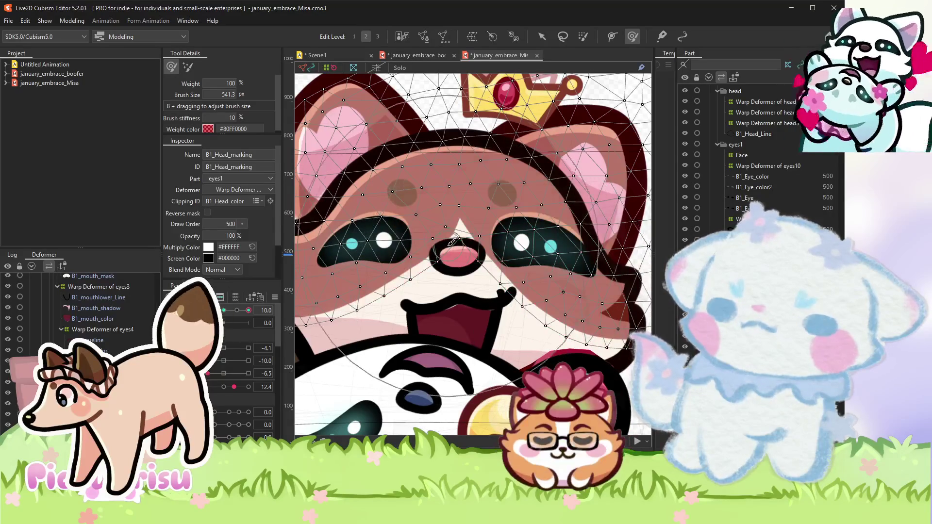
mouse_move(359, 175)
mouse_down()
mouse_move(491, 258)
mouse_move(495, 225)
mouse_up()
scroll(435, 300, down, 2)
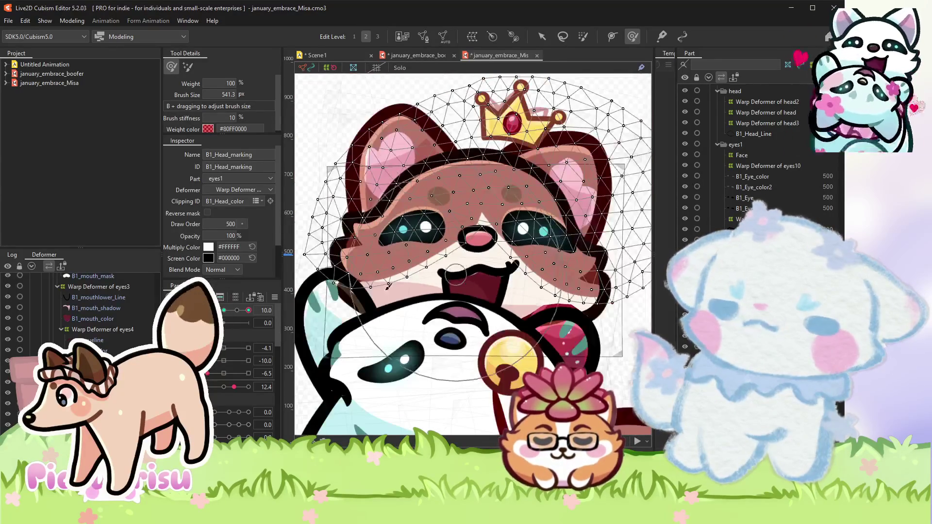
drag(435, 300, 449, 278)
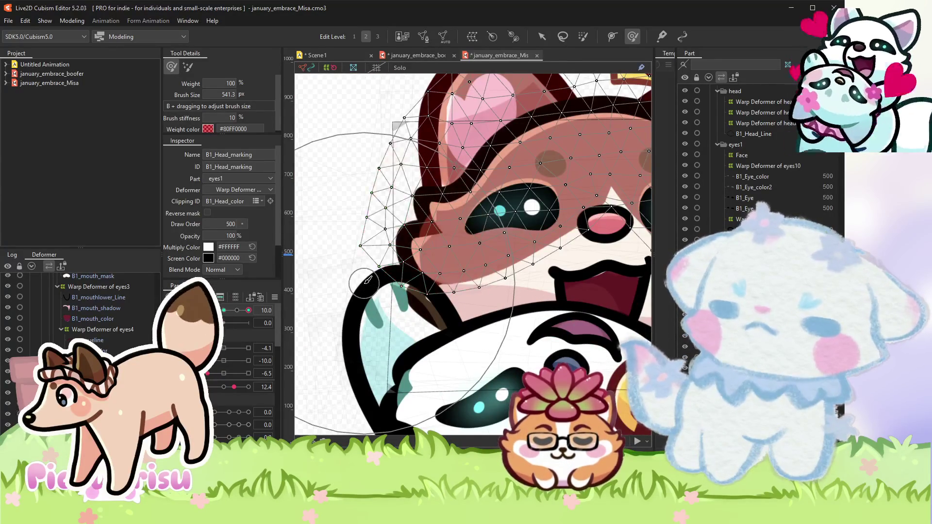
Shift the head marking's points around the nose and eyes, then return to the select tool.
scroll(456, 275, up, 1)
scroll(466, 269, up, 1)
scroll(481, 265, up, 1)
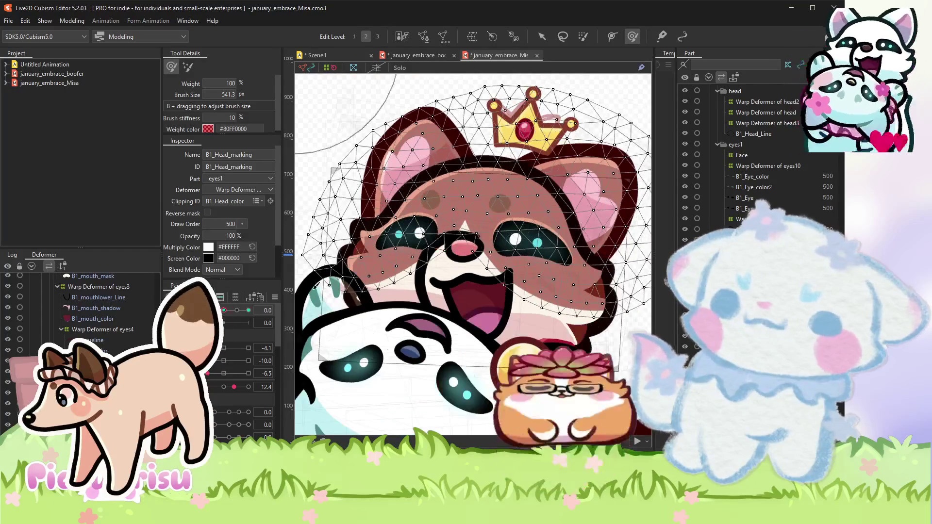
scroll(491, 259, up, 1)
drag(492, 259, 512, 301)
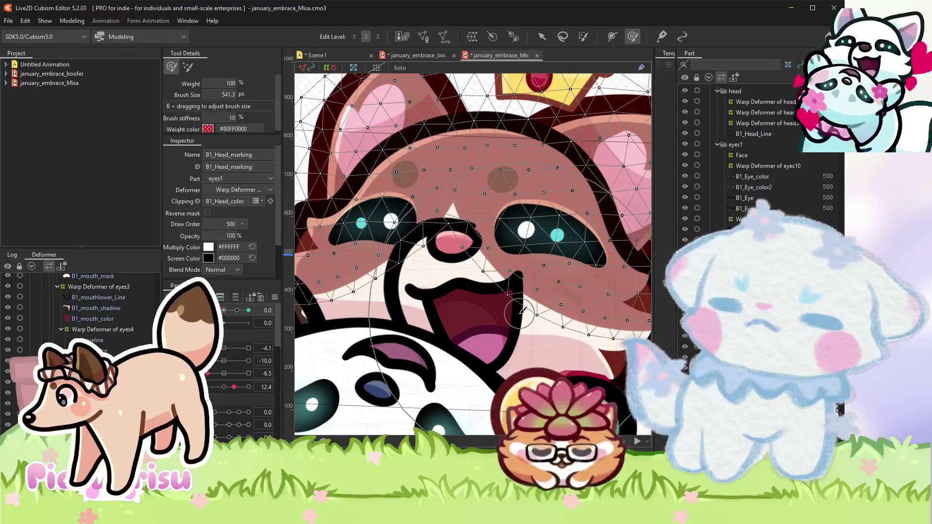
scroll(521, 310, down, 3)
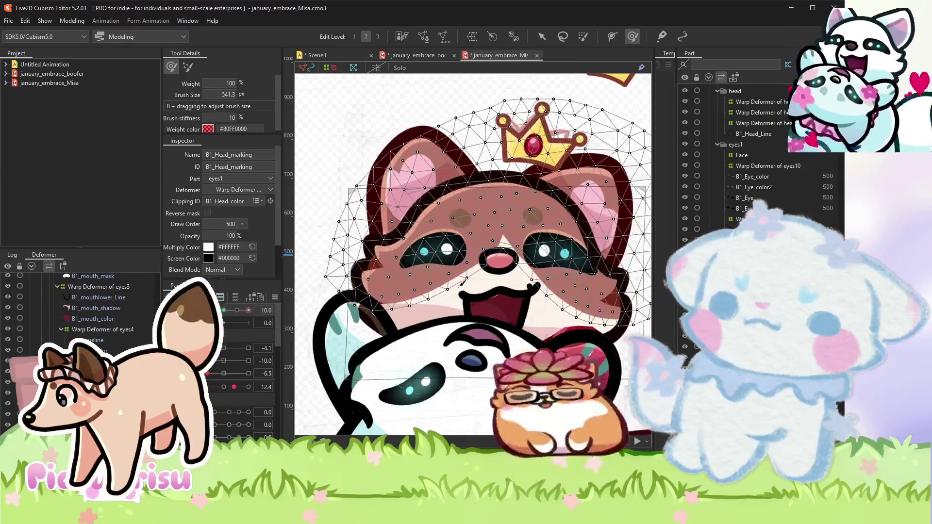
scroll(596, 72, up, 4)
click(540, 37)
scroll(499, 249, up, 2)
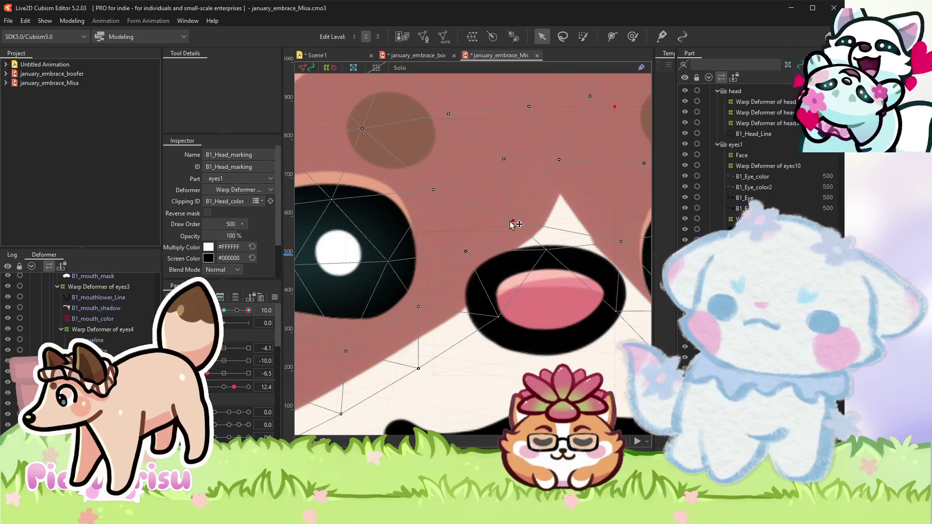
scroll(338, 227, down, 2)
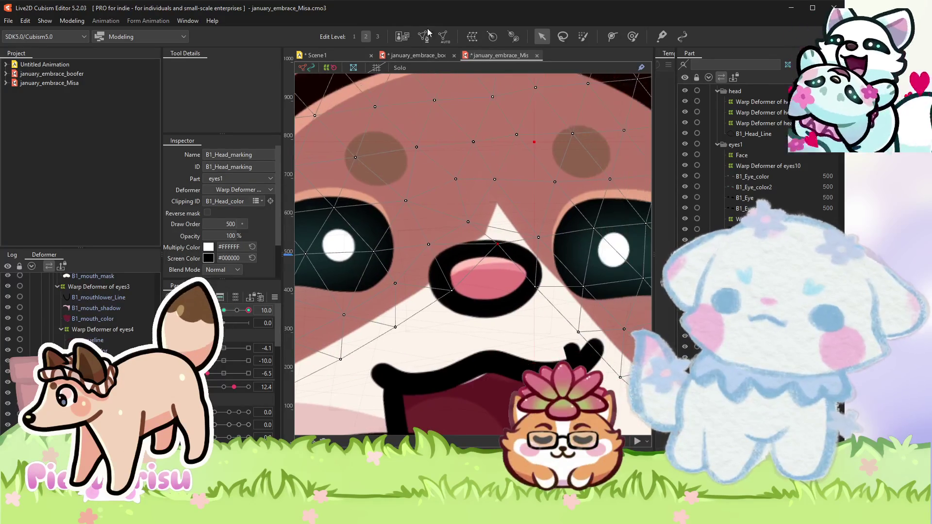
click(423, 36)
scroll(501, 171, up, 1)
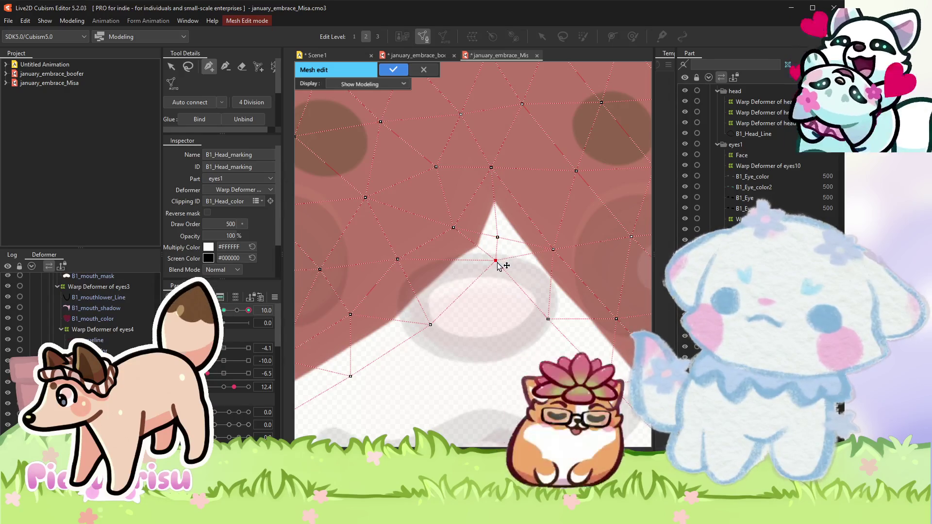
click(393, 69)
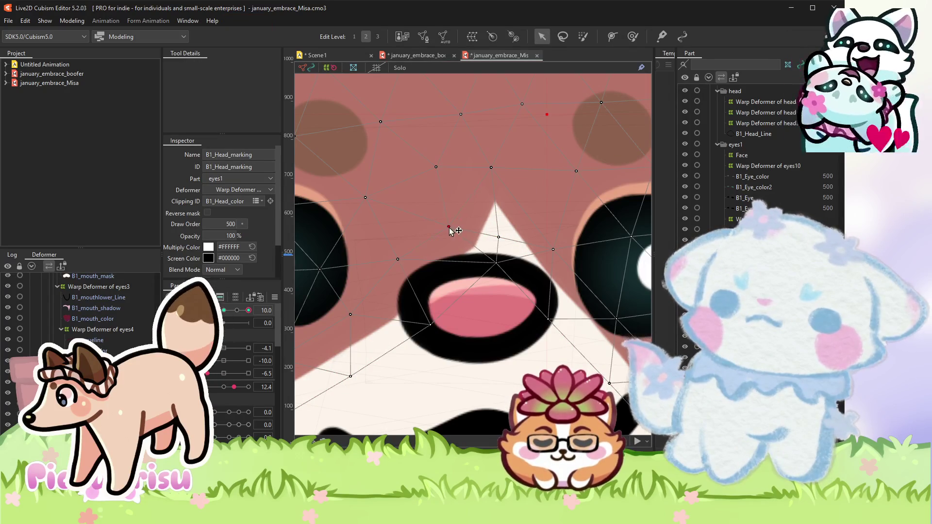
scroll(425, 248, up, 2)
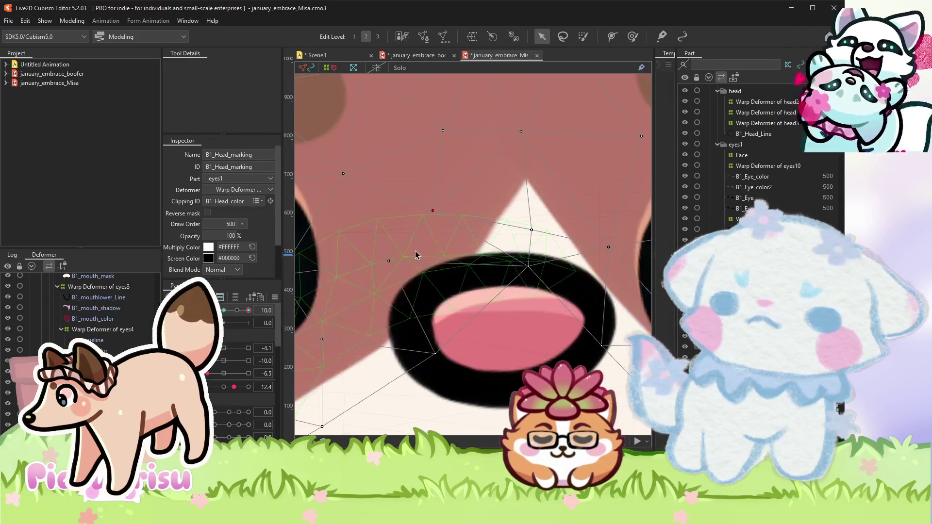
scroll(400, 233, down, 2)
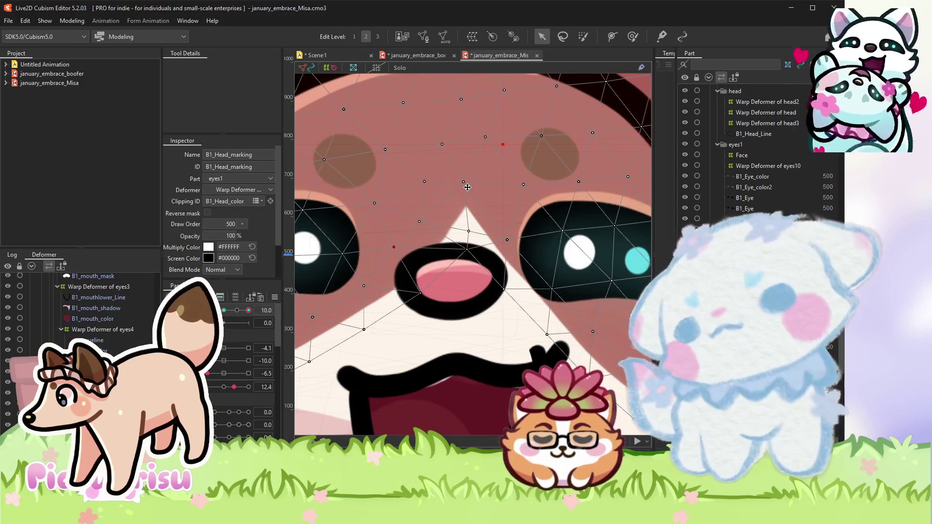
scroll(460, 187, up, 3)
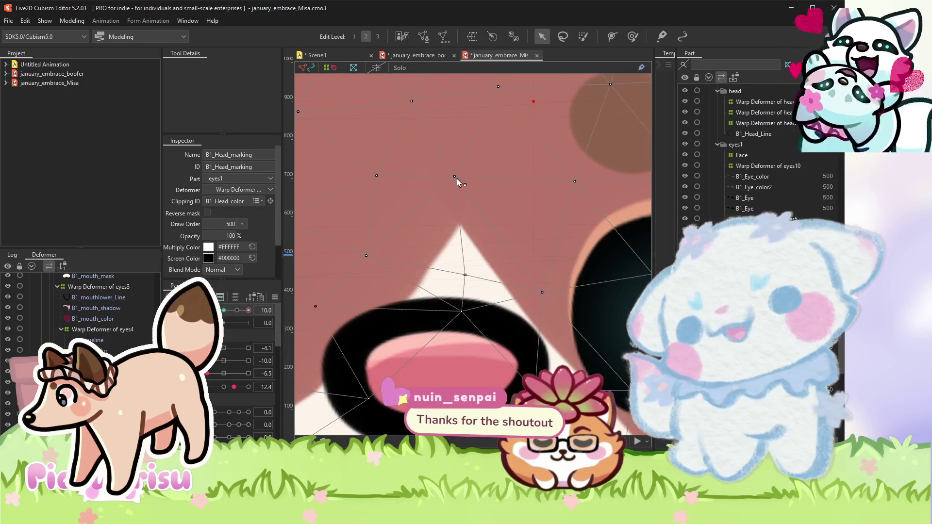
scroll(468, 179, down, 1)
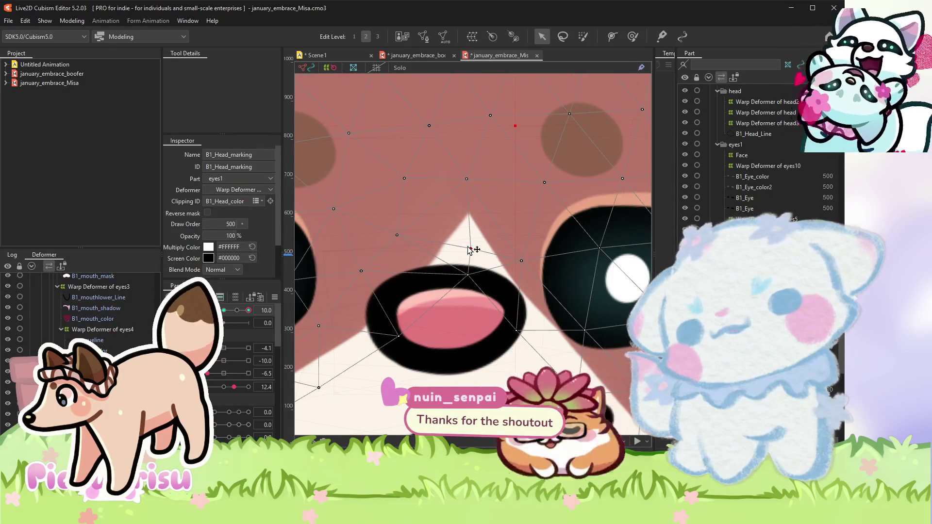
click(522, 262)
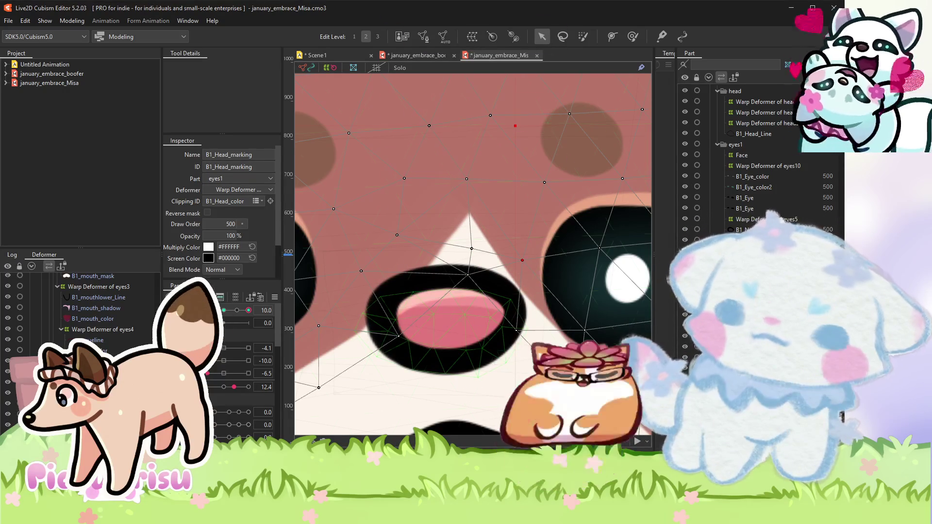
scroll(504, 232, down, 3)
scroll(503, 233, up, 3)
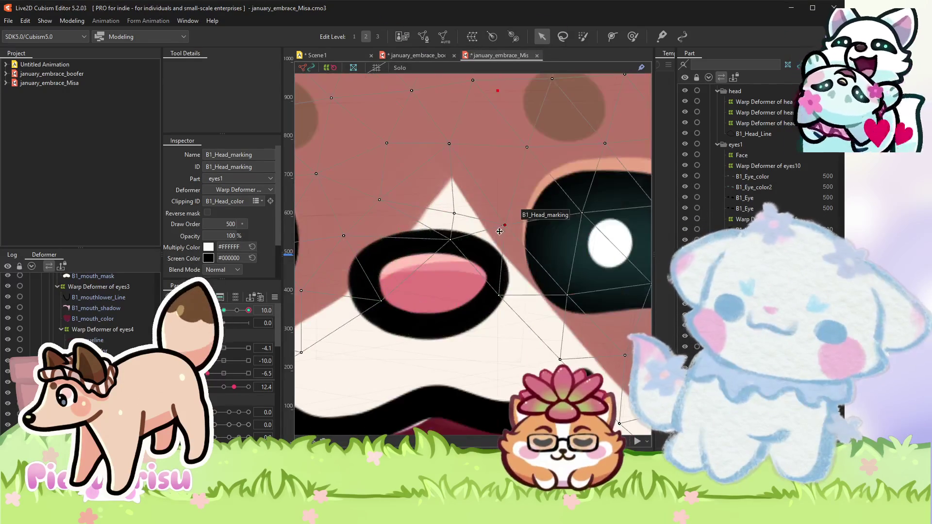
click(456, 214)
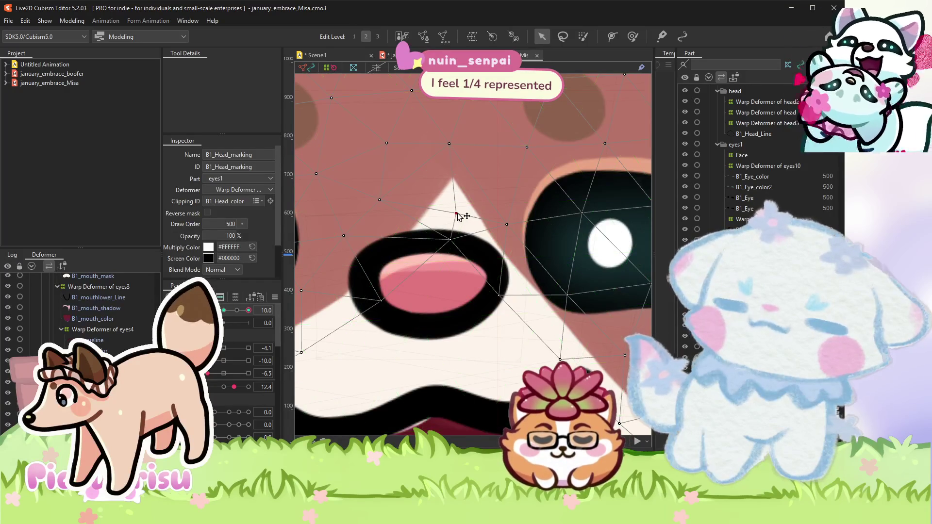
drag(452, 152, 449, 152)
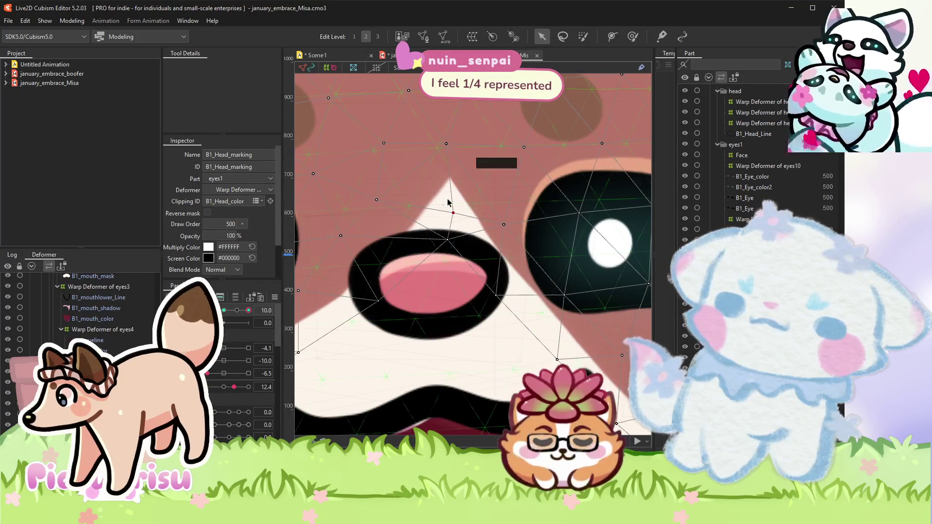
key(ctrl+z)
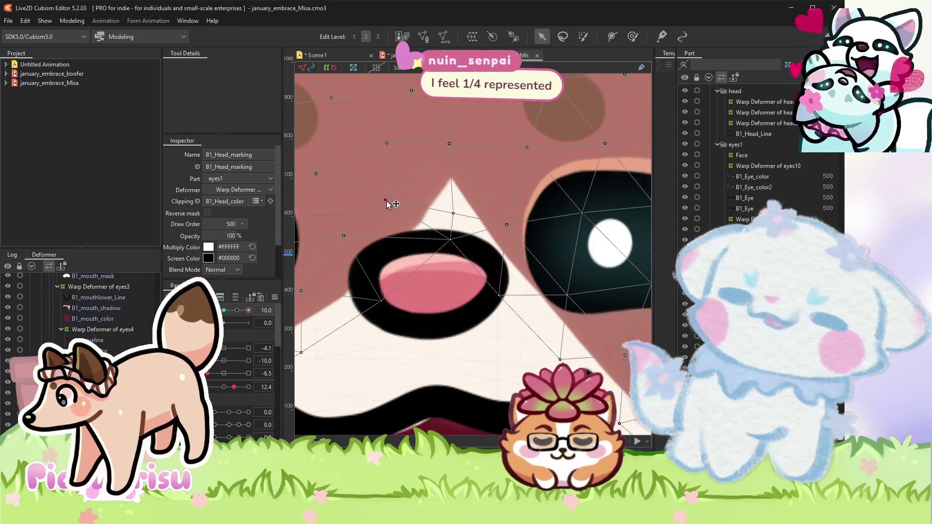
scroll(454, 211, down, 3)
scroll(651, 65, down, 2)
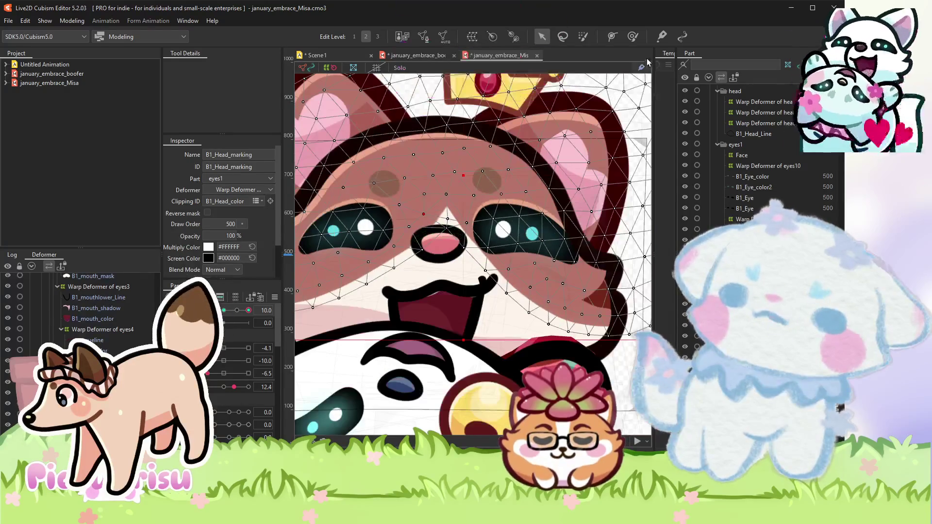
Toggle the deform brush, return to selection, and pick a deformer point beside the nose.
click(633, 37)
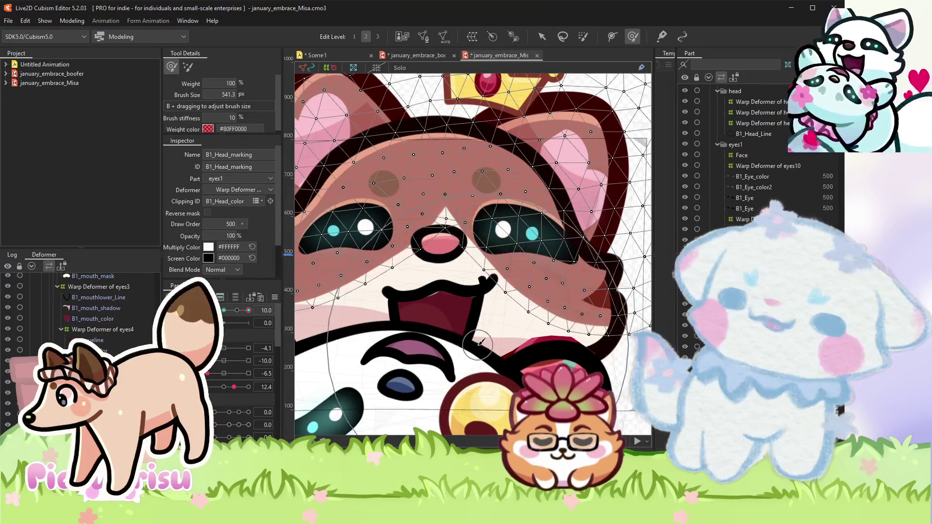
scroll(437, 316, down, 2)
scroll(416, 297, up, 3)
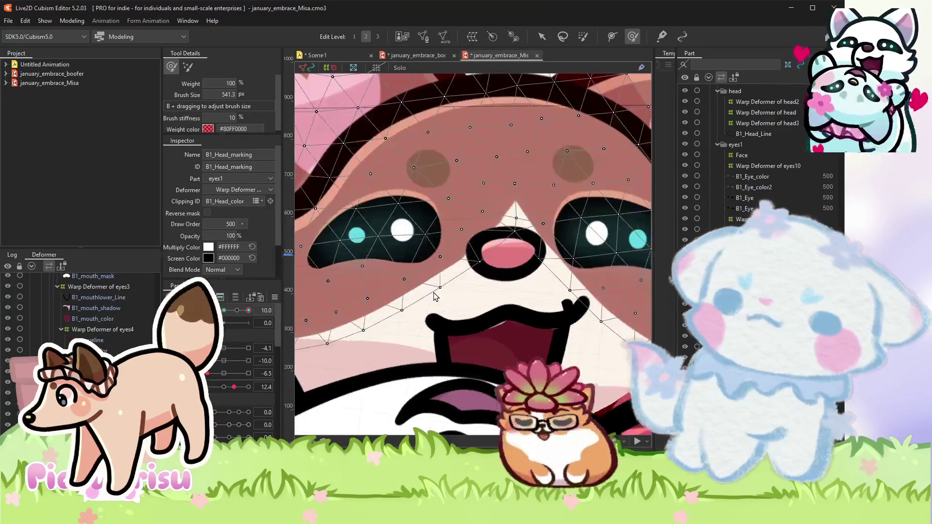
click(544, 40)
scroll(454, 255, up, 2)
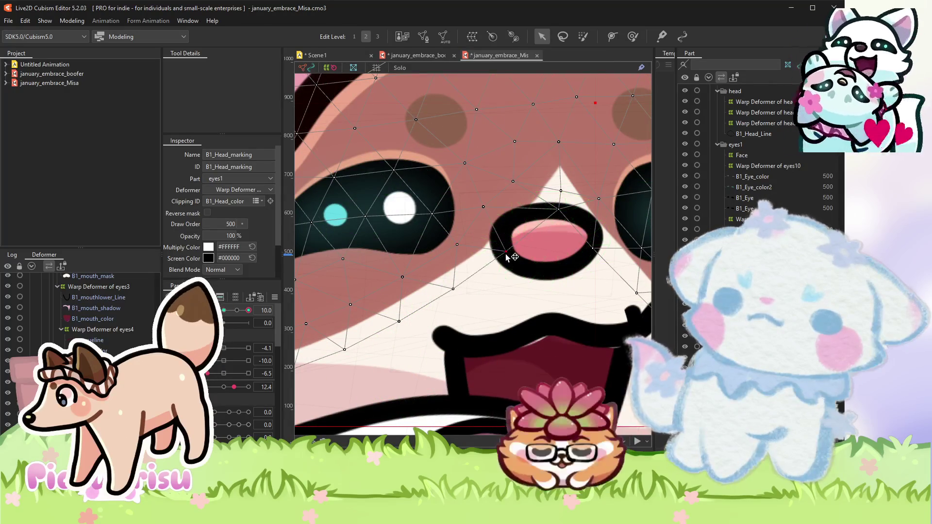
click(485, 206)
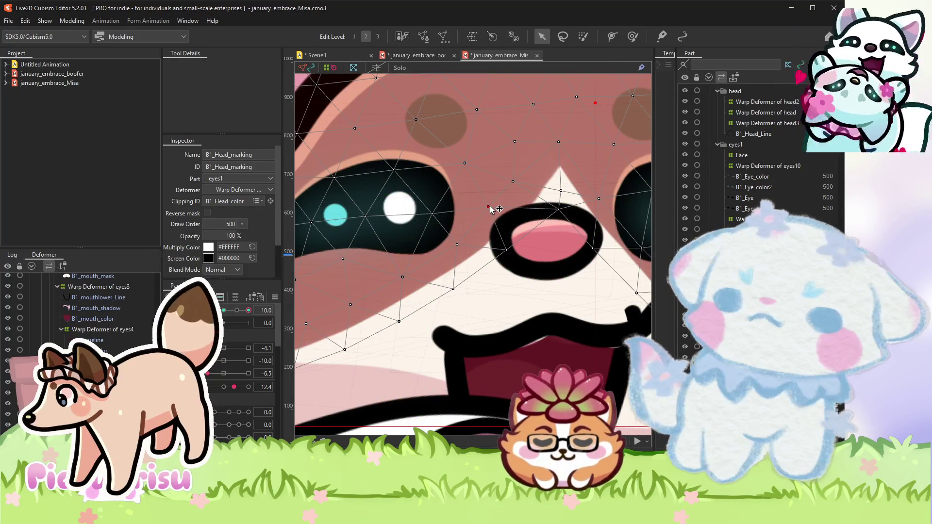
Swing the head parameter to test the marking, settle it at 9.6, and select the hand shadow mesh.
scroll(485, 226, down, 5)
mouse_move(238, 316)
mouse_down()
mouse_move(162, 295)
mouse_move(256, 294)
mouse_up()
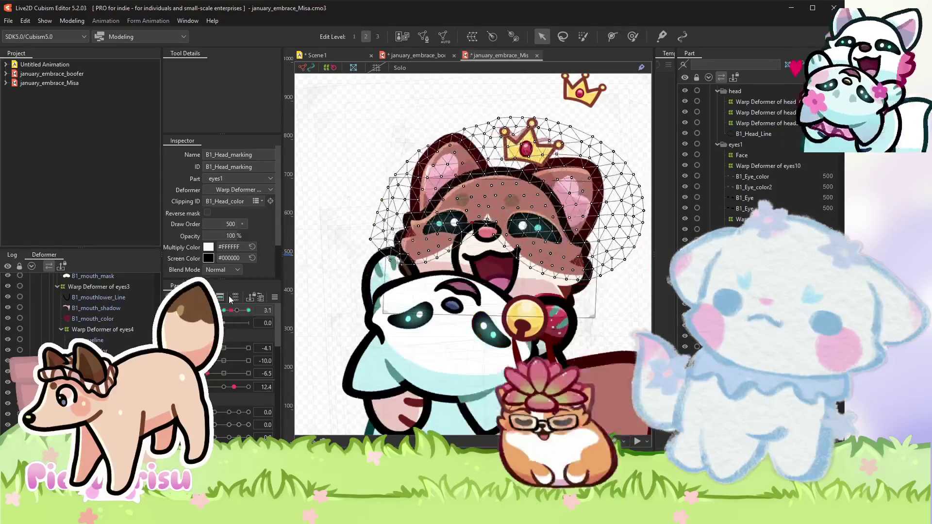
drag(256, 294, 248, 287)
scroll(374, 284, up, 3)
click(397, 302)
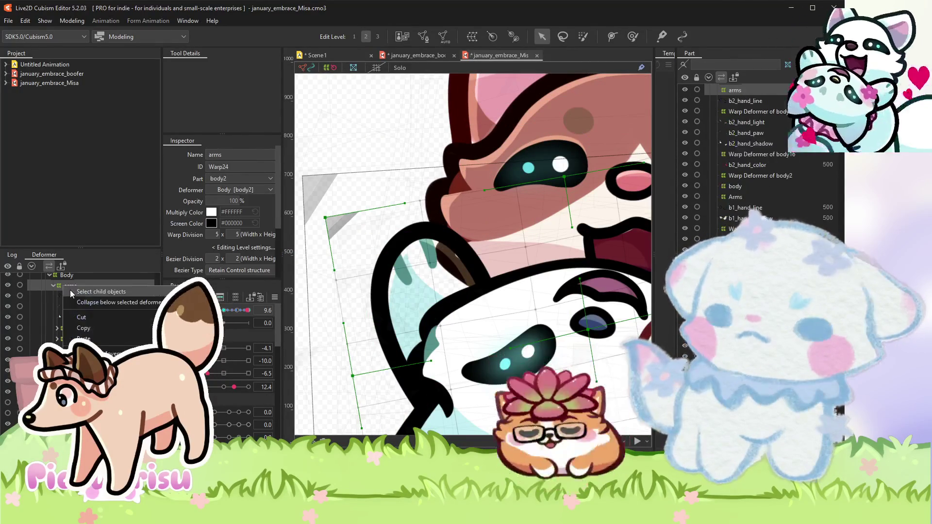
Select every mesh under the arms deformer to check how they sit.
click(101, 328)
scroll(346, 294, down, 3)
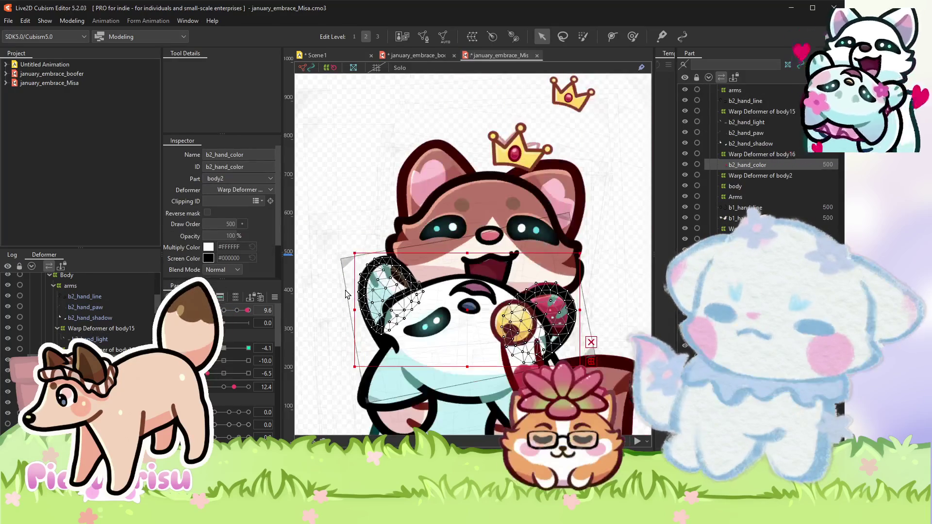
scroll(346, 294, down, 2)
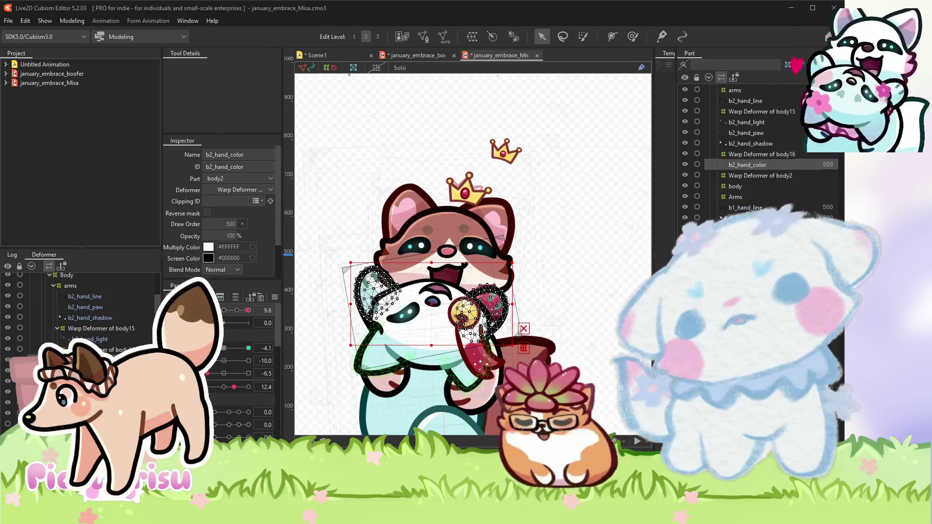
Select B1_Head_marking and undo the last edit.
click(393, 281)
scroll(392, 281, down, 3)
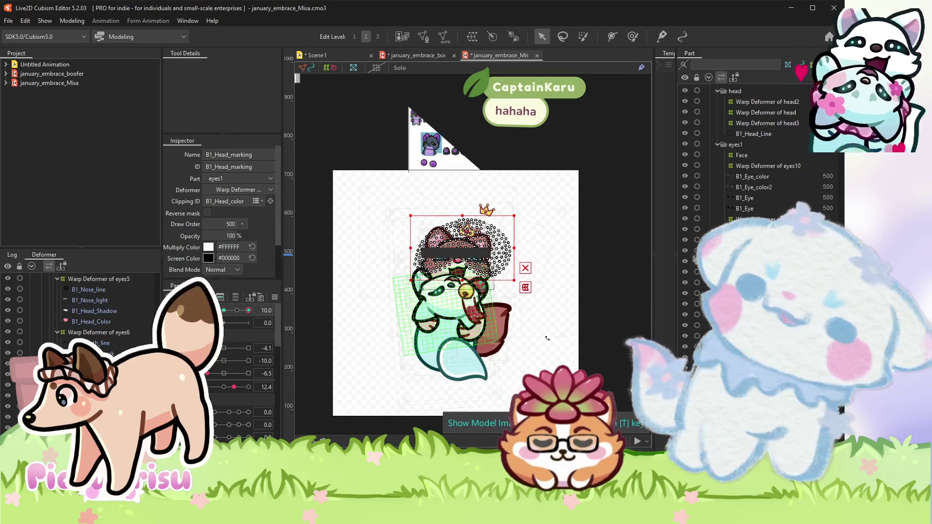
scroll(522, 349, up, 2)
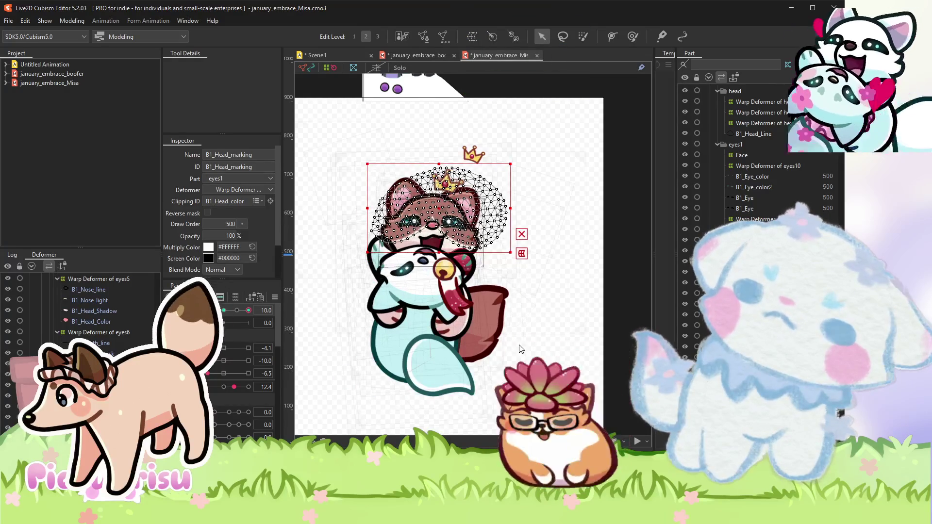
key(ctrl+z)
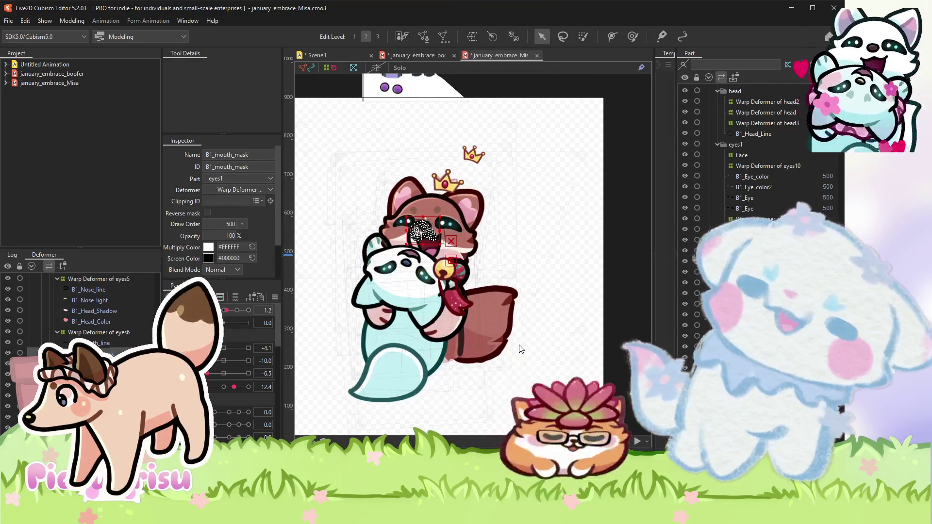
Undo two more recent edits and pan the view to show the whole model.
key(ctrl+z)
key(ctrl+z)
scroll(521, 348, up, 3)
key(ctrl+z)
key(ctrl+z)
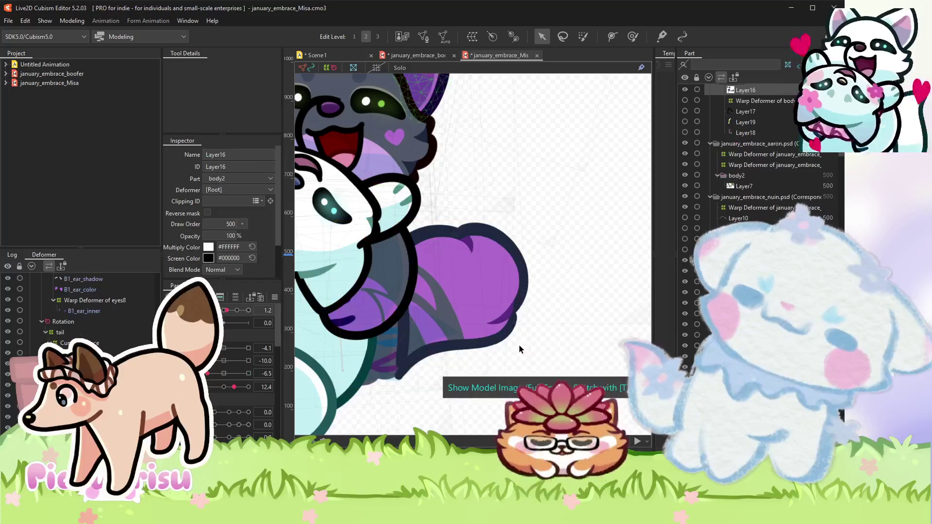
scroll(519, 346, down, 3)
drag(516, 332, 515, 302)
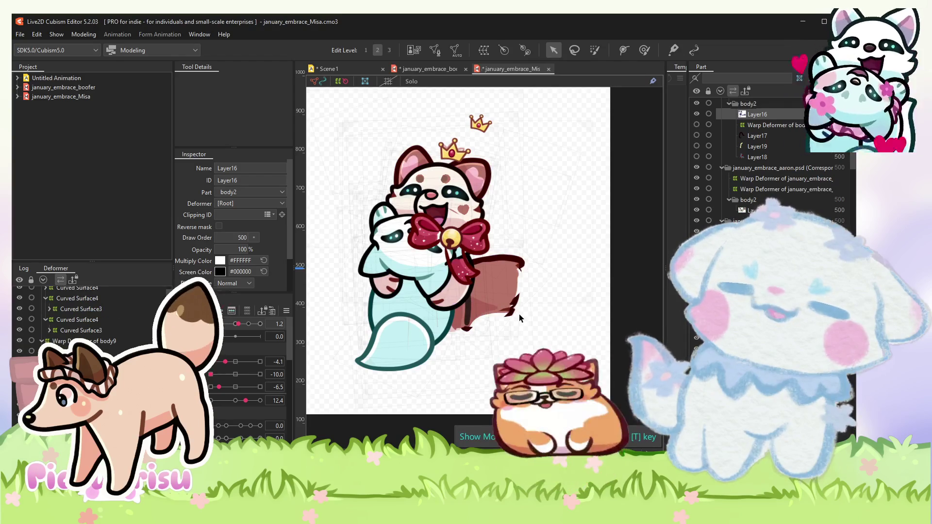
Select and clear the overlapping tail meshes, then recentre the character.
scroll(478, 146, up, 2)
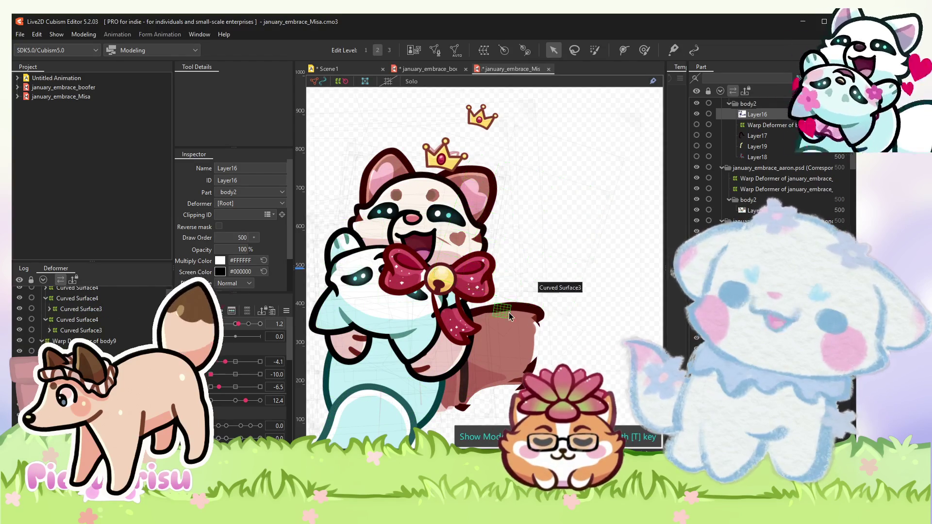
click(520, 302)
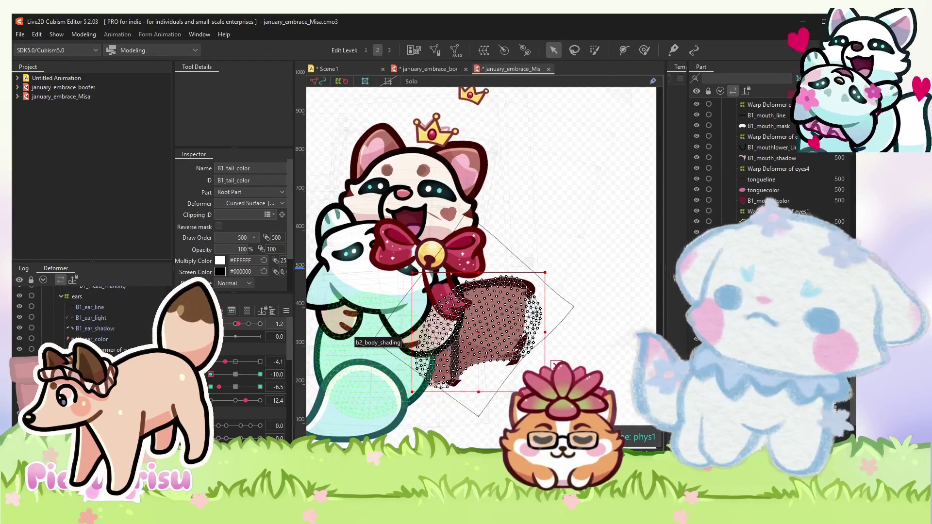
shift+click(520, 302)
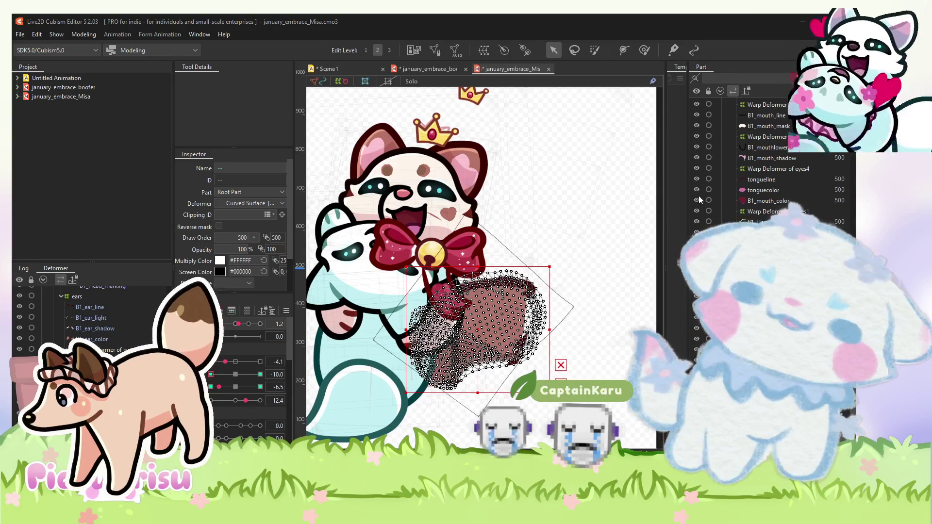
click(571, 210)
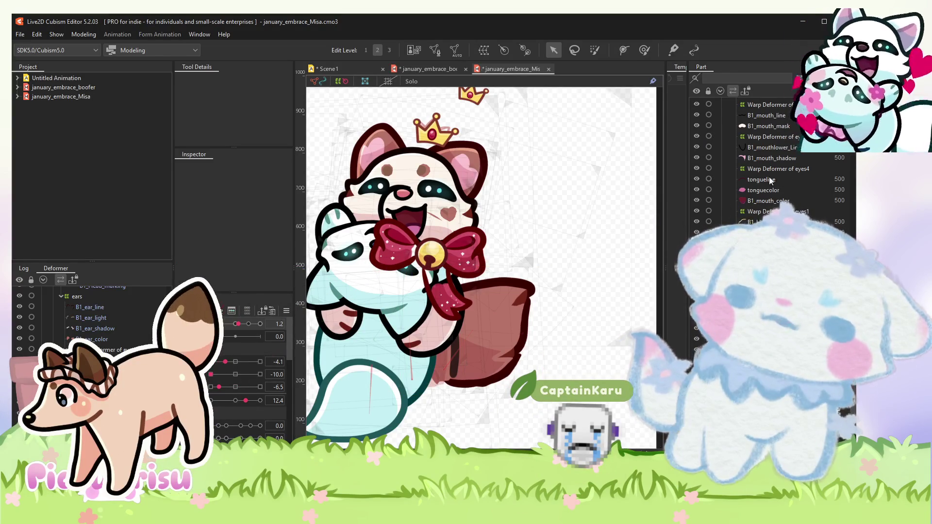
drag(508, 201, 572, 265)
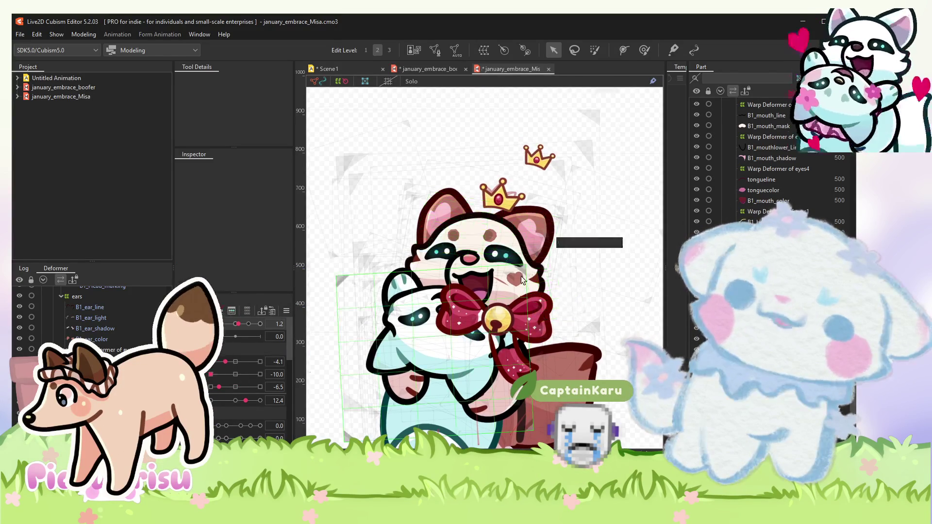
scroll(505, 296, up, 3)
Inspect B1_Head_marking and the crown meshes Layer15 and Layer11.
click(505, 296)
scroll(486, 301, down, 3)
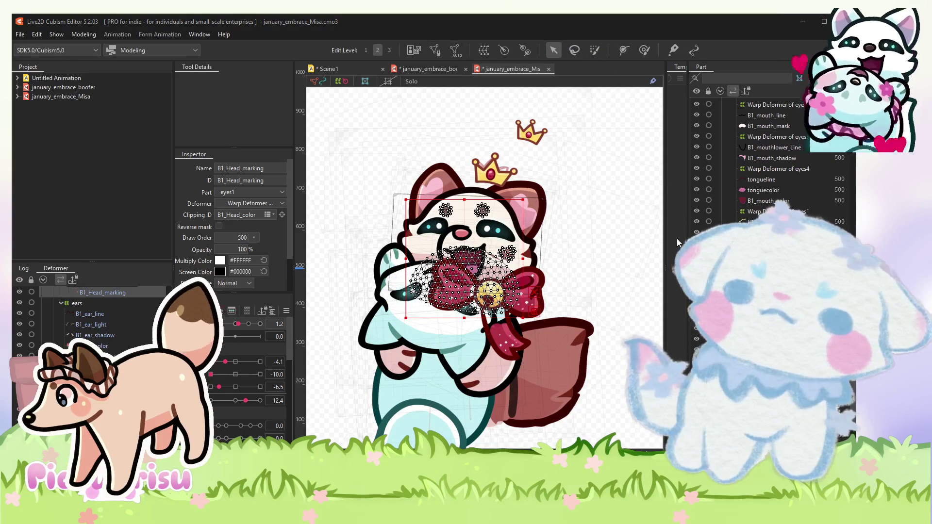
click(604, 169)
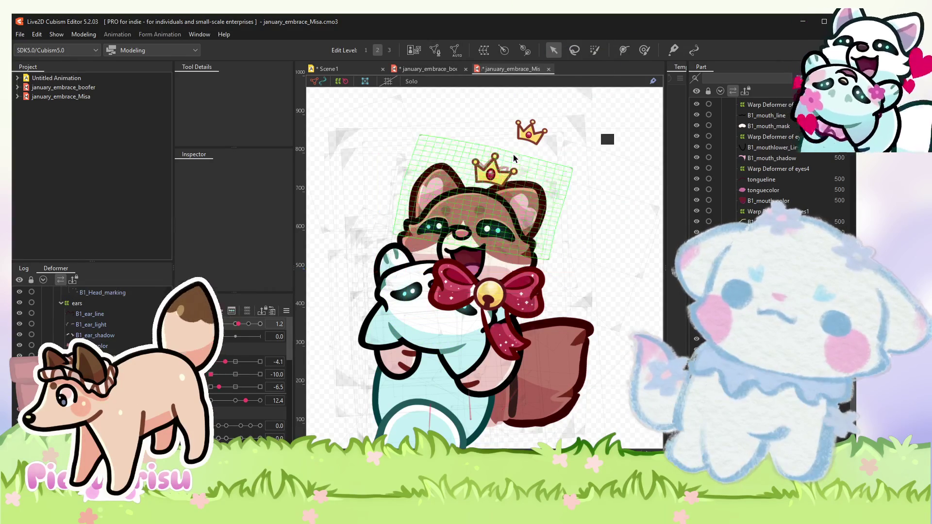
scroll(497, 177, up, 4)
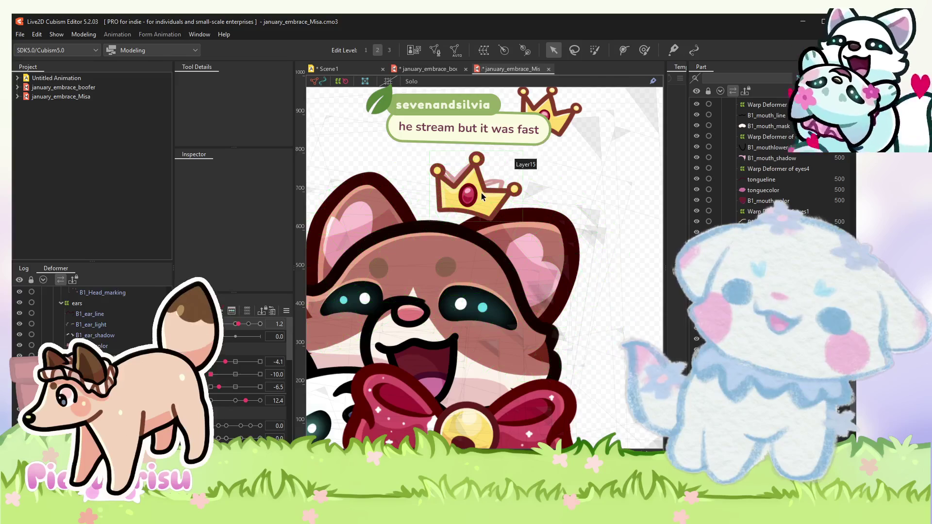
click(455, 196)
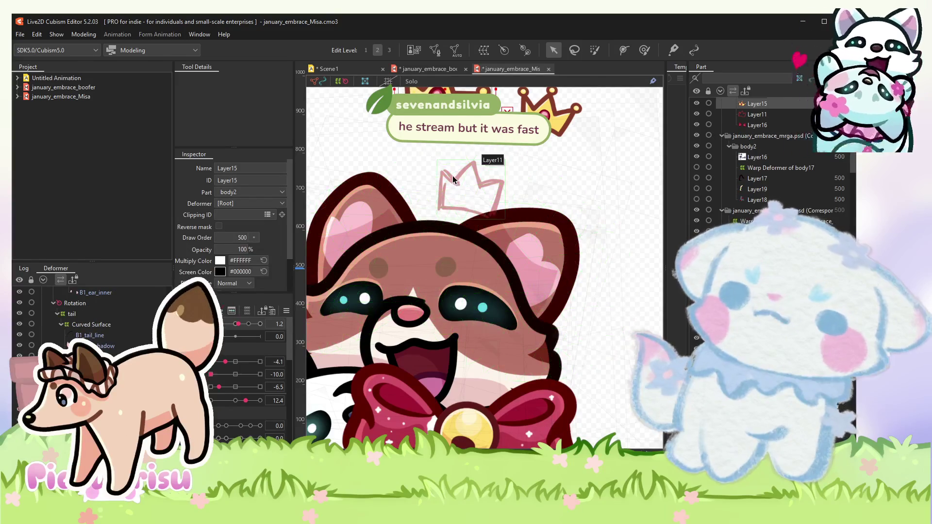
click(455, 198)
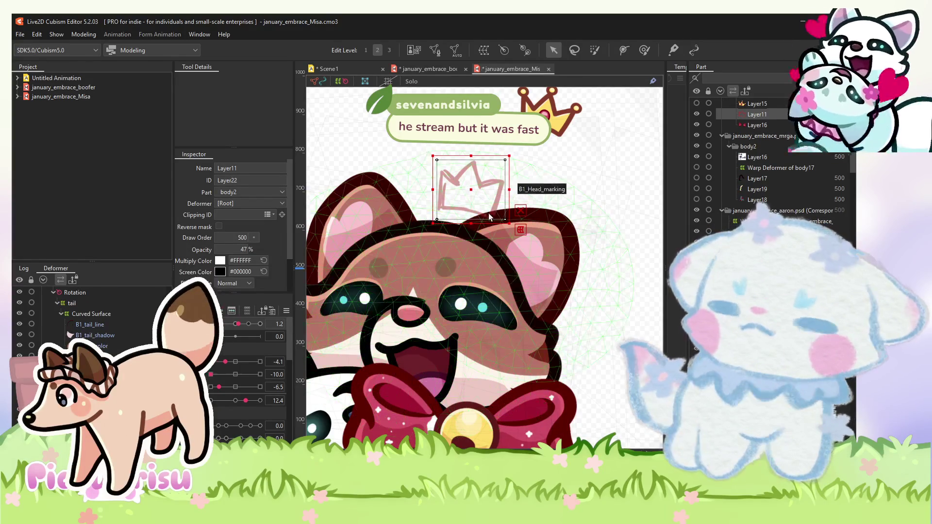
Select the eye warp deformer, then the Layer17 mesh under the bow.
scroll(492, 217, down, 2)
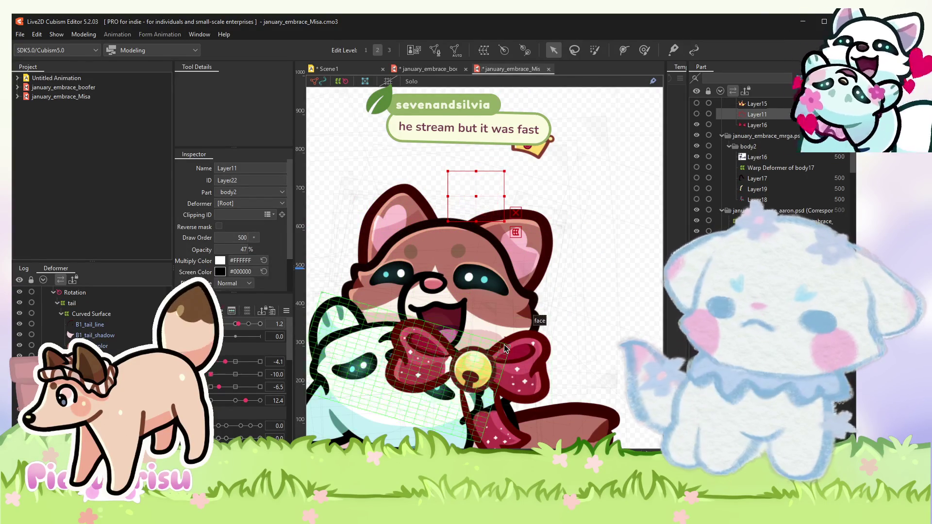
scroll(516, 305, down, 3)
click(516, 305)
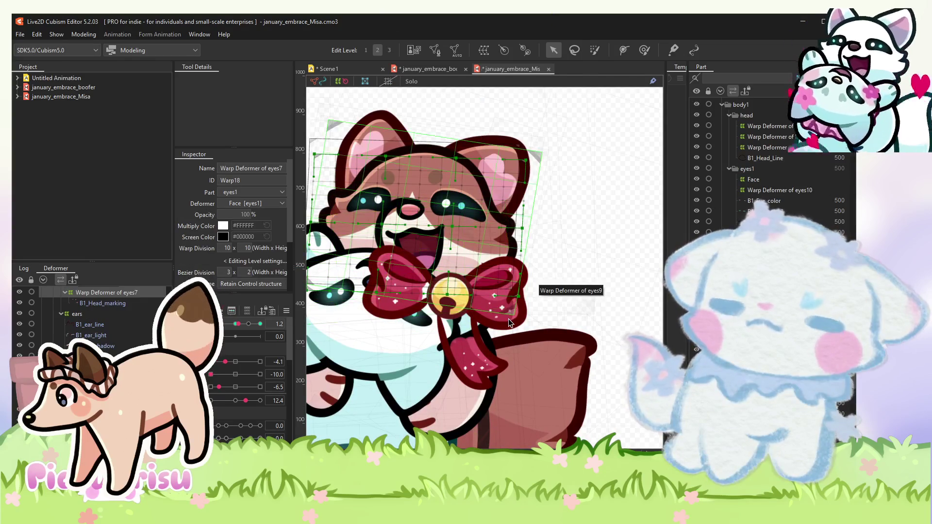
scroll(508, 327, down, 2)
scroll(476, 282, up, 2)
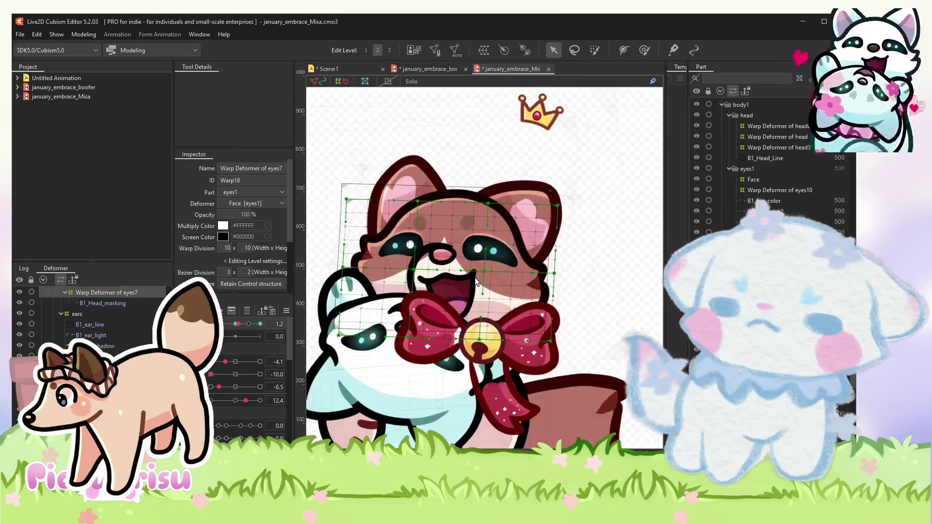
click(508, 421)
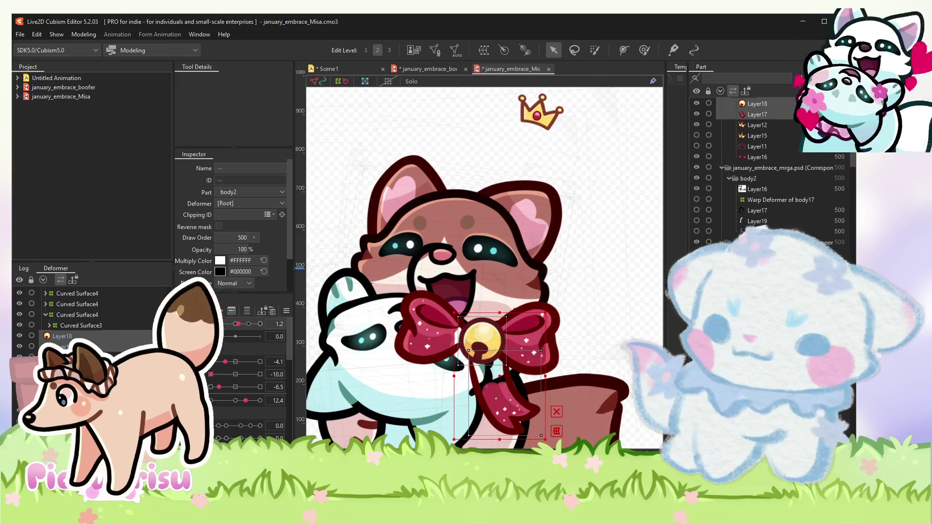
Add the bow and bell meshes to the selection and put the bow behind the cat's paw.
shift+click(483, 340)
click(758, 189)
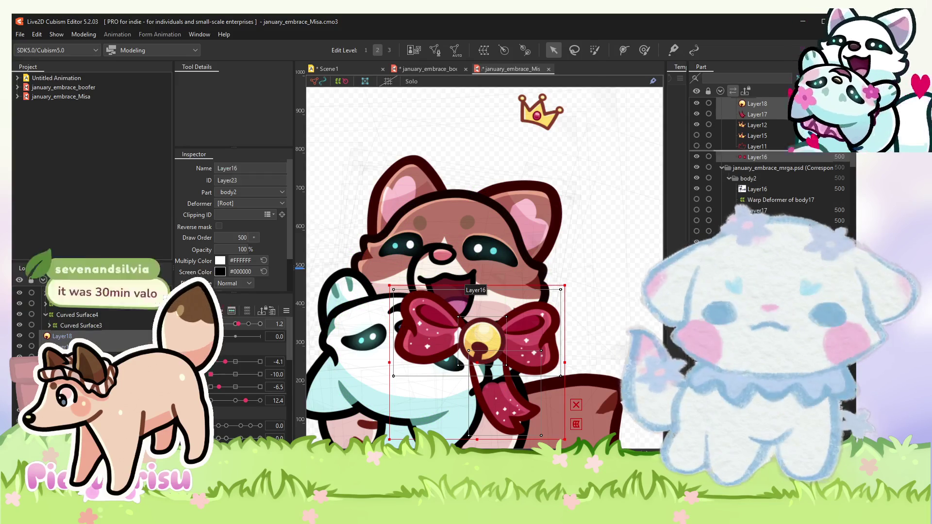
scroll(771, 203, up, 5)
scroll(757, 170, up, 10)
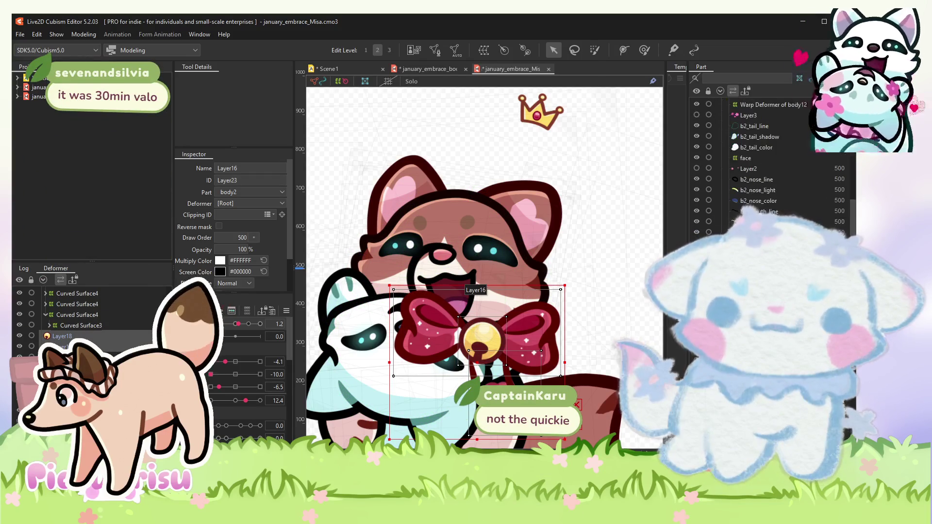
scroll(758, 170, up, 5)
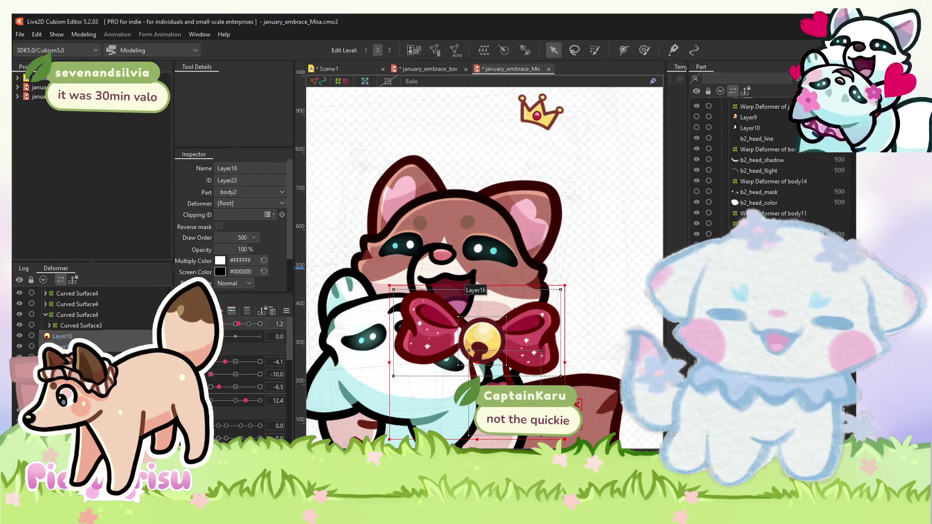
scroll(771, 170, down, 3)
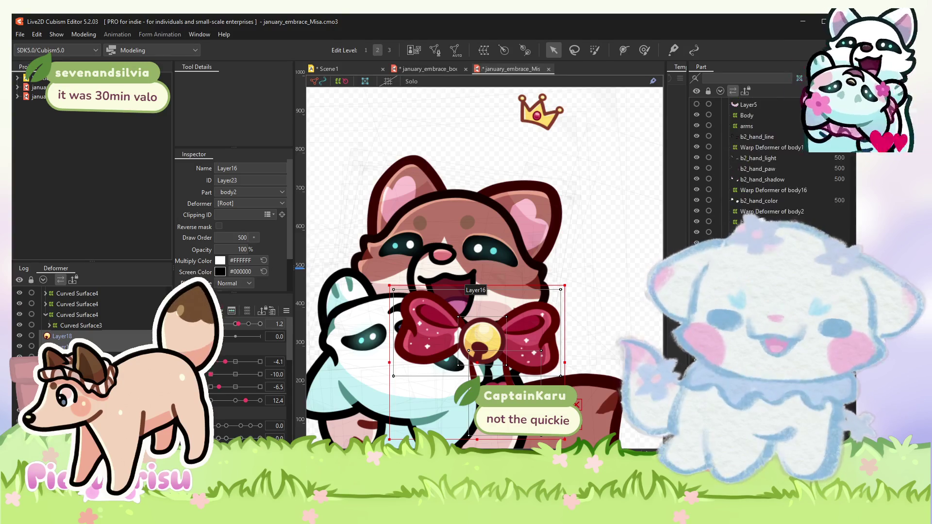
scroll(771, 170, down, 3)
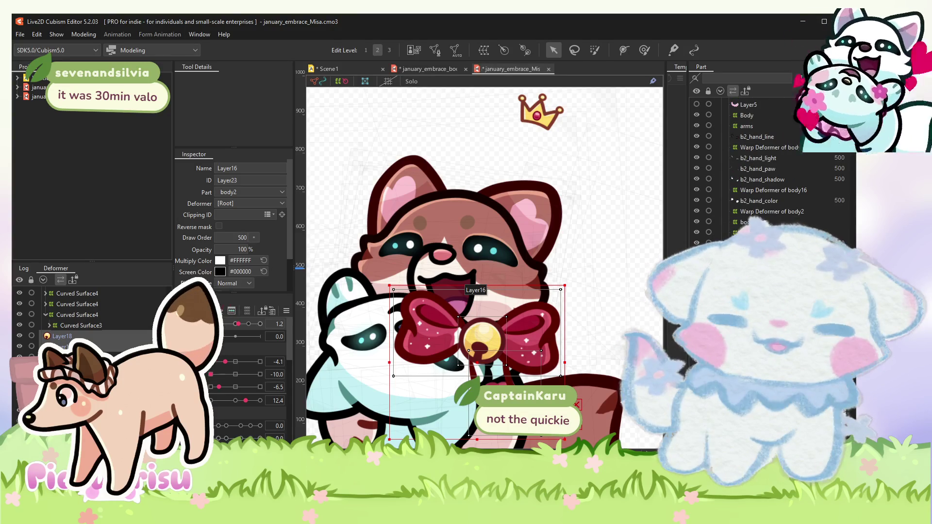
key(ctrl+z)
scroll(757, 170, up, 4)
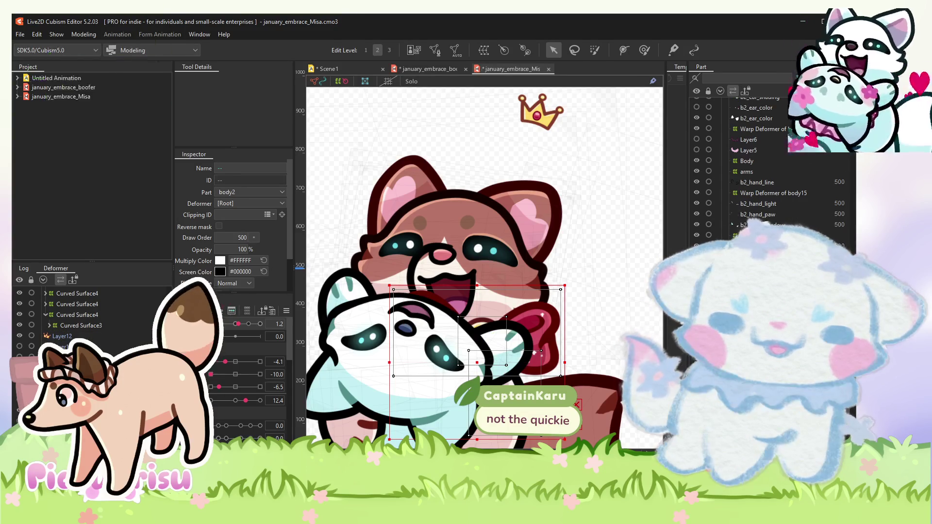
key(ctrl+z)
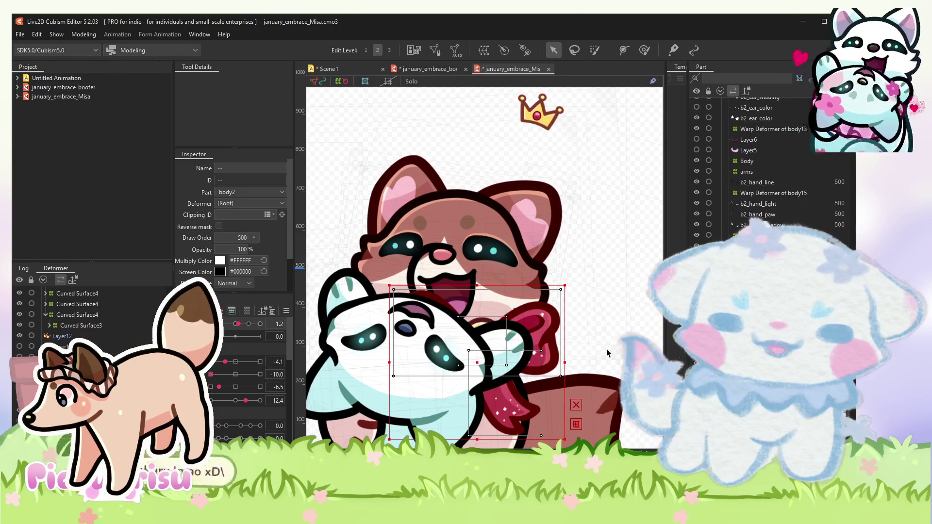
Select the white cat's head mesh and test the head tilt parameter, leaving it at 0.0.
drag(521, 288, 544, 201)
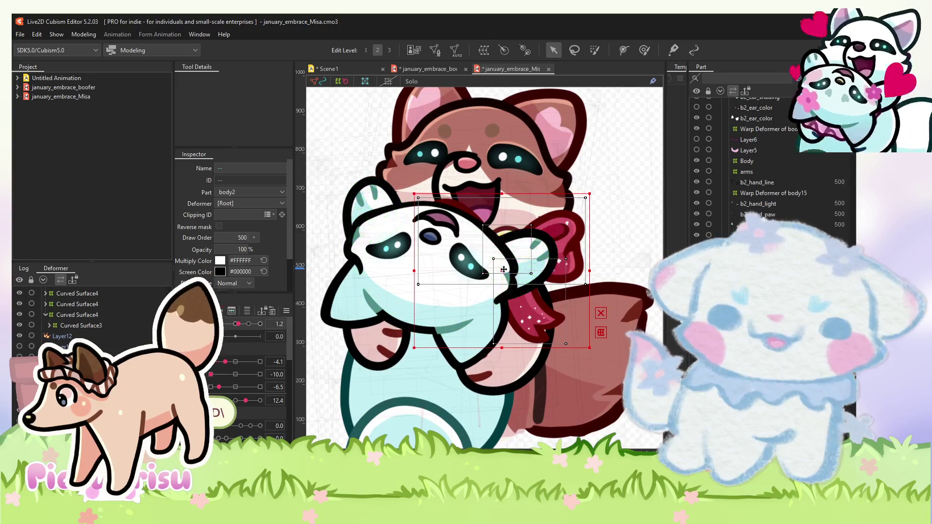
drag(486, 269, 481, 271)
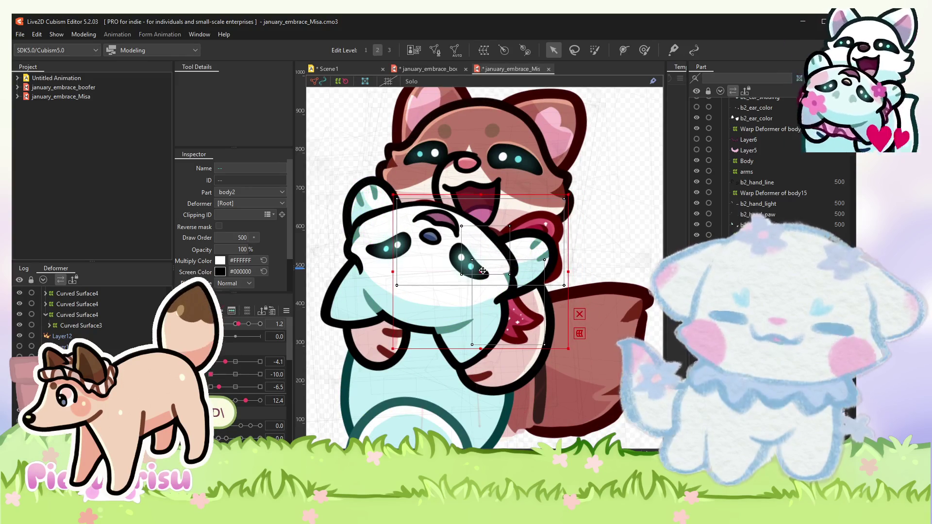
key(Escape)
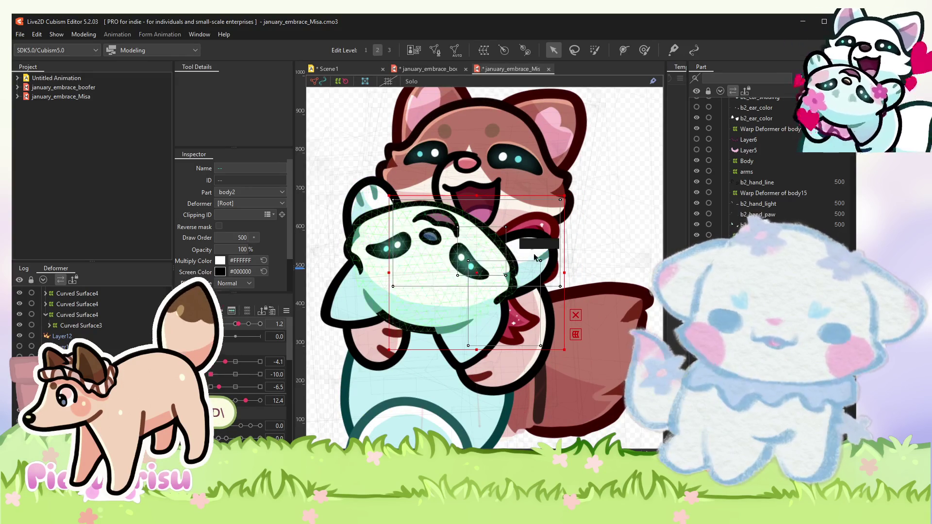
click(478, 236)
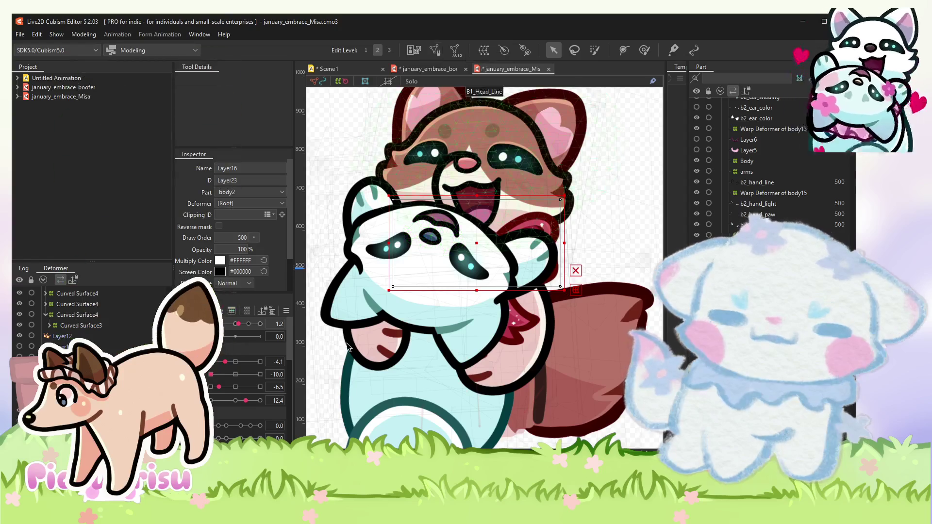
mouse_move(238, 323)
mouse_down()
mouse_move(219, 324)
mouse_move(235, 324)
mouse_up()
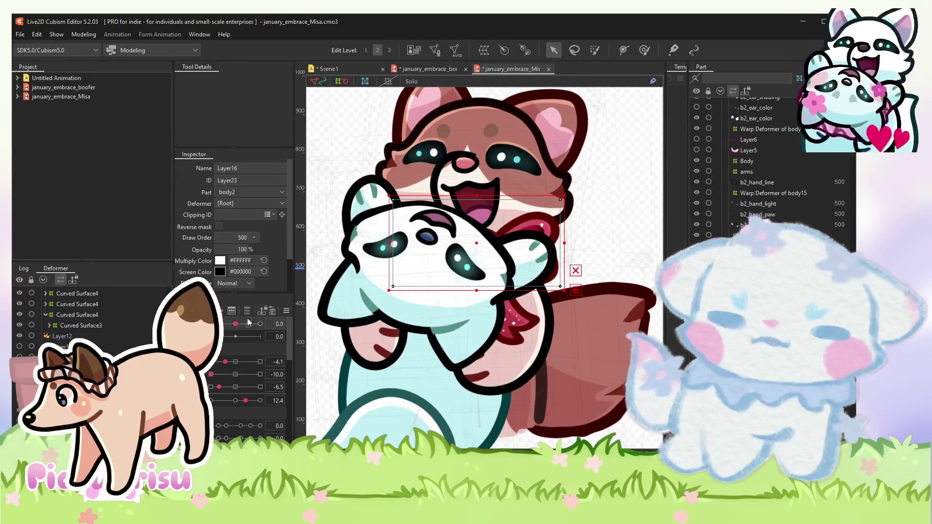
Select paw mesh Layer17 together with the face meshes and view Layer17's properties.
click(553, 338)
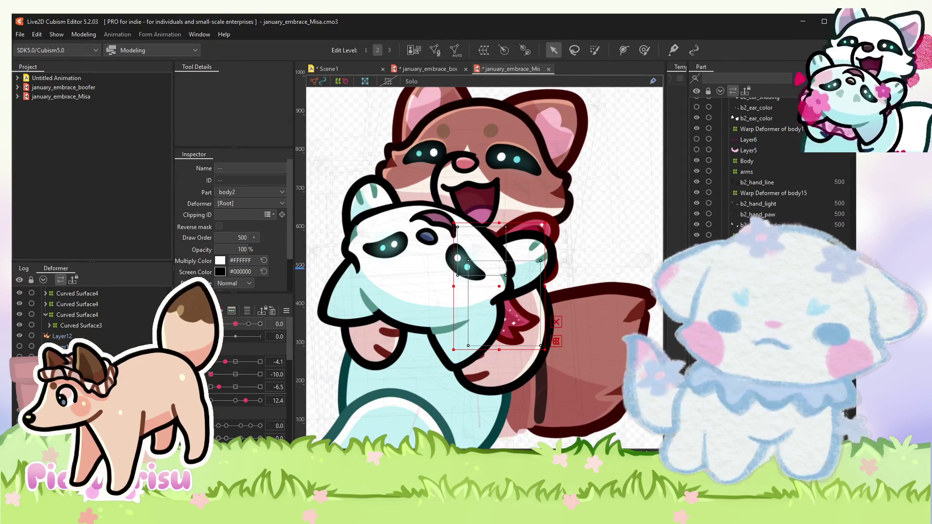
shift+click(427, 243)
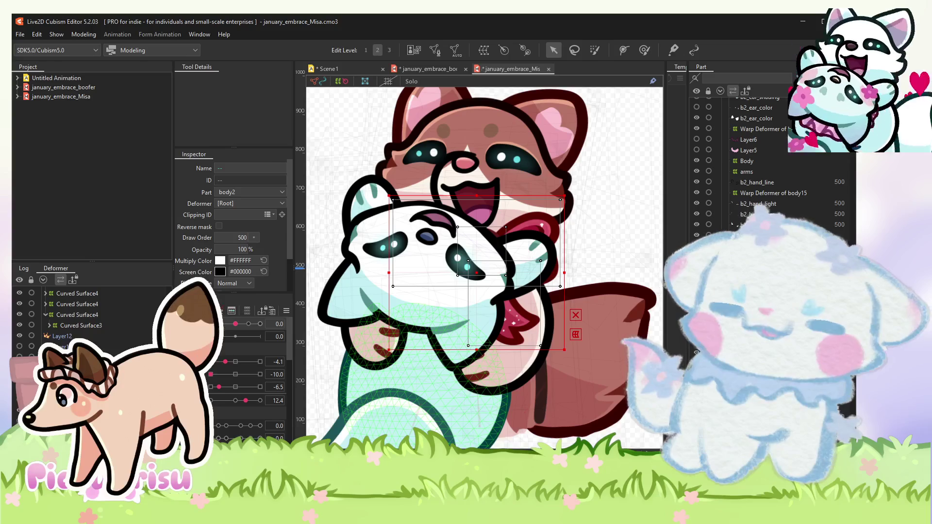
shift+click(427, 243)
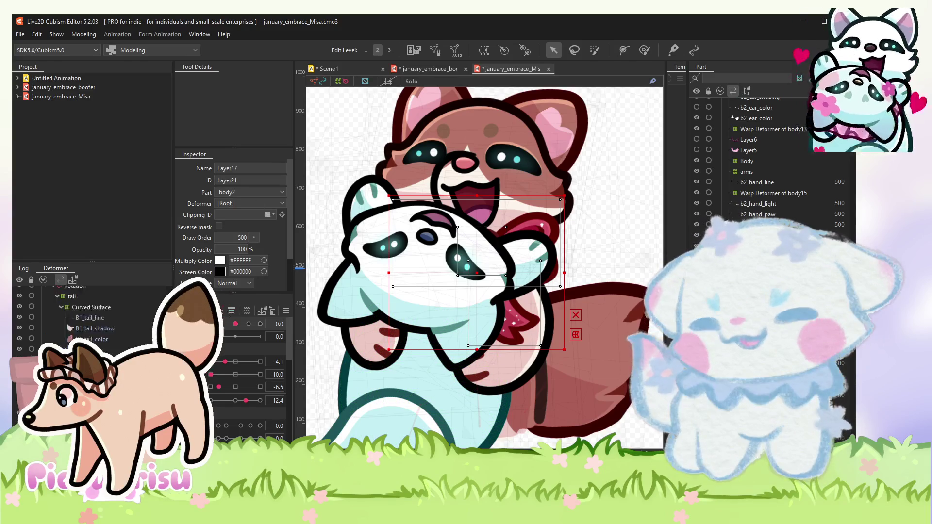
scroll(128, 339, down, 5)
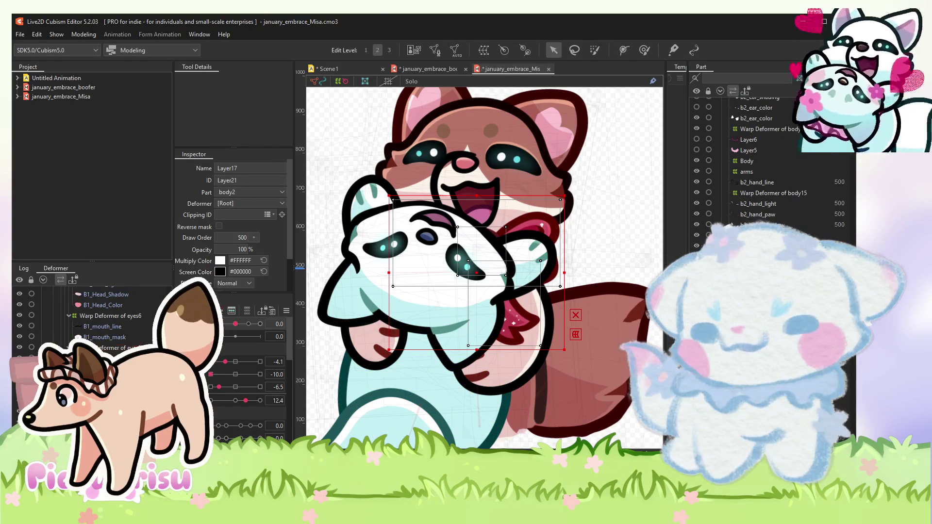
scroll(129, 338, down, 5)
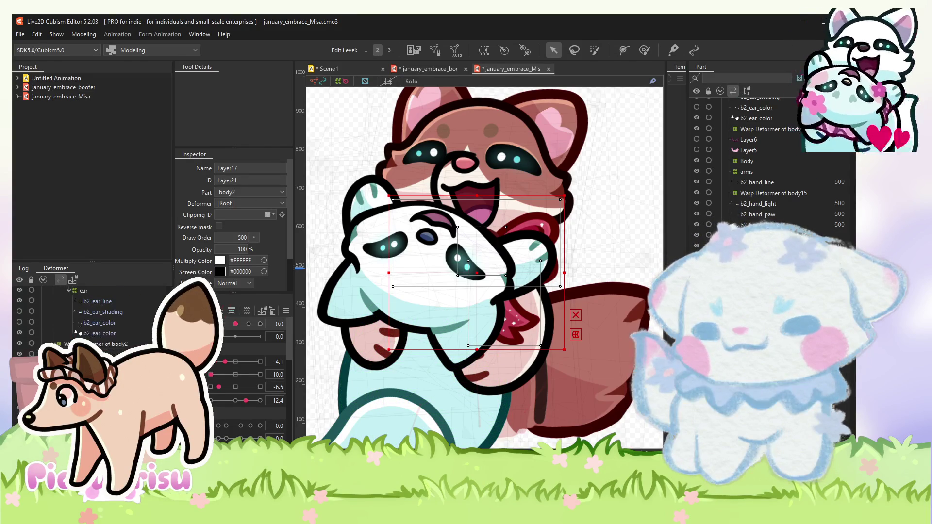
Wrap the cat's head meshes in a new warp deformer with a 10 x 10 division.
shift+click(510, 412)
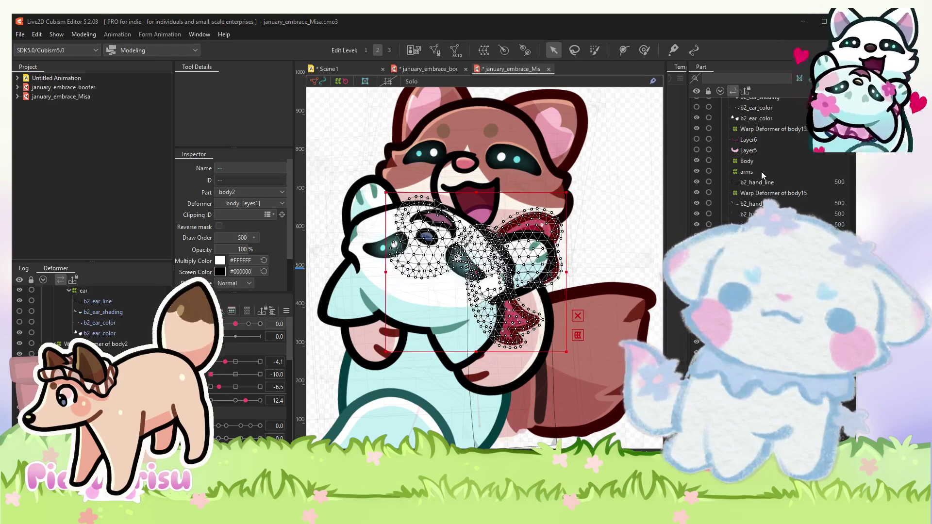
drag(476, 275, 472, 273)
key(ctrl+z)
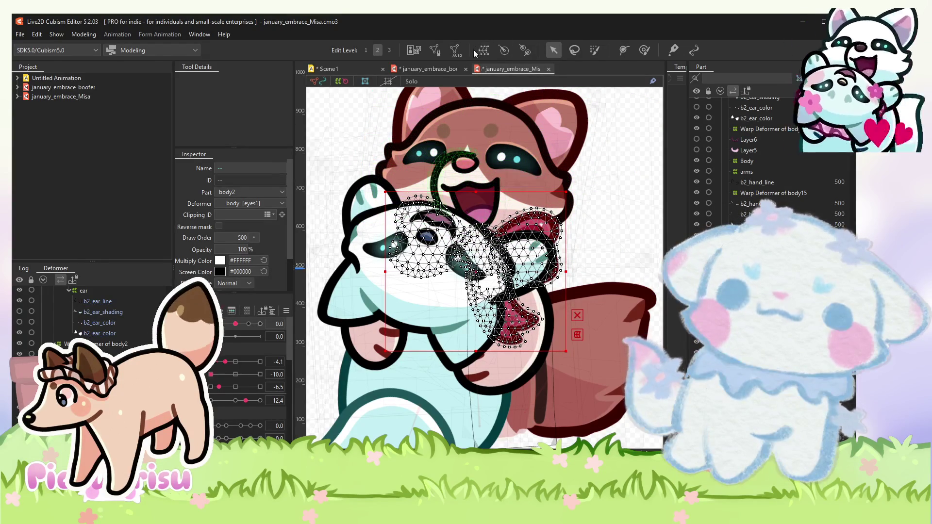
click(575, 334)
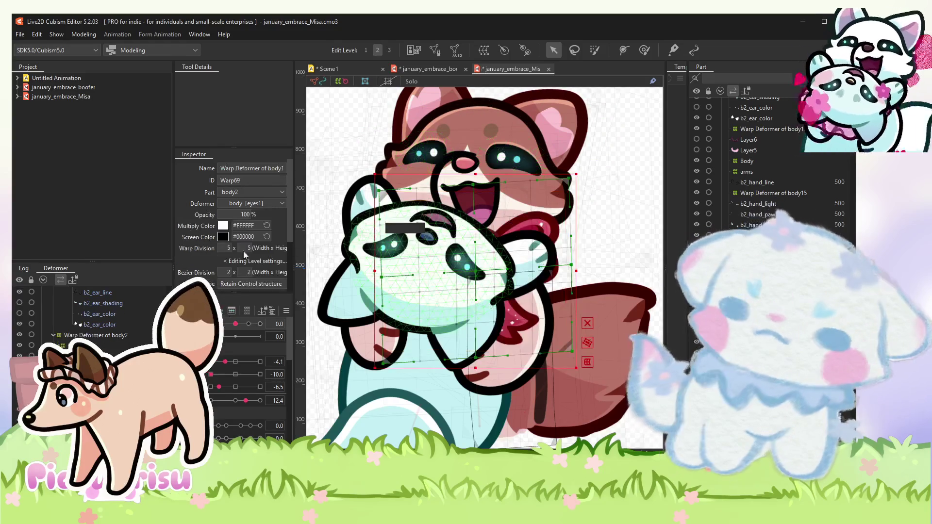
text(10)
key(Return)
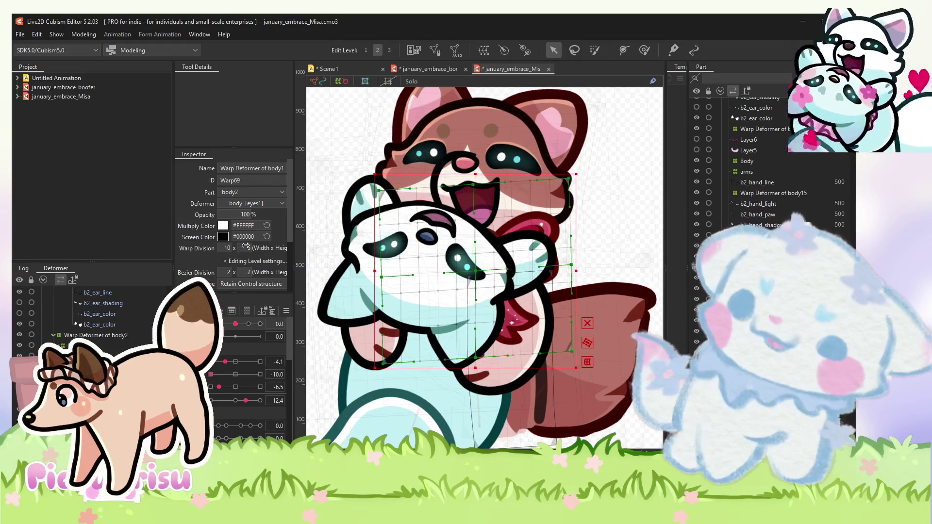
scroll(505, 229, down, 2)
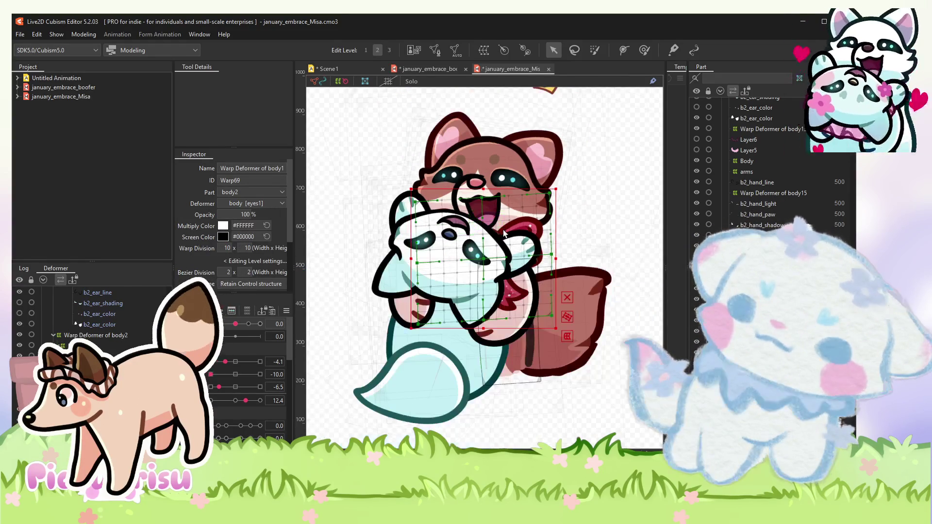
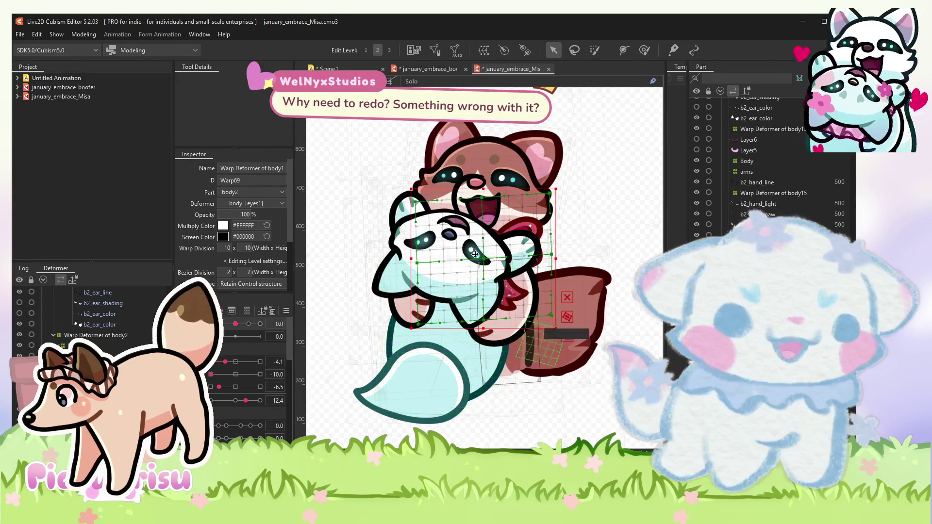
Select the Body warp deformer on the hugging characters and toggle the X icon beside its bounding box.
scroll(475, 255, down, 2)
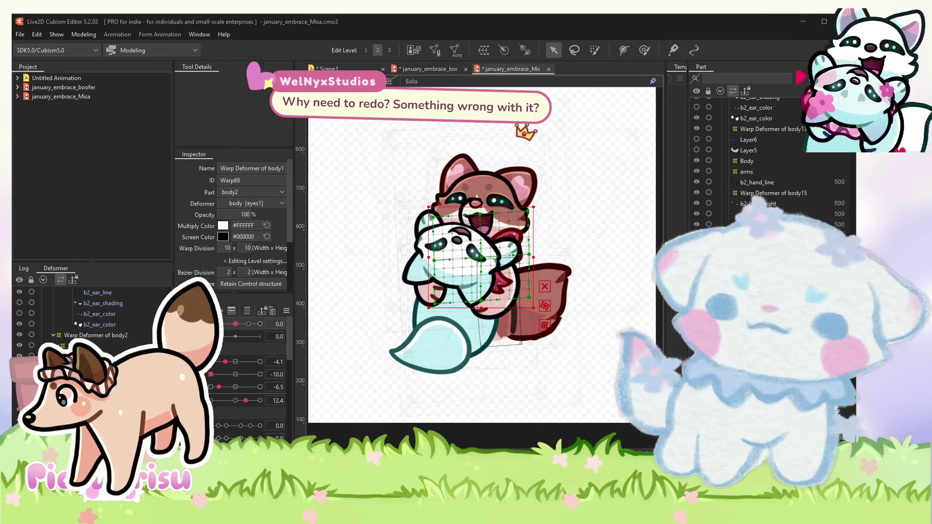
click(537, 359)
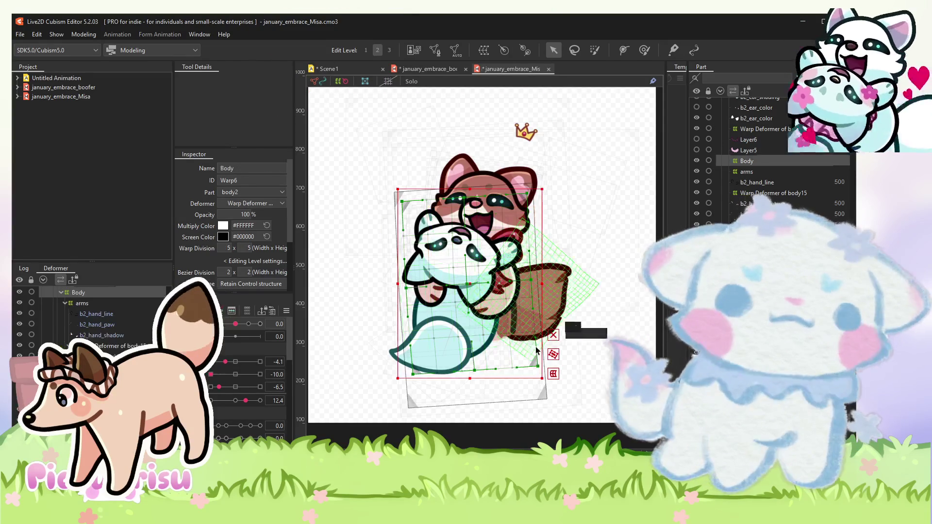
scroll(537, 351, down, 2)
click(553, 345)
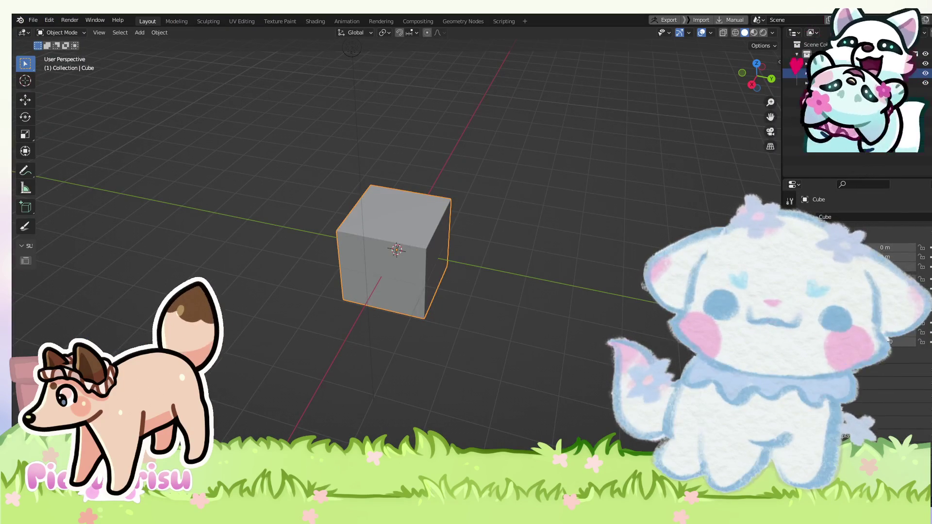
Open the saved coaster .blend file and orbit to view the tray from below and above.
click(33, 20)
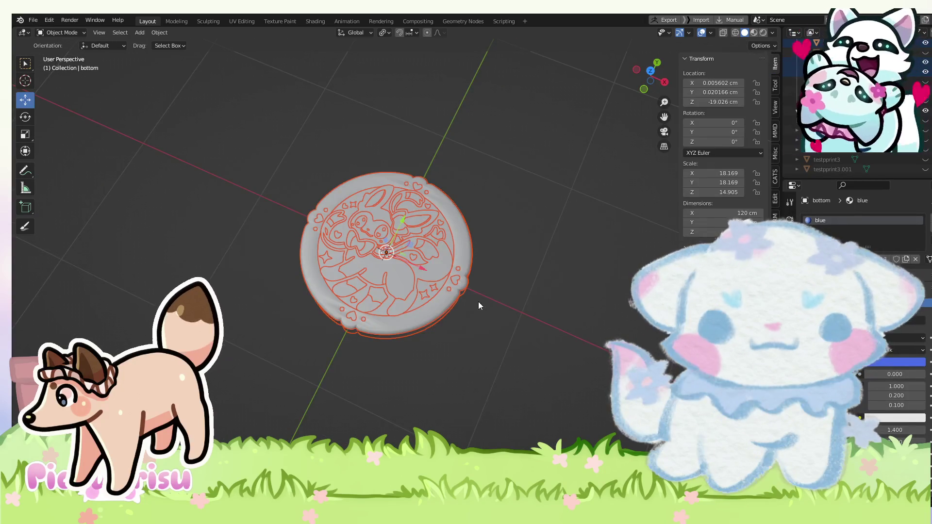
drag(560, 271, 605, 276)
drag(650, 80, 570, 327)
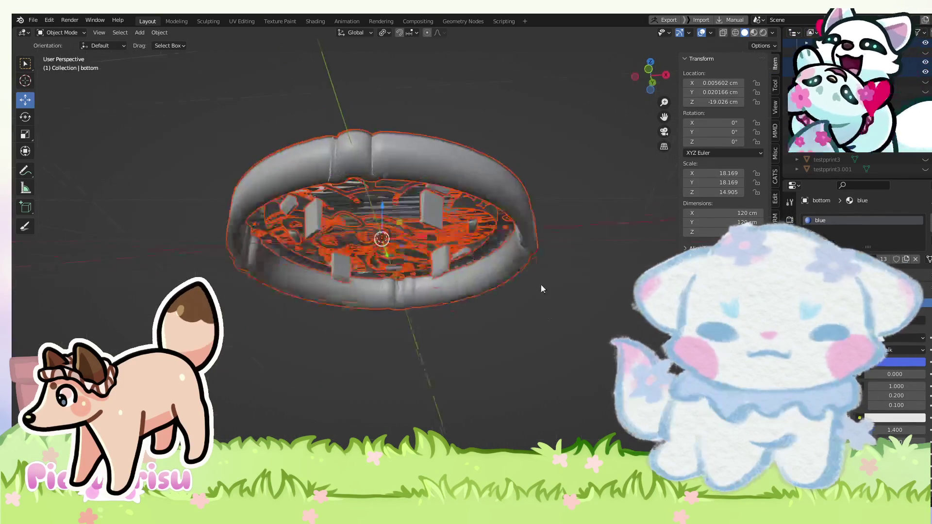
scroll(570, 328, up, 5)
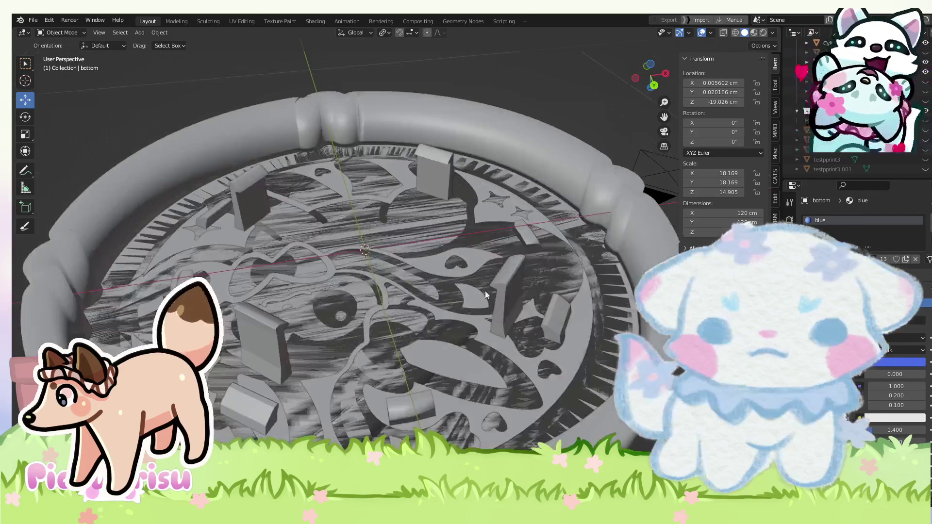
Raise the support pegs slightly along Z to about -1.9 cm.
click(485, 293)
scroll(497, 296, down, 3)
mouse_move(497, 293)
mouse_down()
mouse_move(473, 329)
mouse_move(491, 316)
mouse_up()
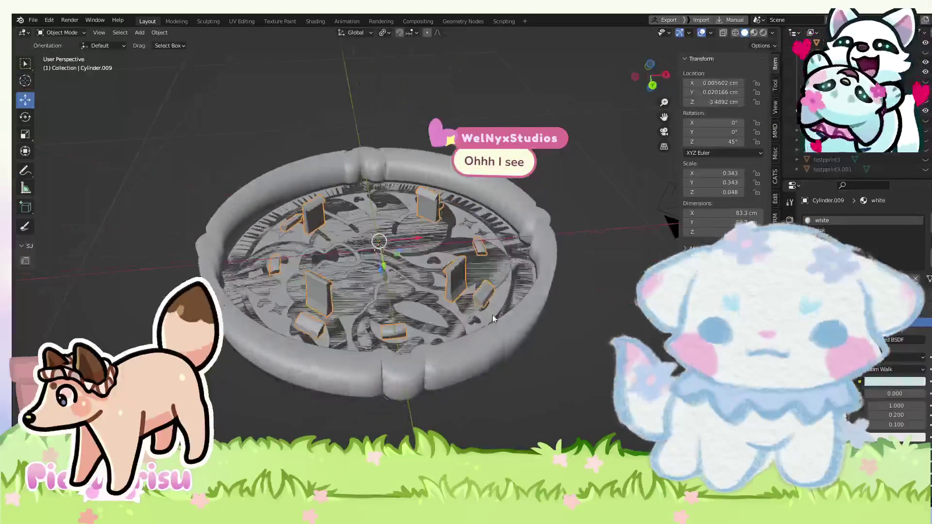
scroll(375, 295, up, 5)
scroll(354, 258, down, 5)
key(g)
key(z)
mouse_move(343, 287)
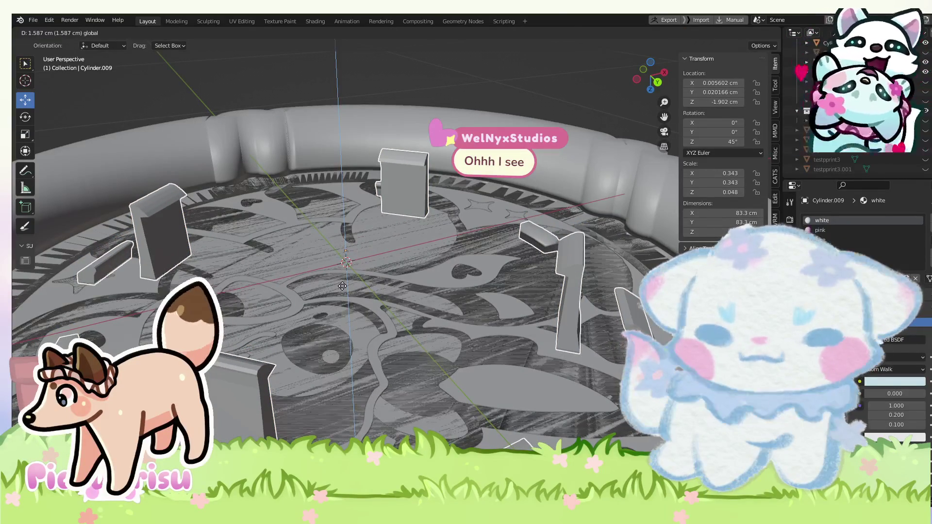
click(342, 286)
scroll(342, 287, down, 5)
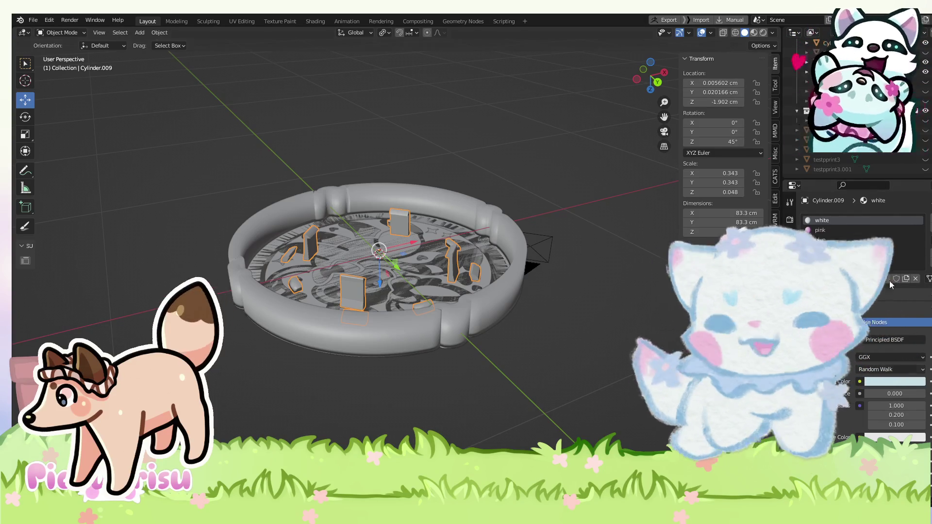
Snap to a front view, select top plate Cylinder.012 and enlarge the Outliner.
scroll(369, 289, down, 1)
drag(551, 283, 652, 78)
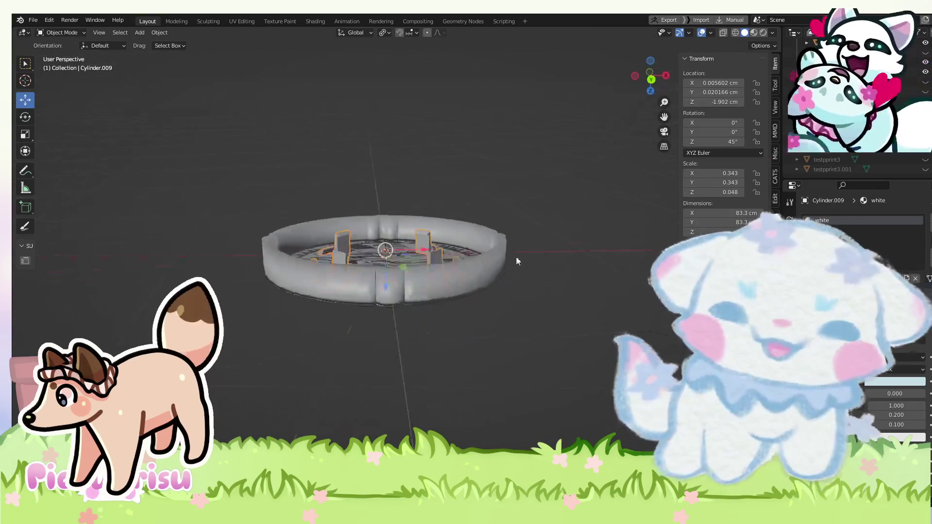
click(651, 78)
scroll(455, 233, up, 3)
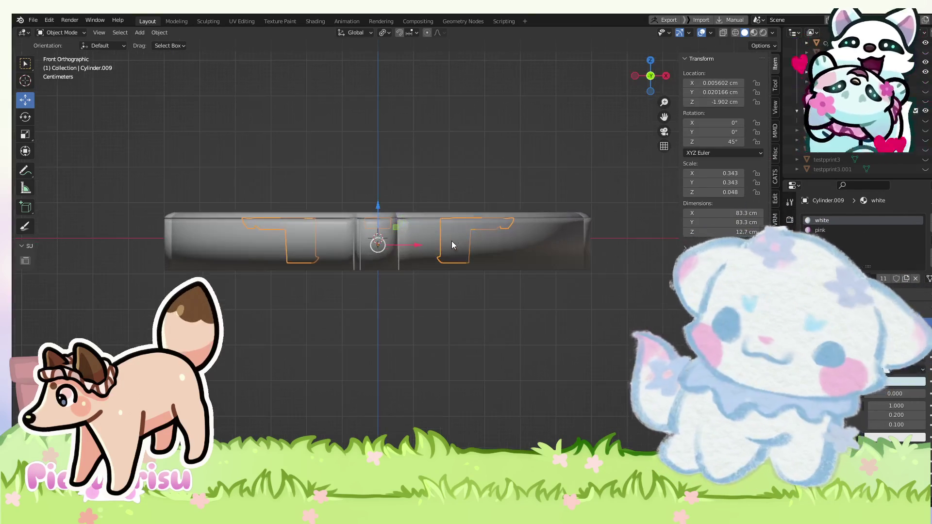
click(471, 215)
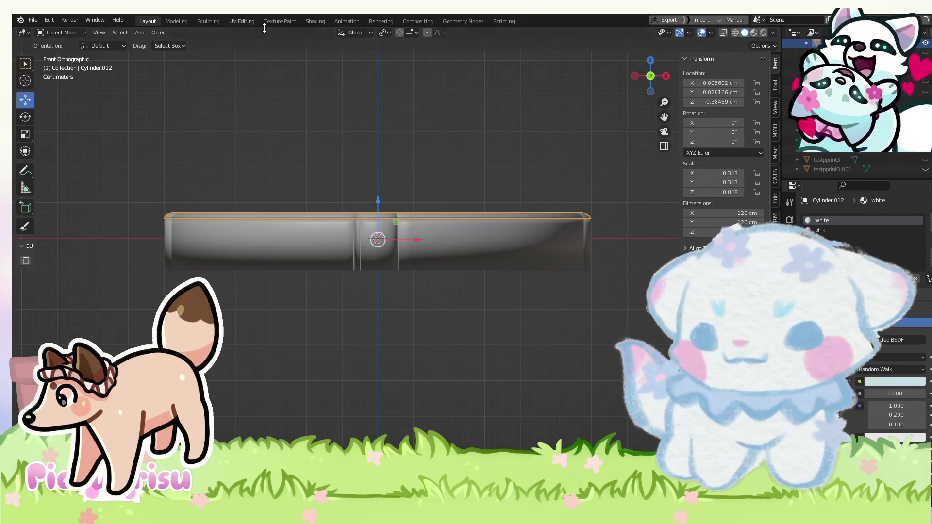
scroll(864, 165, up, 5)
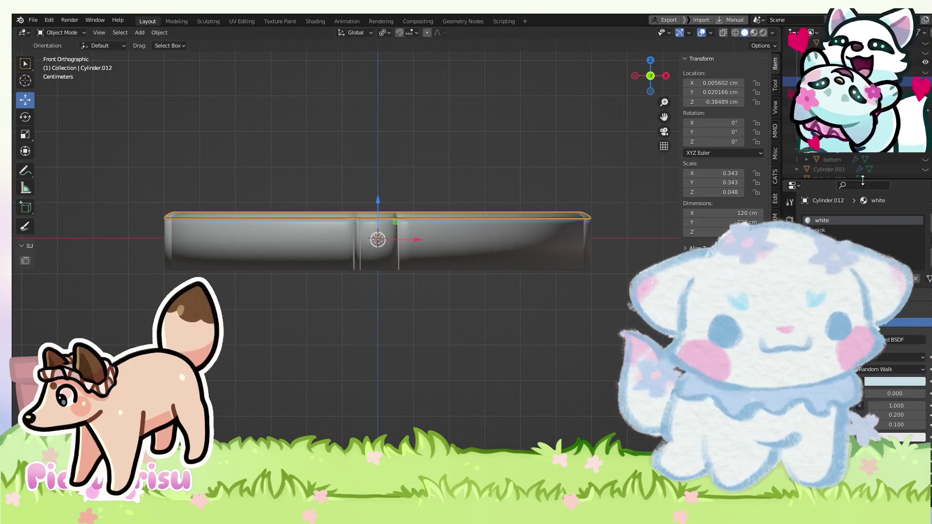
drag(871, 179, 871, 308)
Box-select the dish parts, then narrow the selection to just the top plate.
drag(107, 202, 627, 326)
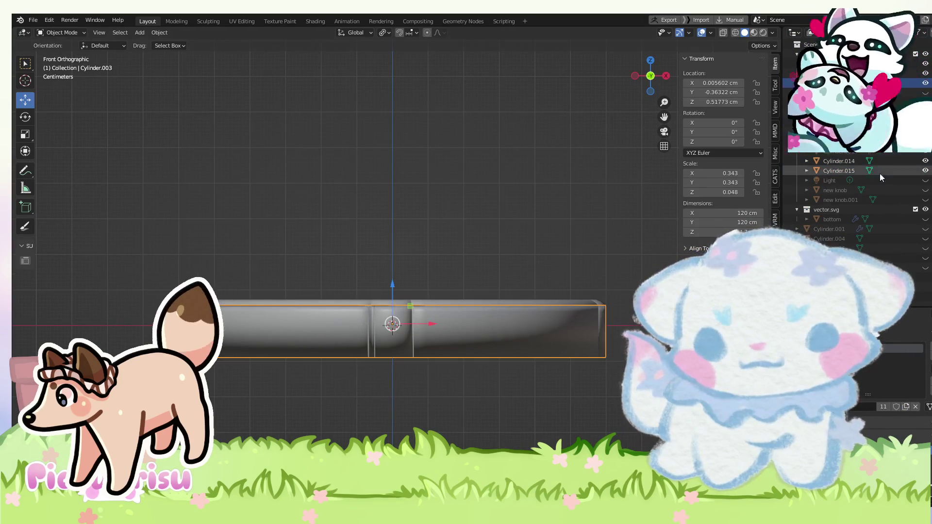
click(926, 84)
drag(218, 256, 632, 313)
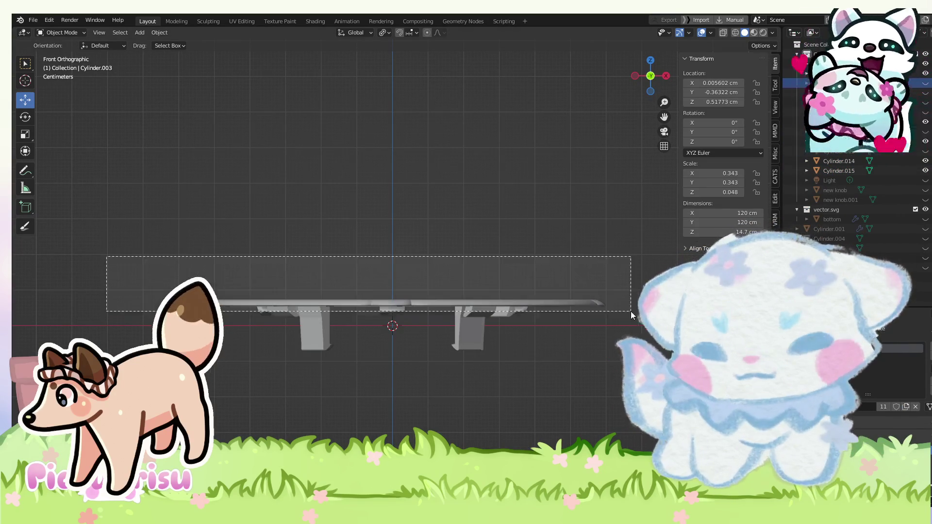
click(587, 340)
click(583, 305)
Select engraving layer Cylinder.014 together with plate Cylinder.012 and engraving Cylinder.015.
click(839, 161)
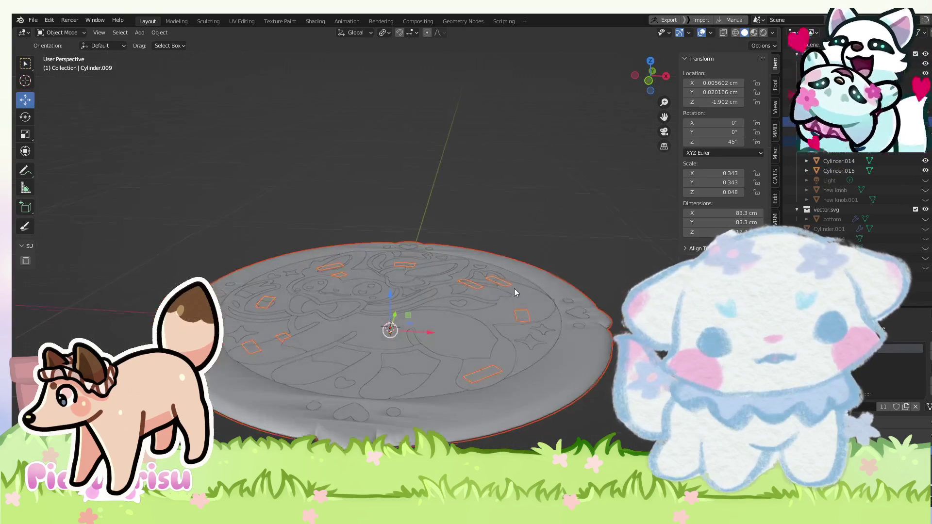
shift+click(534, 357)
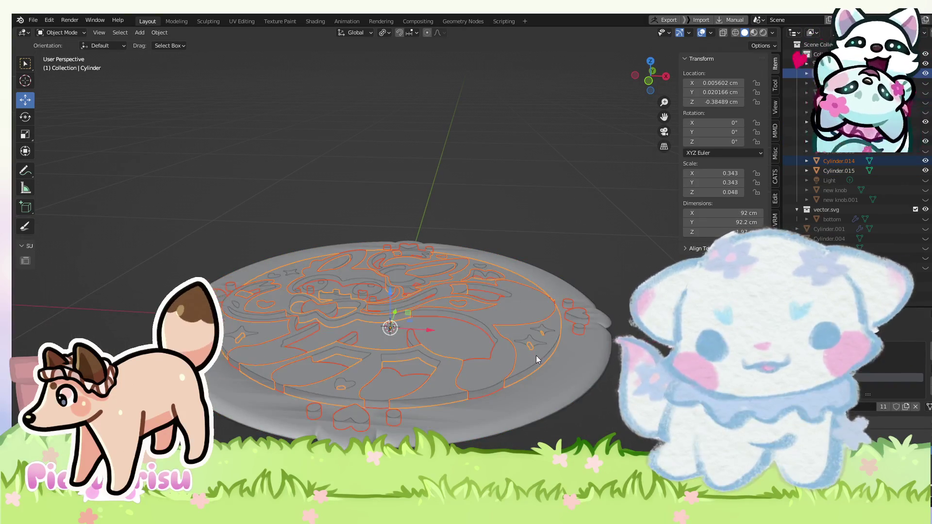
shift+click(346, 382)
drag(345, 382, 380, 305)
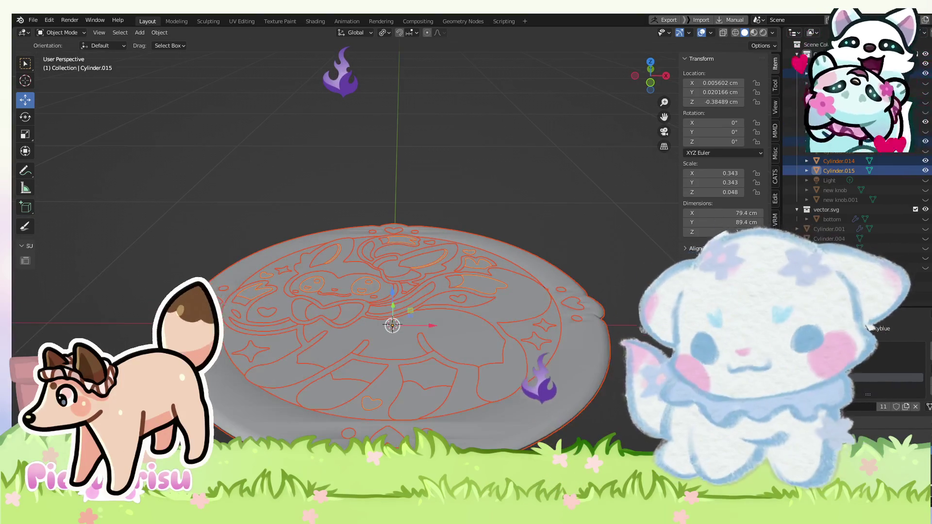
key(Tab)
key(Tab)
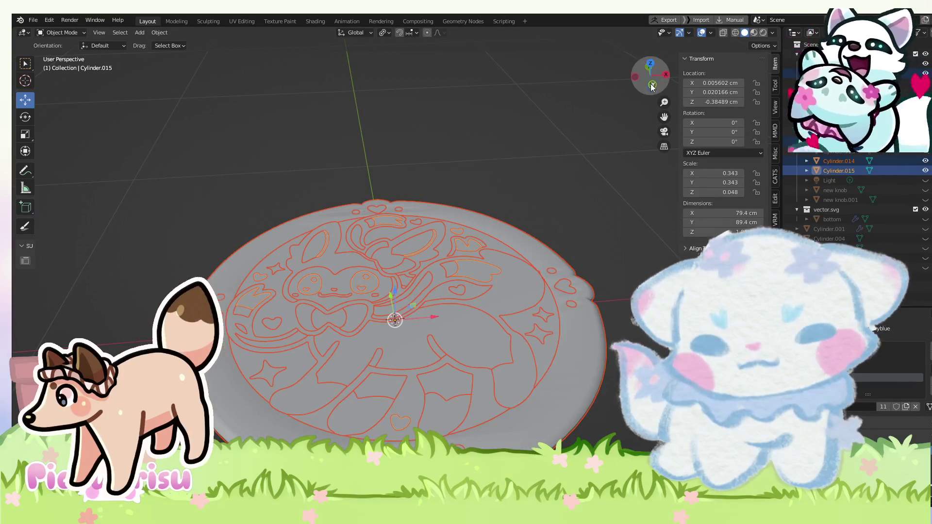
click(652, 85)
drag(651, 73, 368, 301)
In Edit Mode, select the whole mesh and apply Mesh > Normals > Reset Vectors.
click(61, 32)
click(63, 54)
key(a)
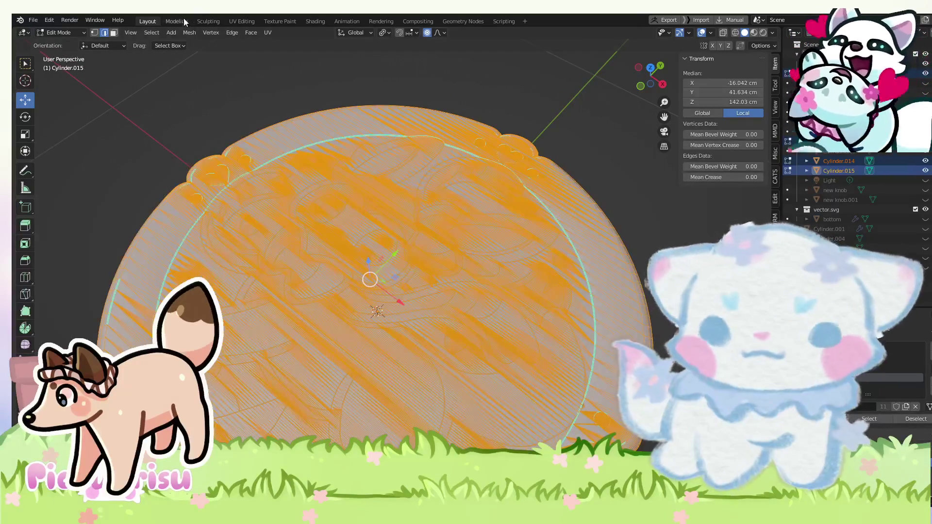
click(188, 32)
mouse_move(237, 215)
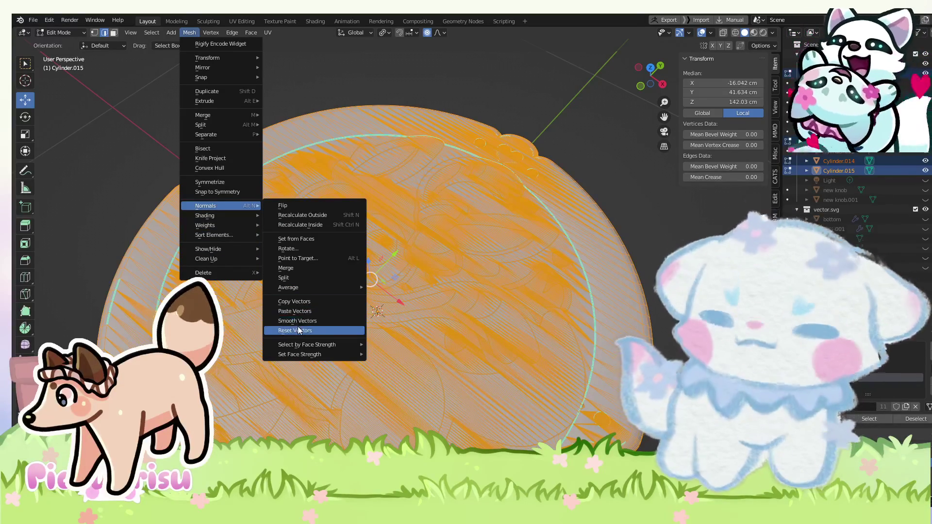
click(298, 331)
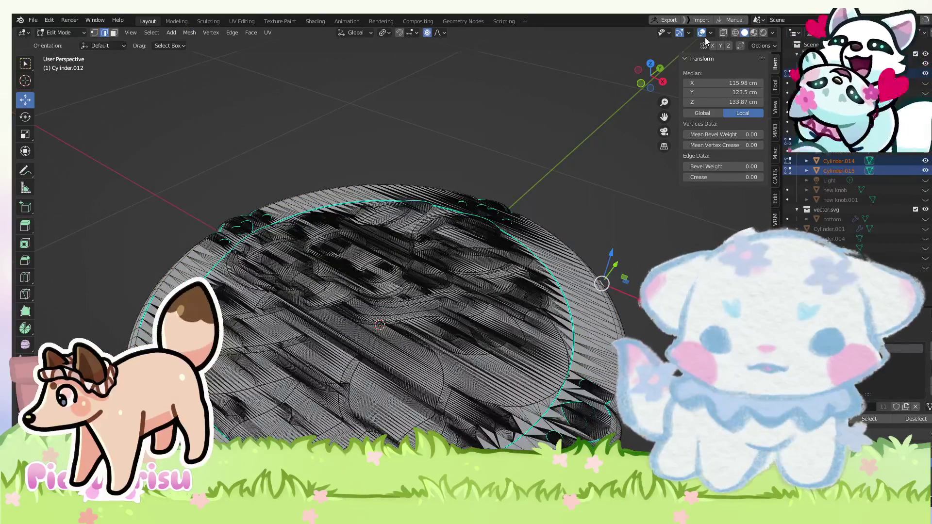
mouse_move(443, 150)
mouse_down()
mouse_move(356, 230)
mouse_move(148, 202)
mouse_move(204, 185)
mouse_up()
click(148, 202)
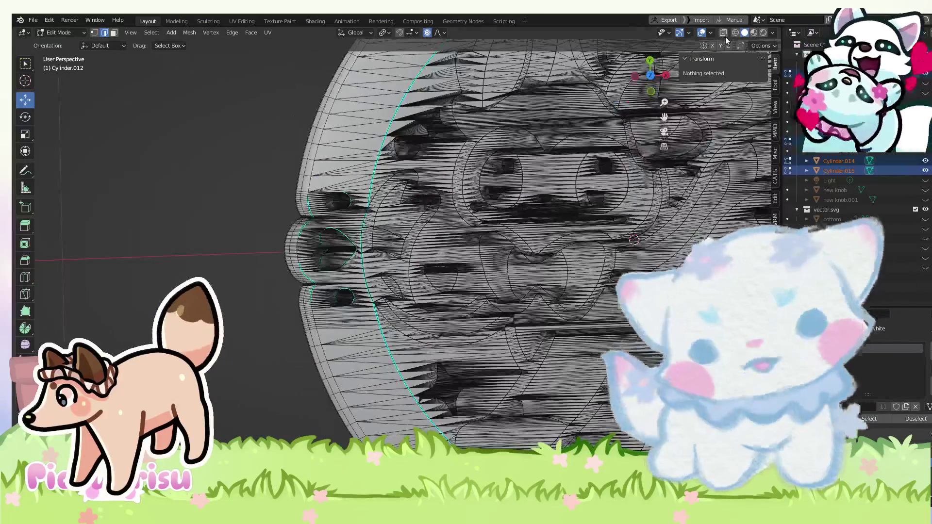
Check the clean inlay shading in Material Preview with overlays hidden.
click(754, 32)
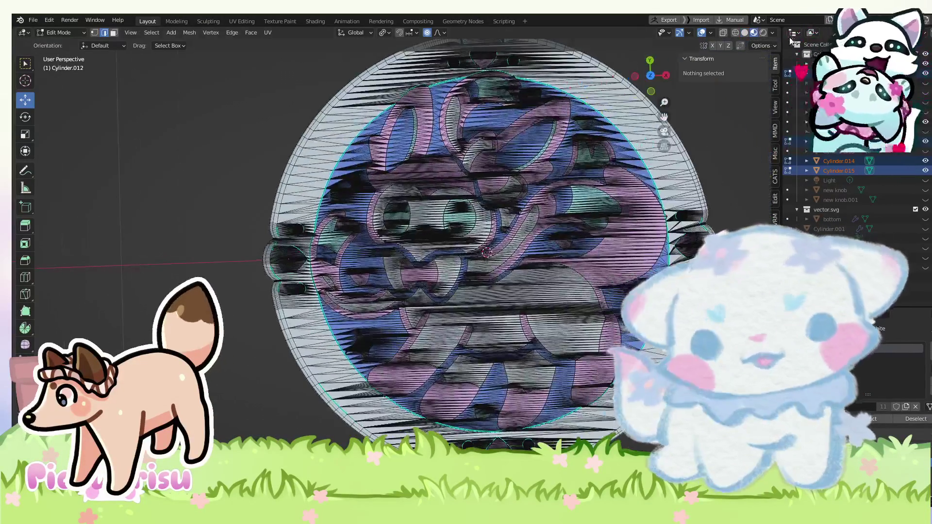
drag(650, 78, 684, 94)
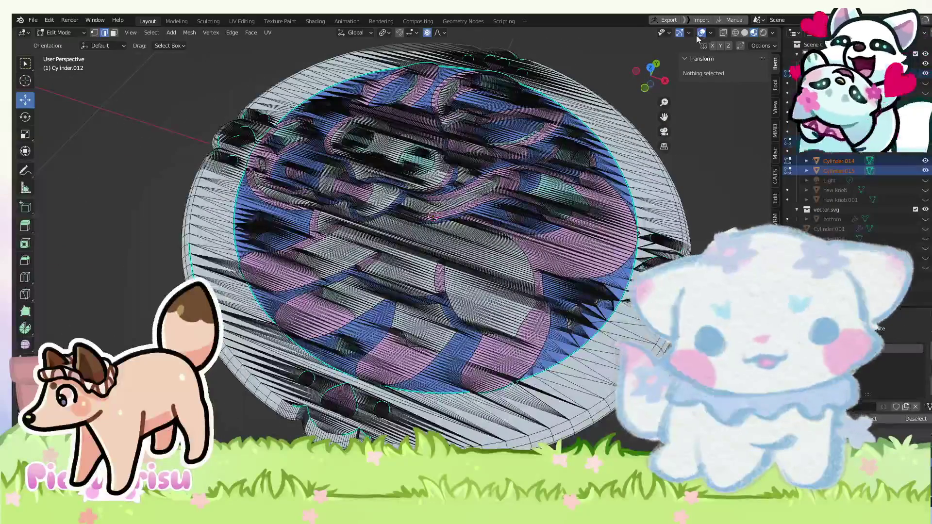
click(702, 33)
mouse_move(409, 194)
mouse_down()
mouse_move(409, 256)
mouse_move(585, 170)
mouse_up()
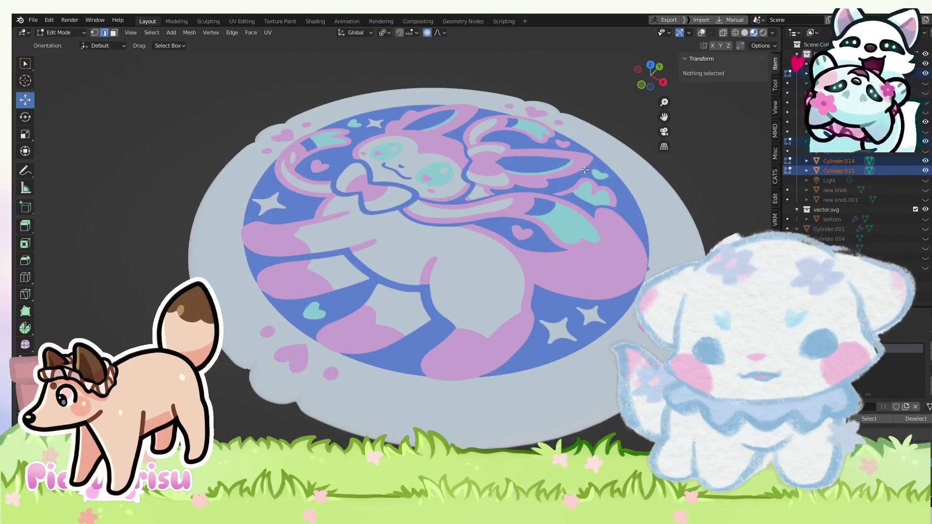
click(736, 34)
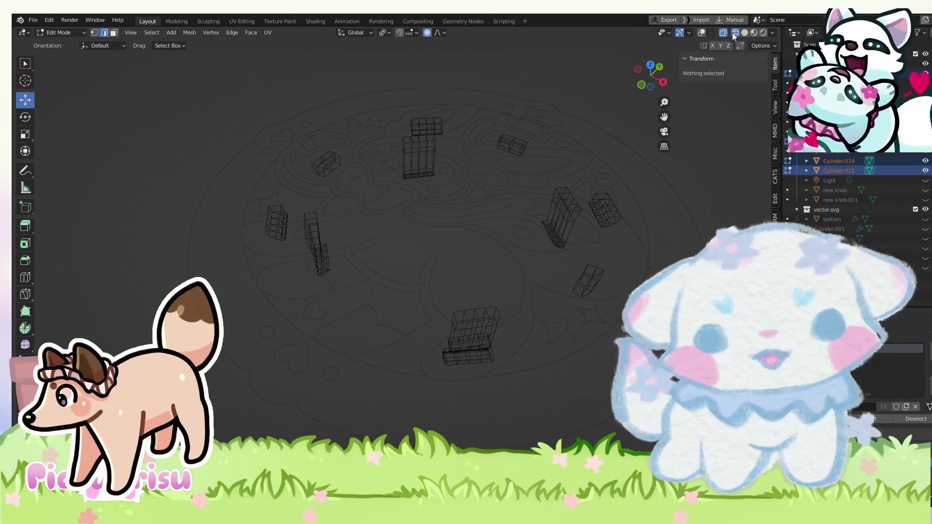
click(745, 33)
click(754, 33)
mouse_move(651, 76)
mouse_down()
mouse_move(401, 187)
mouse_move(485, 211)
mouse_move(460, 258)
mouse_move(489, 193)
mouse_up()
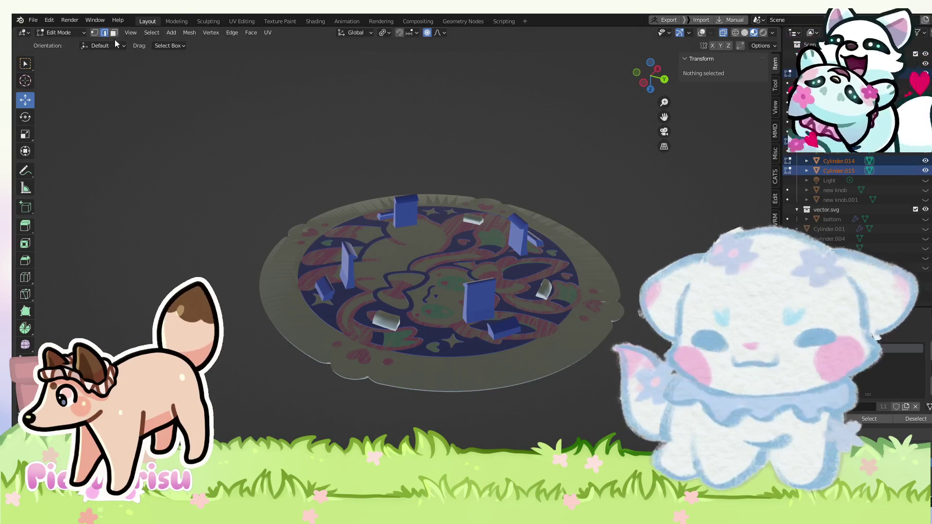
click(192, 32)
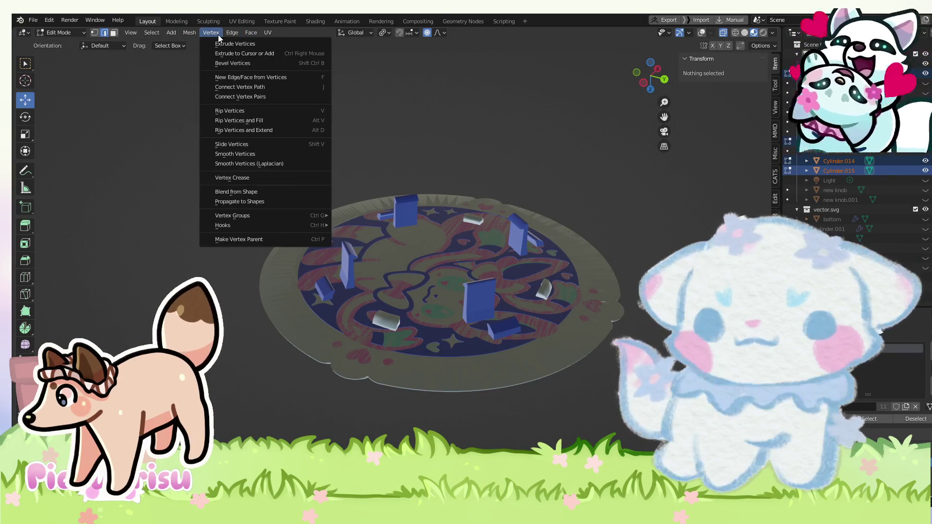
mouse_move(176, 34)
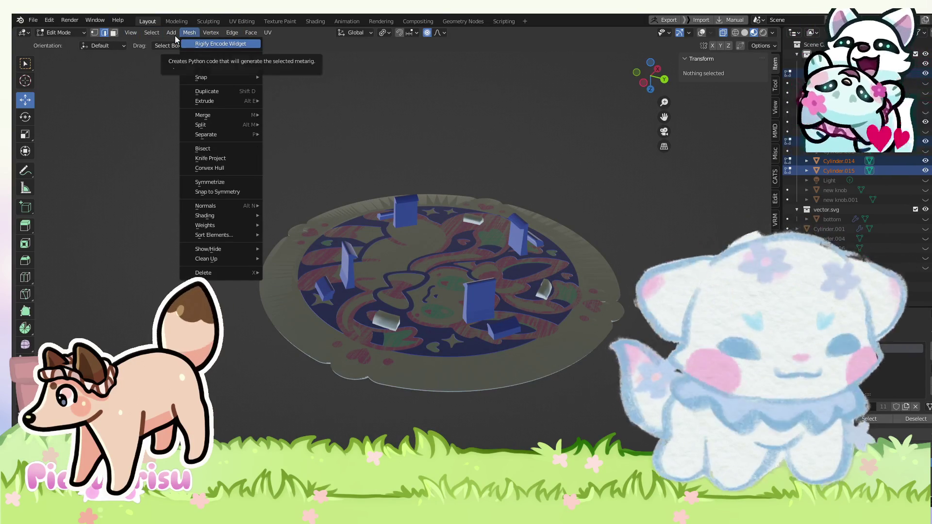
click(175, 45)
click(175, 36)
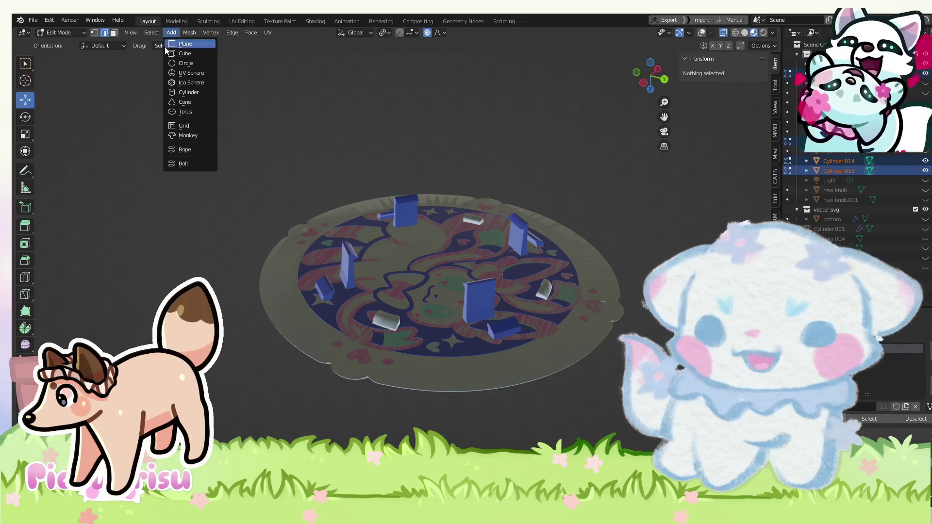
Add a cylinder, shrink it, and flatten it along Z into a thin disc.
click(194, 93)
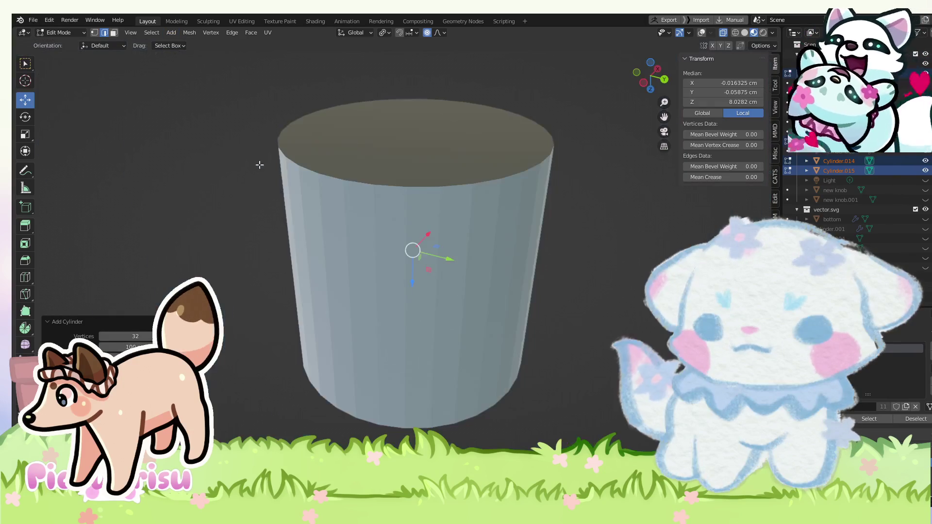
key(s)
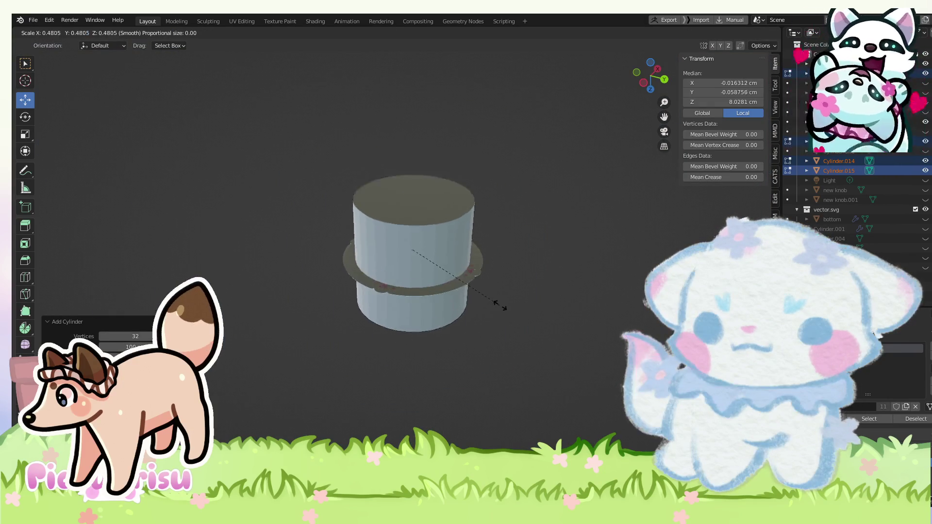
click(510, 303)
key(KP_Decimal)
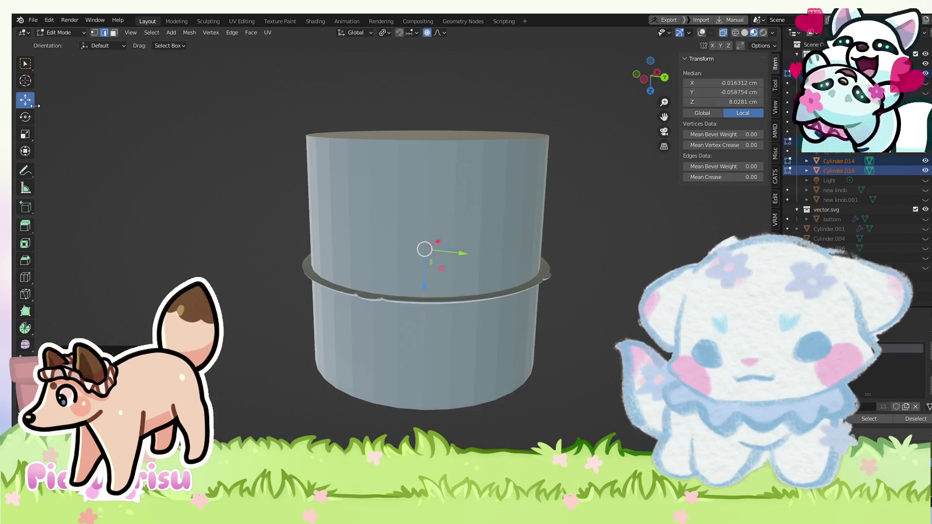
key(s)
key(z)
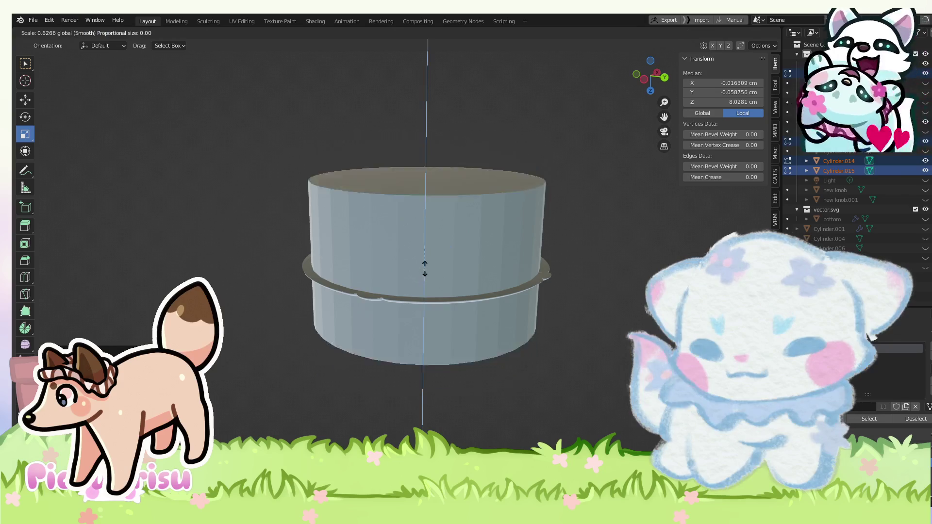
key(Return)
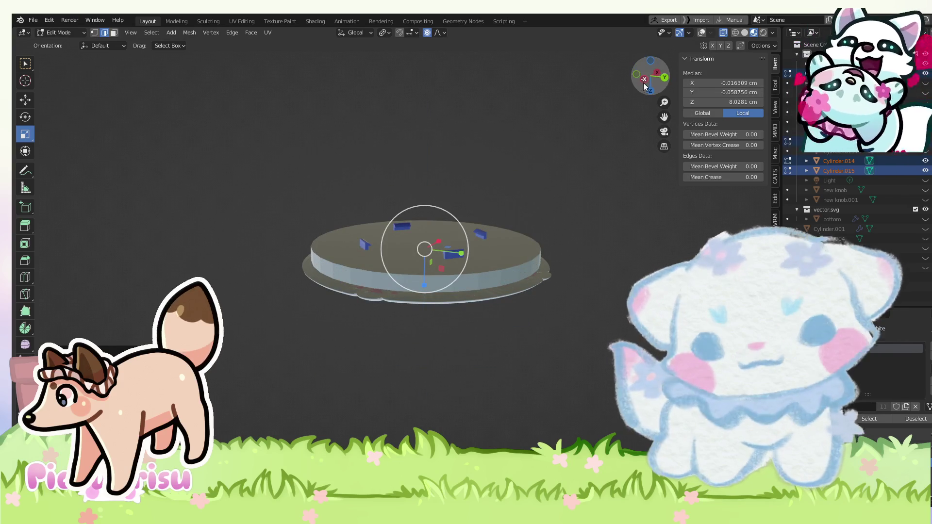
Raise the disc along Z up to the tray's surface in side view.
click(644, 80)
scroll(480, 298, up, 2)
scroll(480, 299, up, 2)
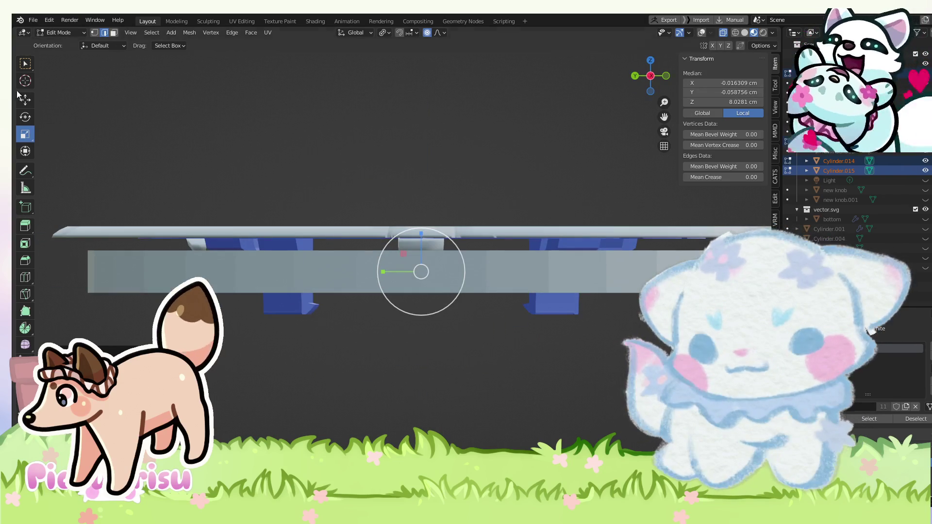
drag(423, 260, 398, 237)
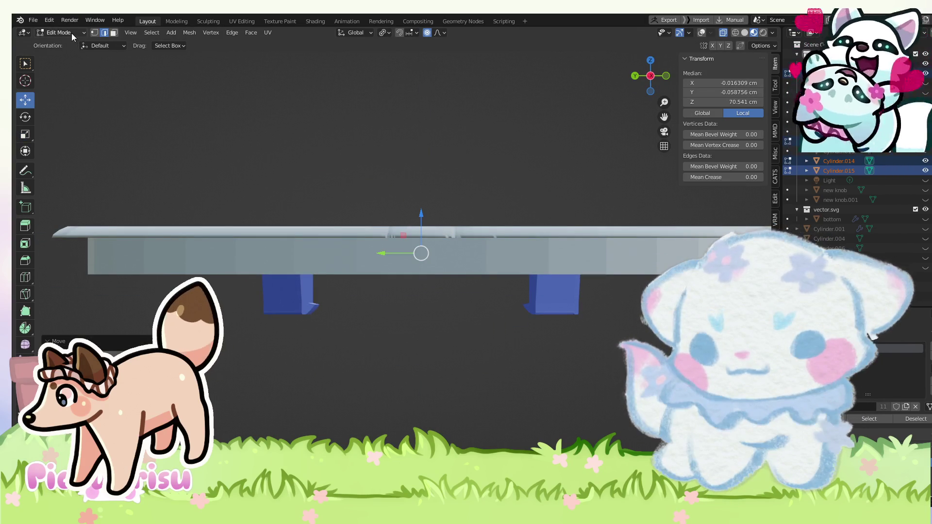
click(482, 339)
scroll(483, 338, down, 1)
With overlays shown, select a bottom edge of the slab and move it upward.
click(705, 33)
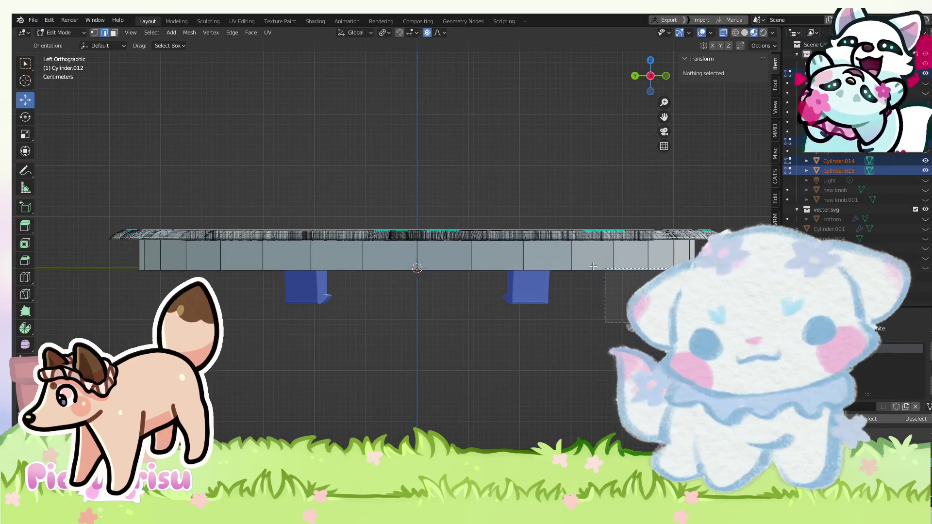
click(410, 267)
scroll(411, 250, up, 3)
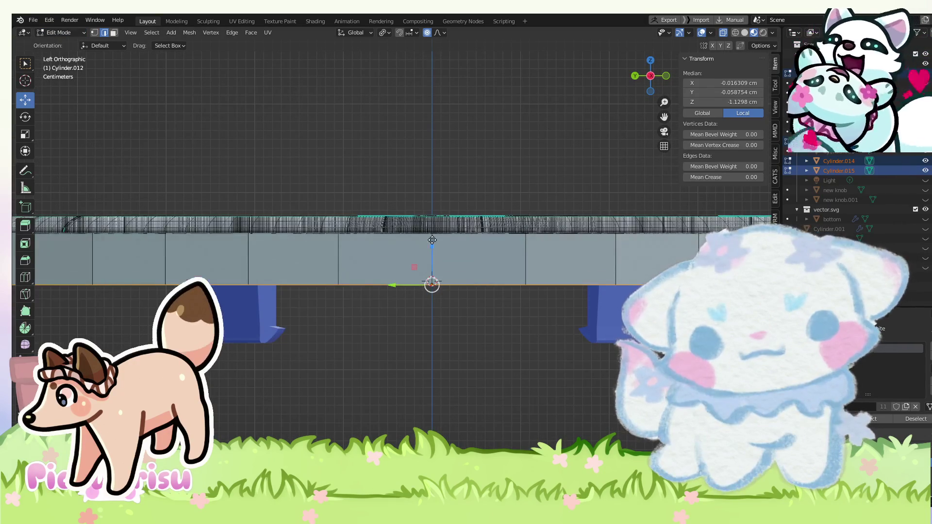
key(g)
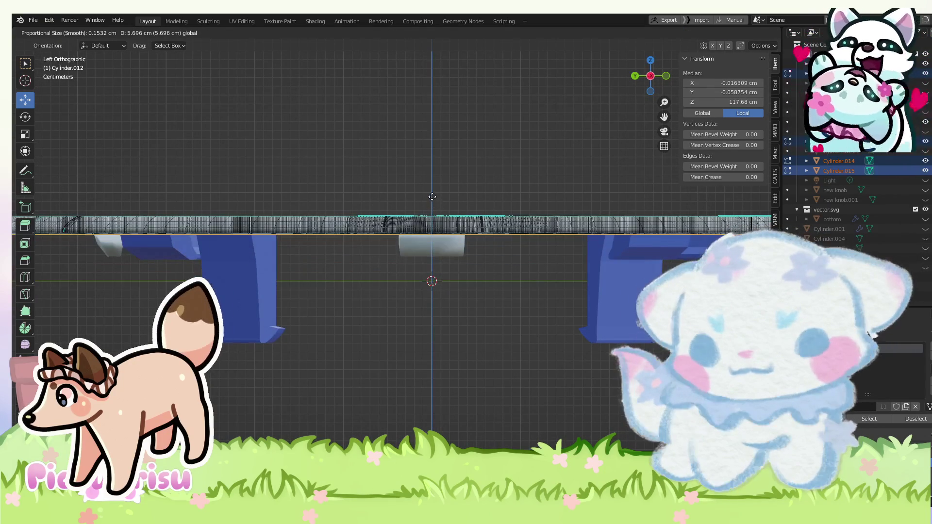
click(433, 197)
Switch to plain solid shading, deselect everything and turn X-ray back on.
drag(650, 75, 773, 37)
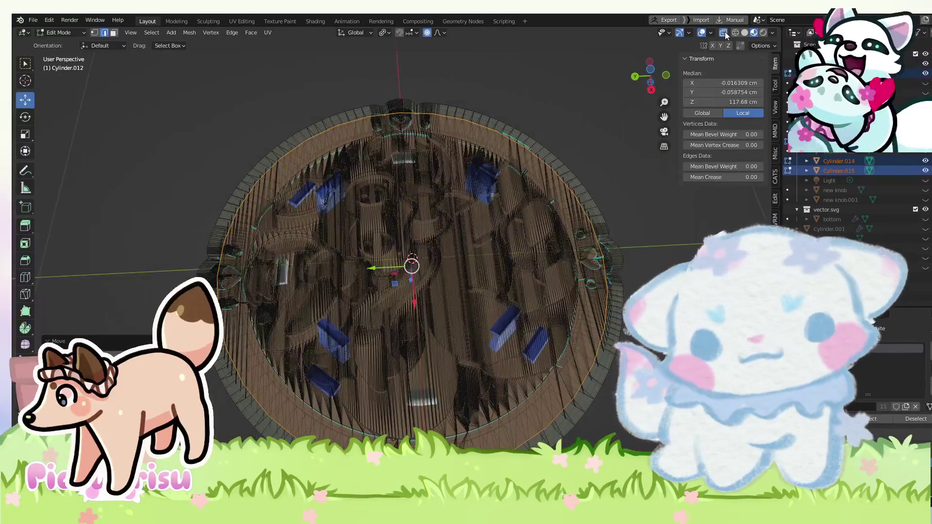
click(723, 33)
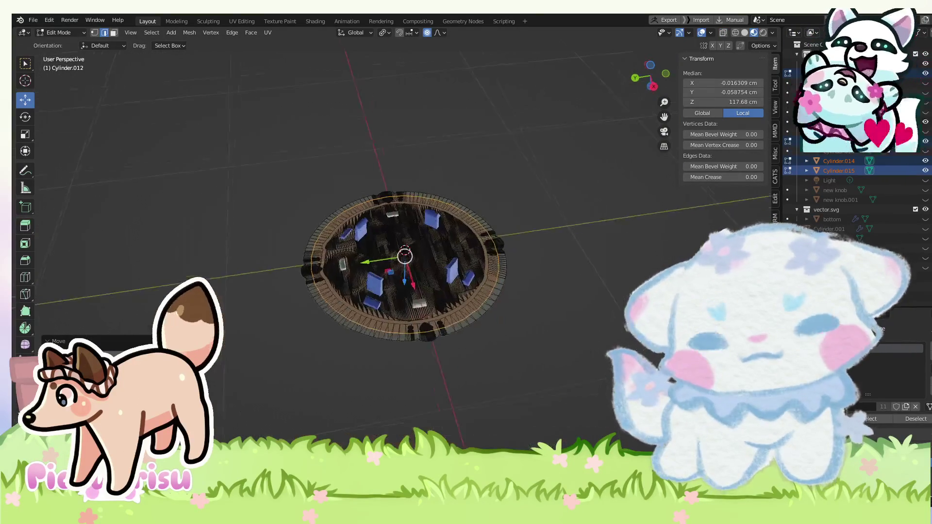
click(744, 32)
key(alt+a)
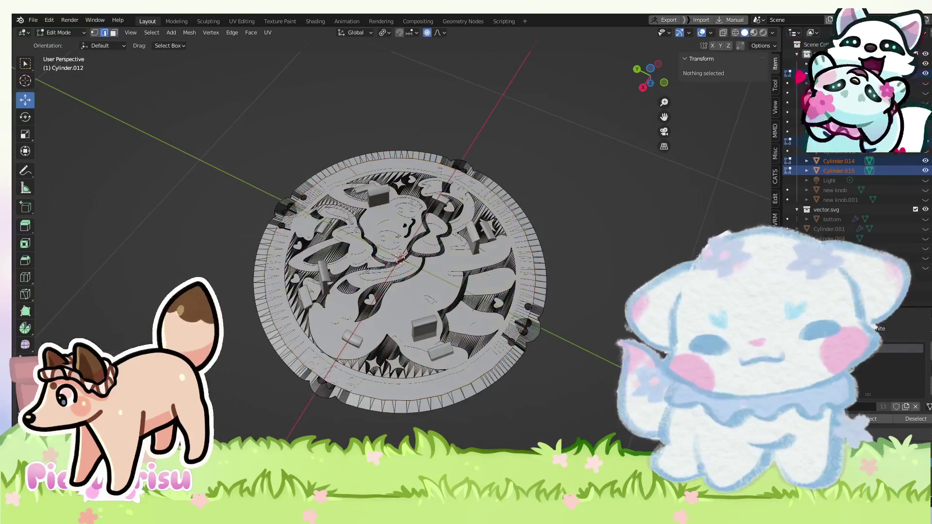
key(alt+z)
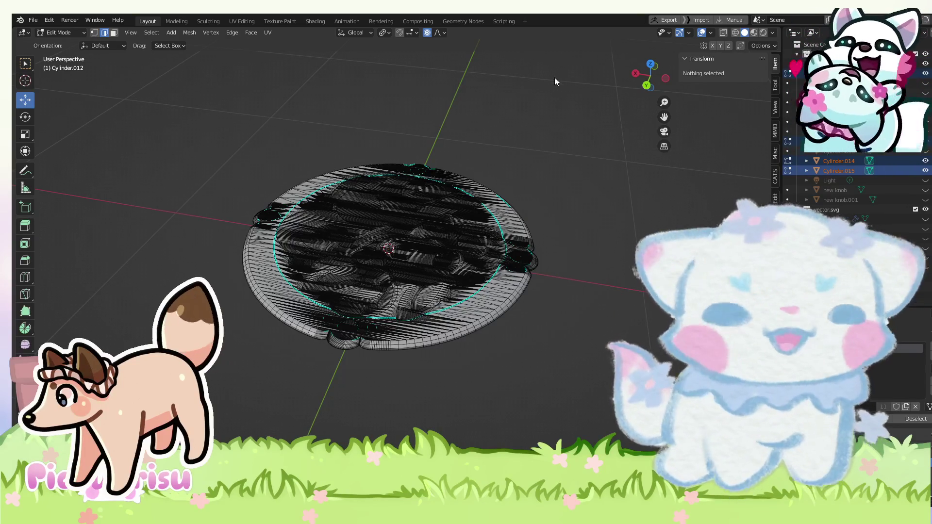
Preview the disc with its materials and return to Object Mode.
mouse_move(475, 180)
mouse_down()
mouse_move(383, 141)
mouse_move(427, 262)
mouse_up()
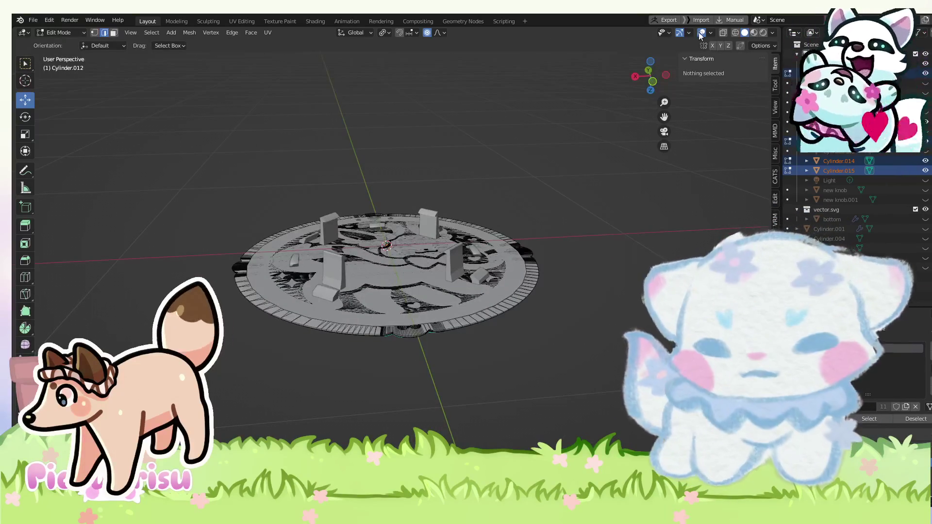
click(755, 32)
mouse_move(481, 252)
mouse_down()
mouse_move(481, 335)
mouse_move(558, 268)
mouse_up()
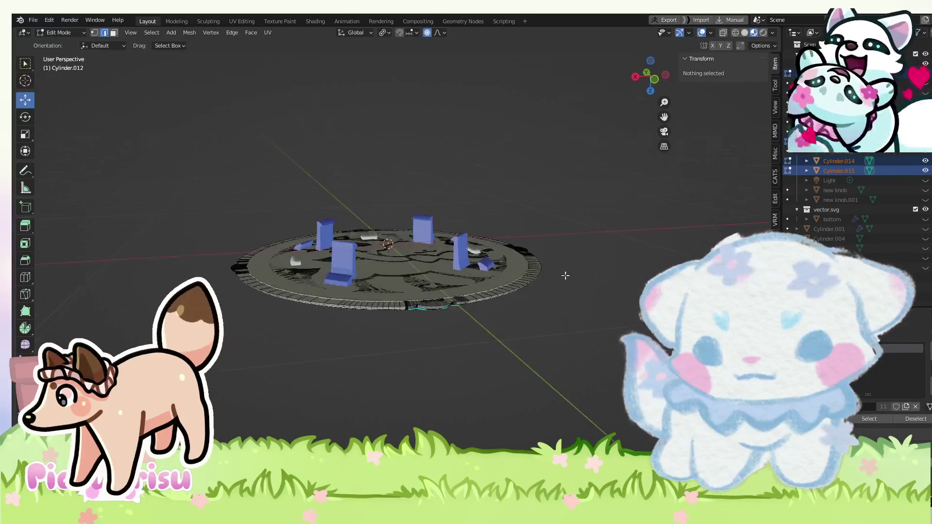
click(61, 33)
click(59, 42)
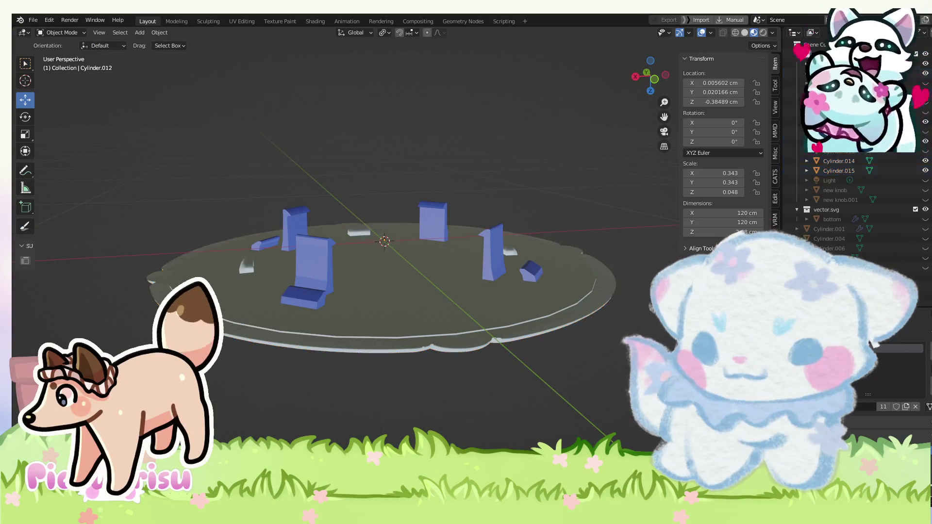
click(61, 32)
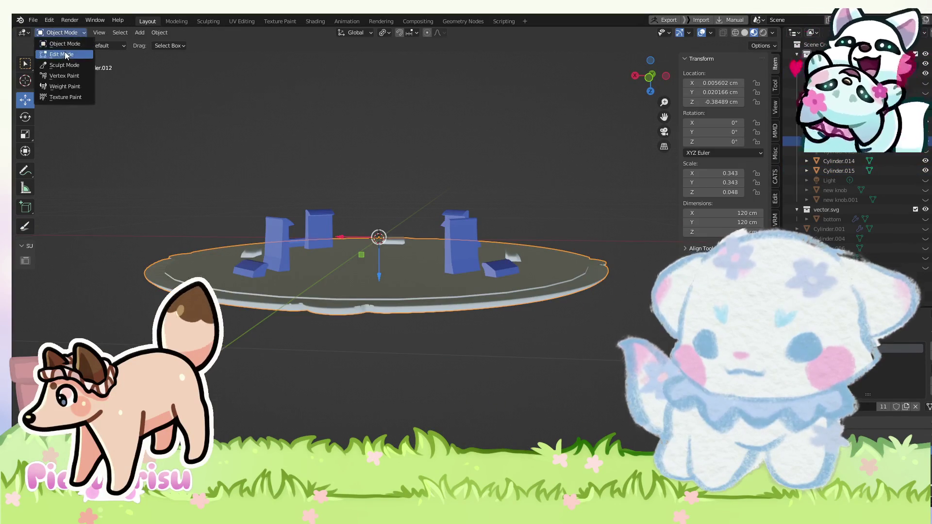
In Edit Mode, select the disc's top face.
click(58, 54)
alt+click(236, 284)
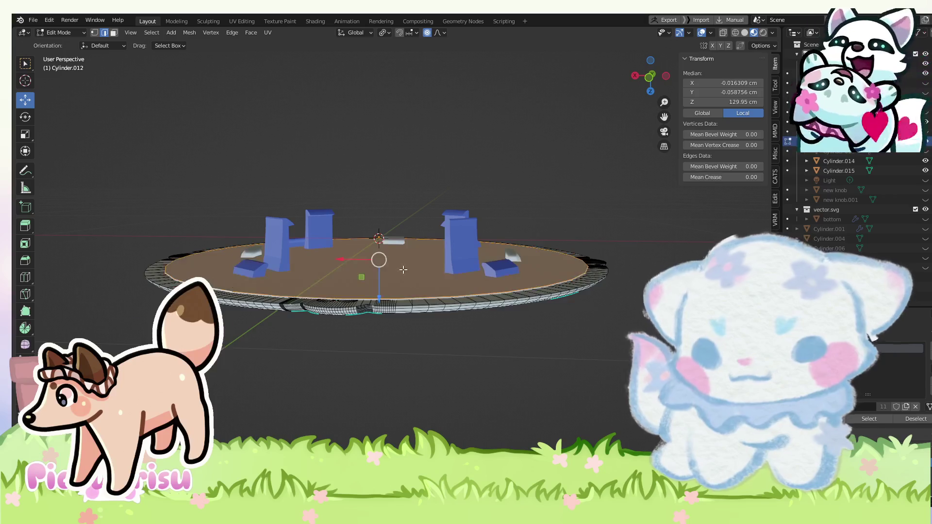
key(KP_Decimal)
key(alt+a)
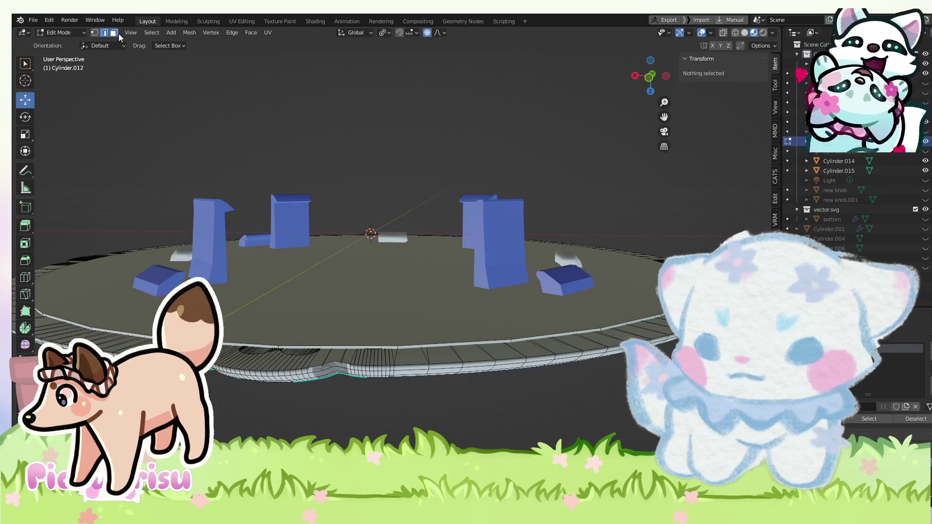
key(ctrl+z)
Lower the top face along Z in two small moves to a median Z of 117.68 cm.
scroll(365, 291, up, 2)
key(g)
key(z)
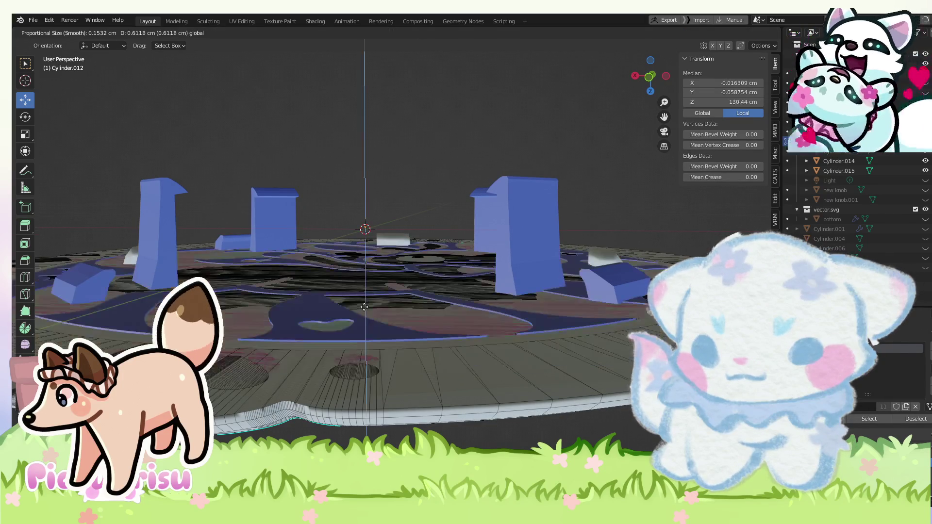
click(363, 305)
scroll(362, 305, down, 3)
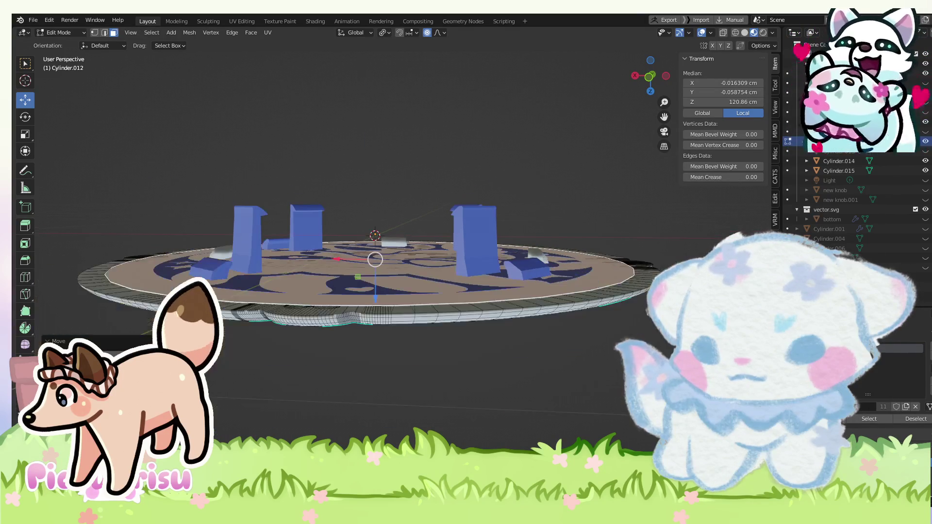
scroll(384, 299, up, 3)
key(g)
key(z)
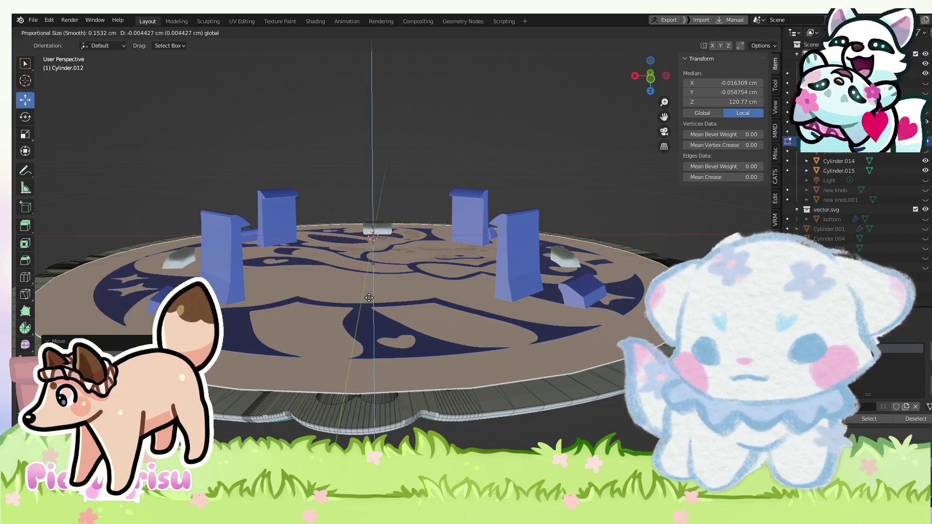
click(369, 298)
scroll(369, 297, down, 3)
Reselect the whole disc mesh and return to Object Mode.
mouse_move(369, 297)
mouse_down()
mouse_move(590, 361)
mouse_move(501, 343)
mouse_move(535, 360)
mouse_move(508, 367)
mouse_move(505, 427)
mouse_up()
key(alt+a)
key(a)
click(61, 32)
click(65, 44)
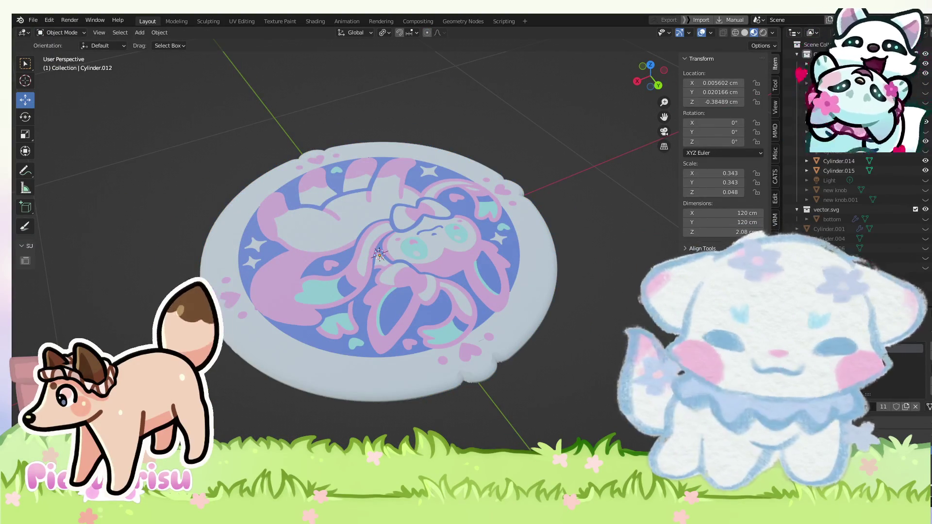
Select the pink art layer Cylinder.014 and enter Edit Mode on it.
click(412, 318)
mouse_move(438, 328)
mouse_down()
mouse_move(402, 356)
mouse_move(552, 386)
mouse_up()
scroll(552, 386, up, 2)
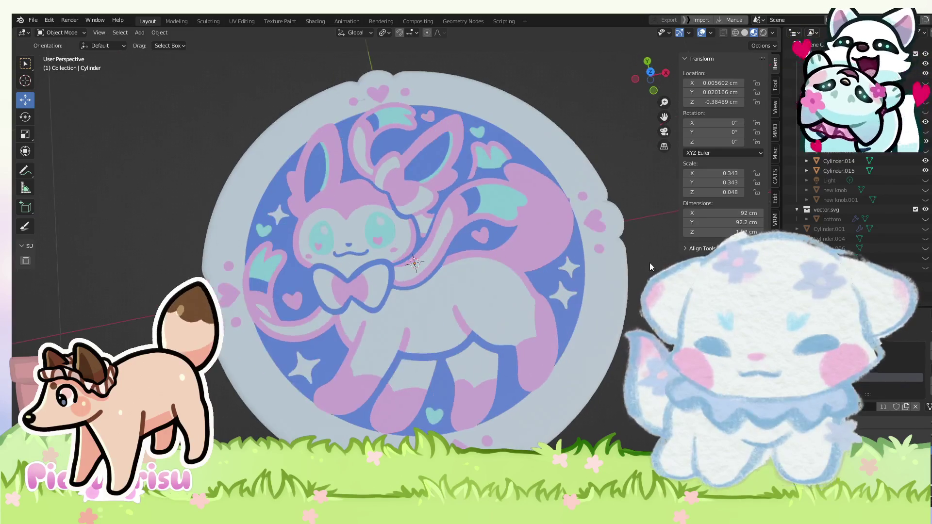
click(597, 217)
drag(584, 292, 548, 272)
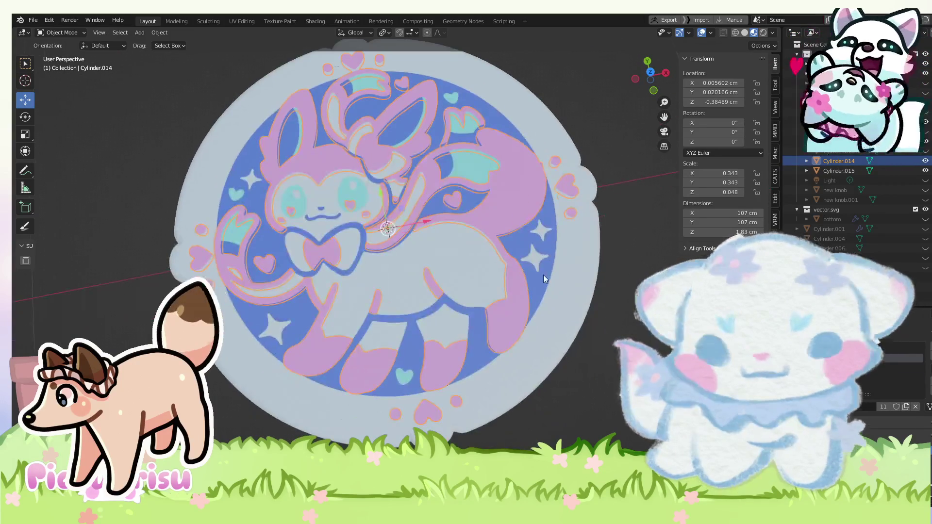
click(61, 33)
click(55, 55)
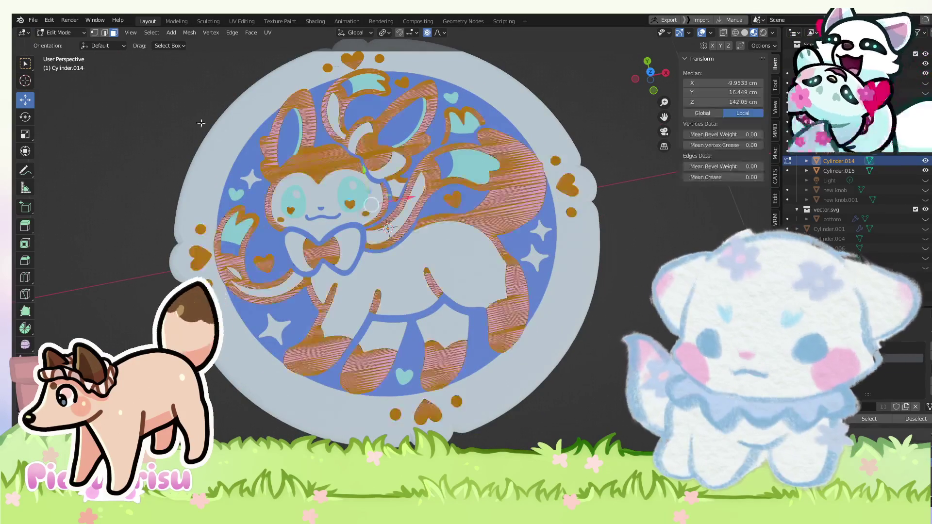
Scale the pink art layer slightly smaller.
click(372, 31)
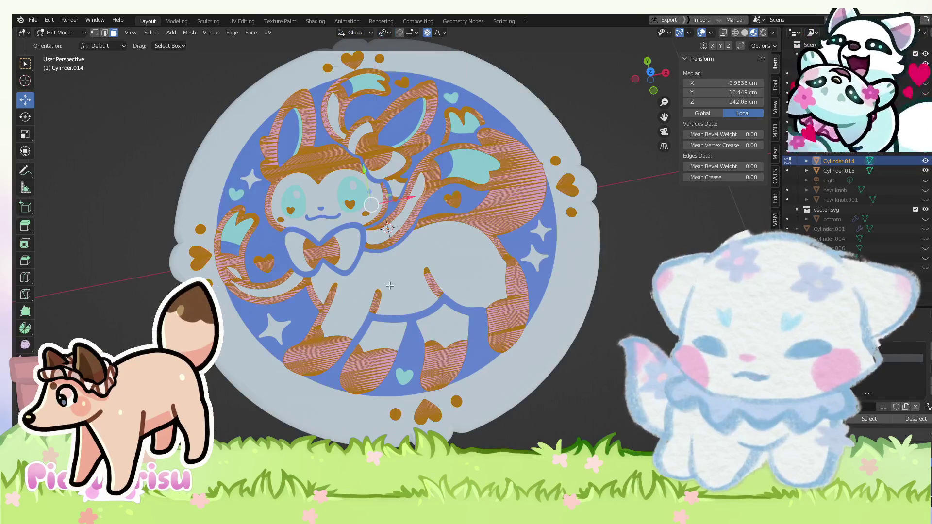
key(s)
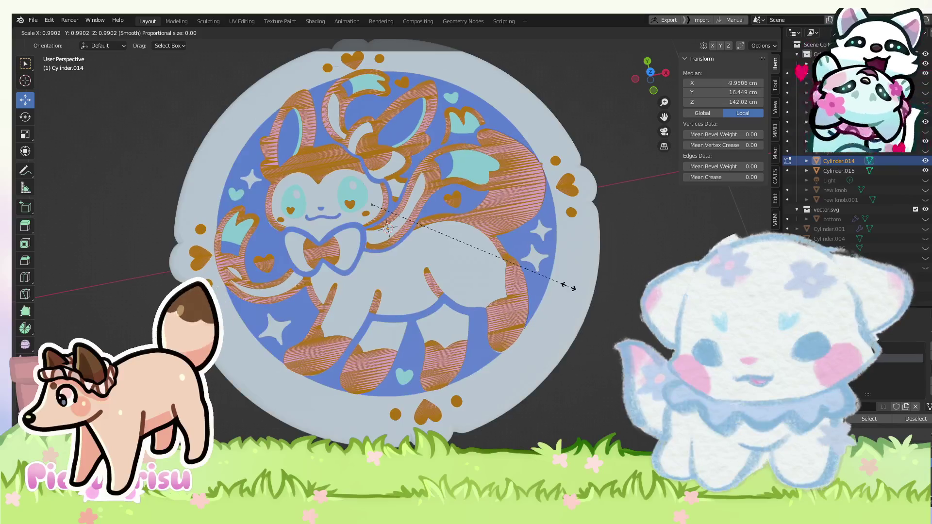
click(568, 287)
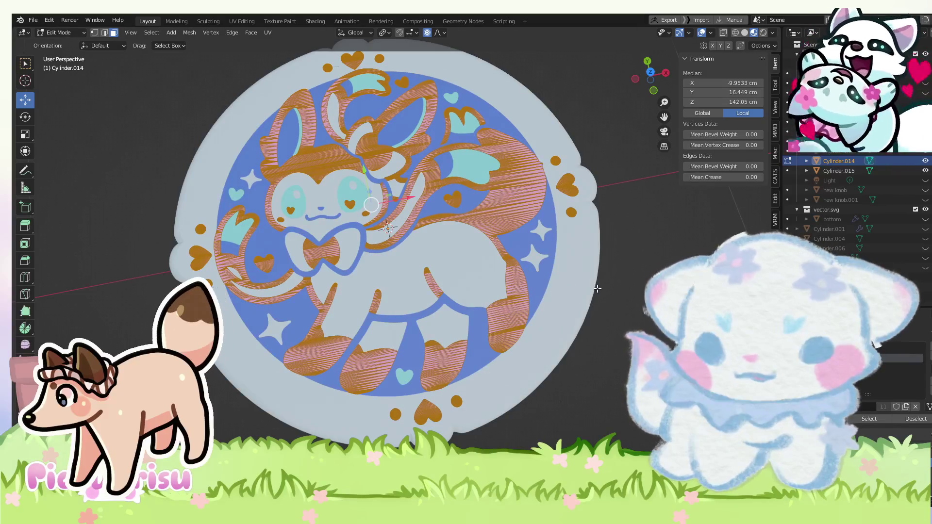
Select the small heart at right, then select and clear the layer's whole geometry.
drag(596, 288, 584, 223)
click(583, 214)
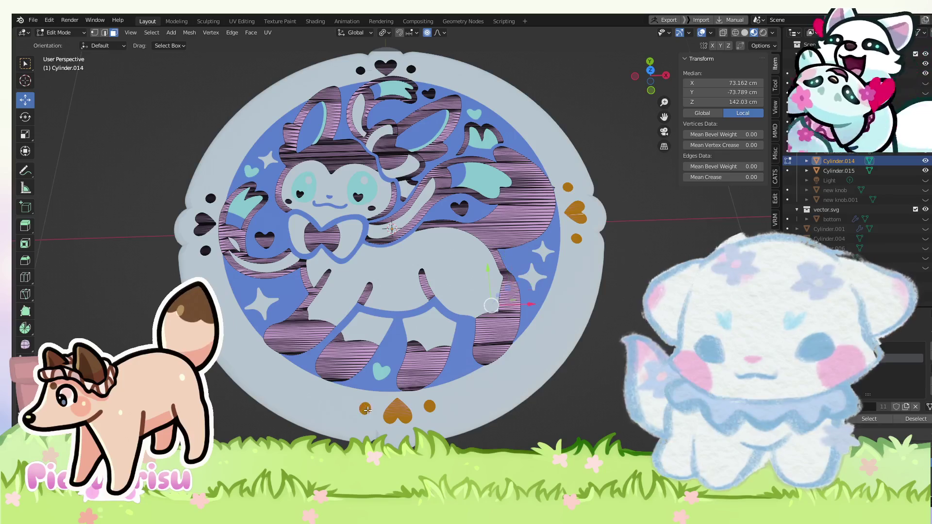
key(a)
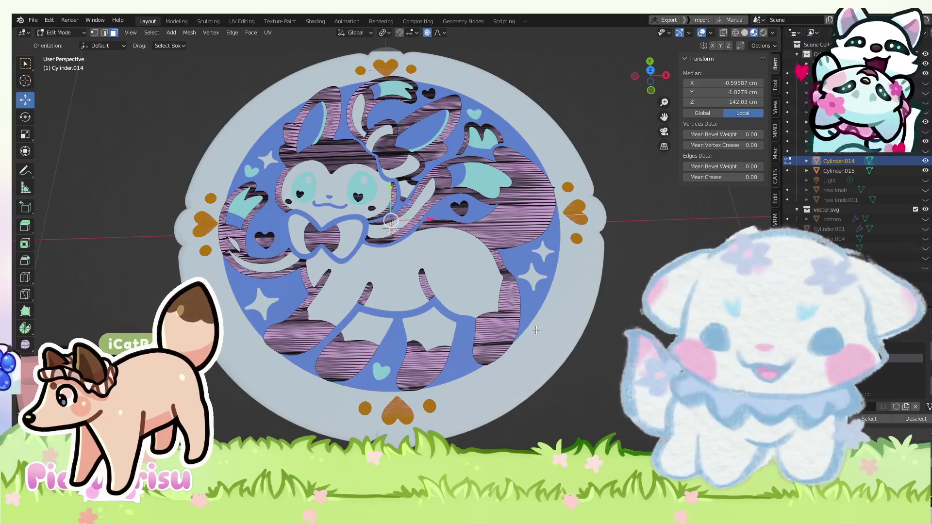
key(alt+a)
From a near top-down view, select the rim hearts and dots and shift them along Y.
drag(392, 228, 393, 236)
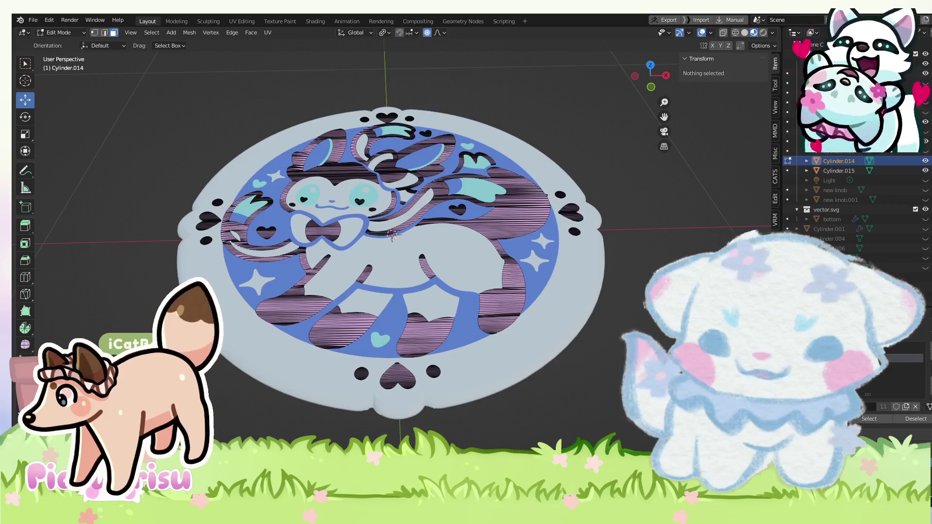
key(KP_8)
key(KP_8)
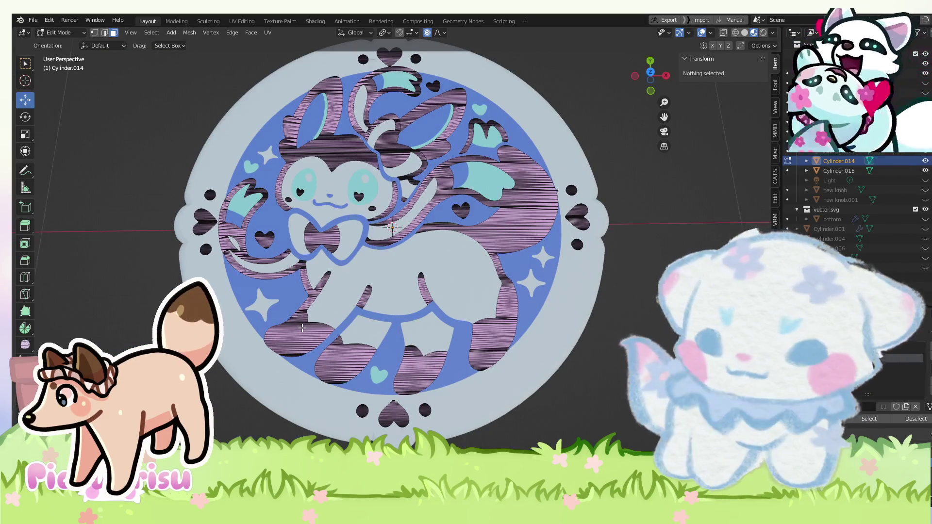
key(KP_2)
key(KP_2)
key(ctrl+z)
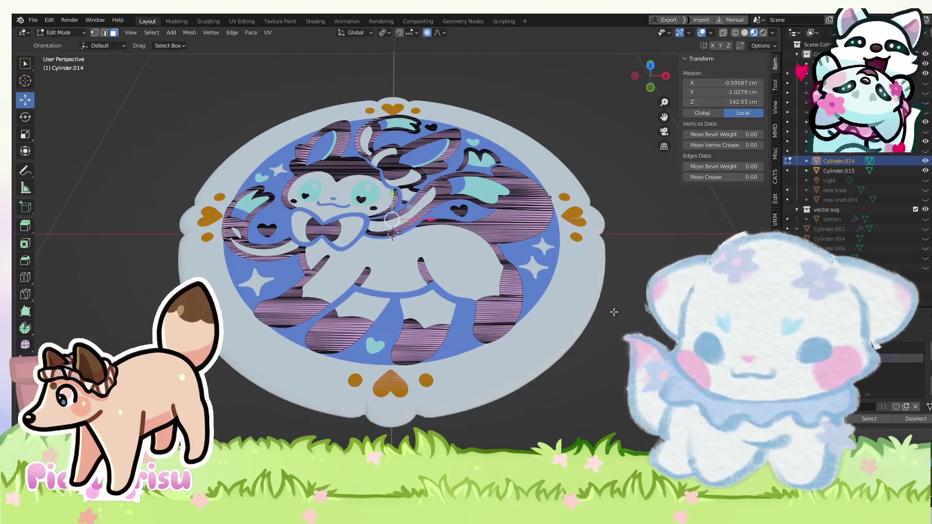
key(g)
click(640, 320)
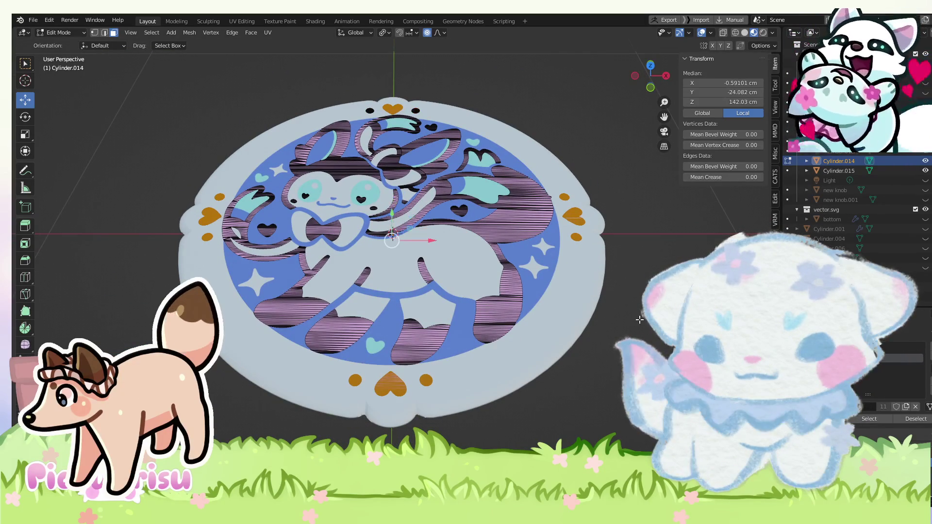
click(61, 33)
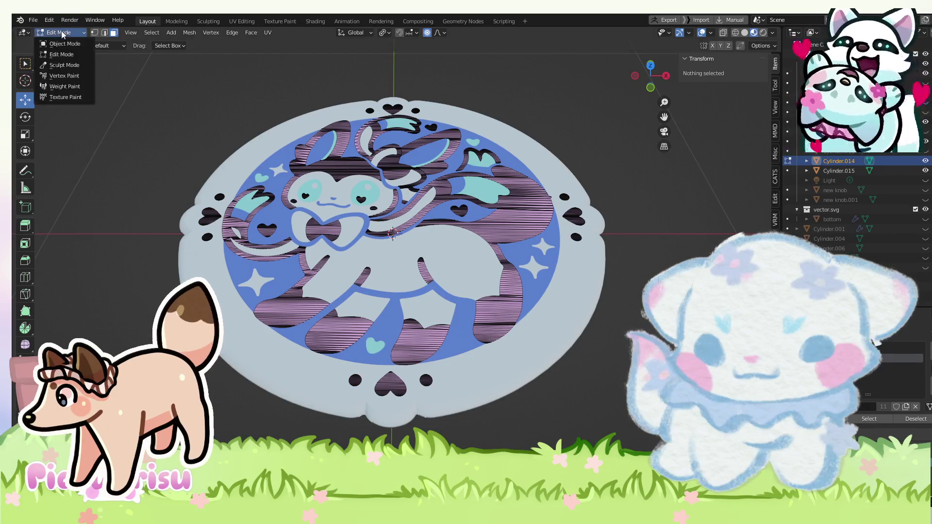
In Object Mode, select Cylinder, Cylinder.012, .014 and .015 in turn to compare their Dimensions.
click(58, 43)
click(535, 279)
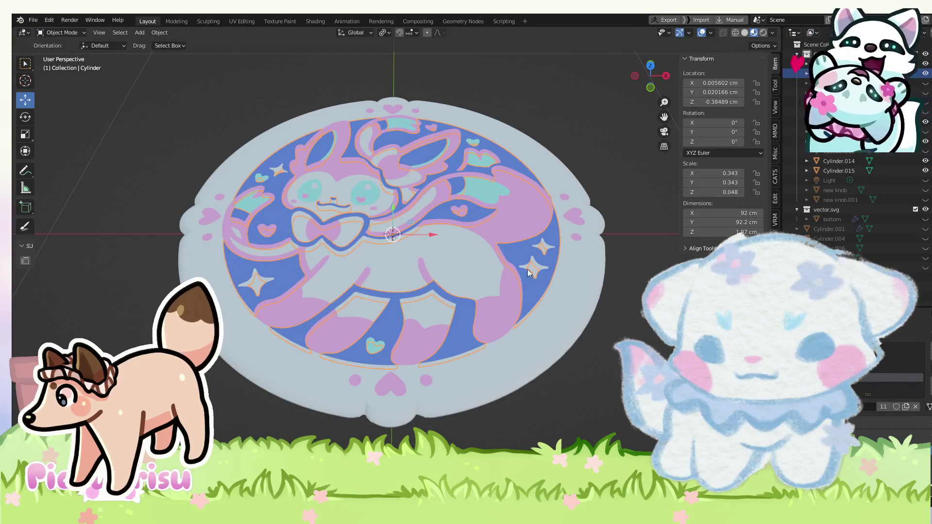
click(465, 265)
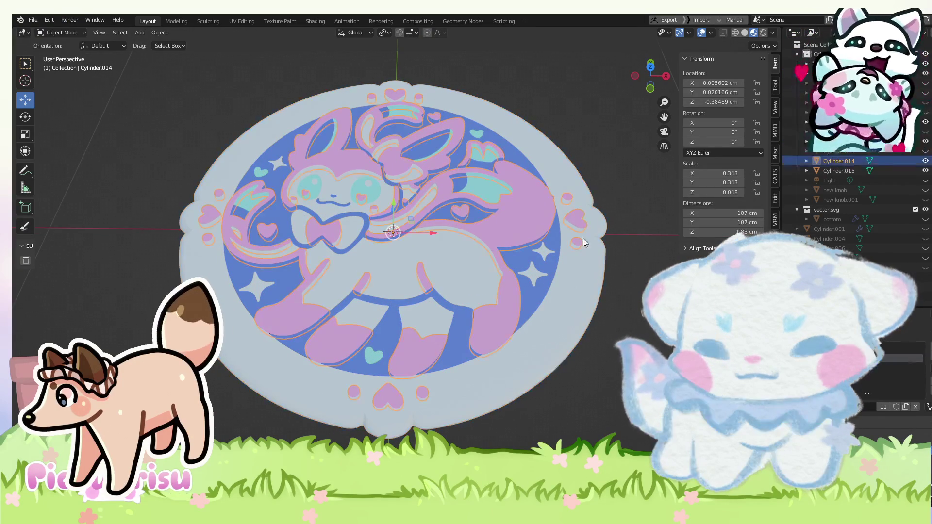
click(578, 222)
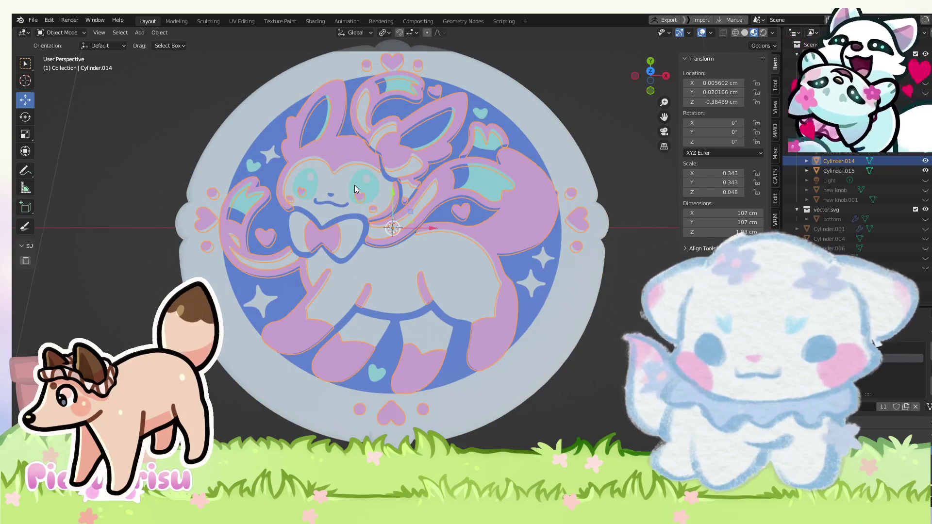
click(355, 185)
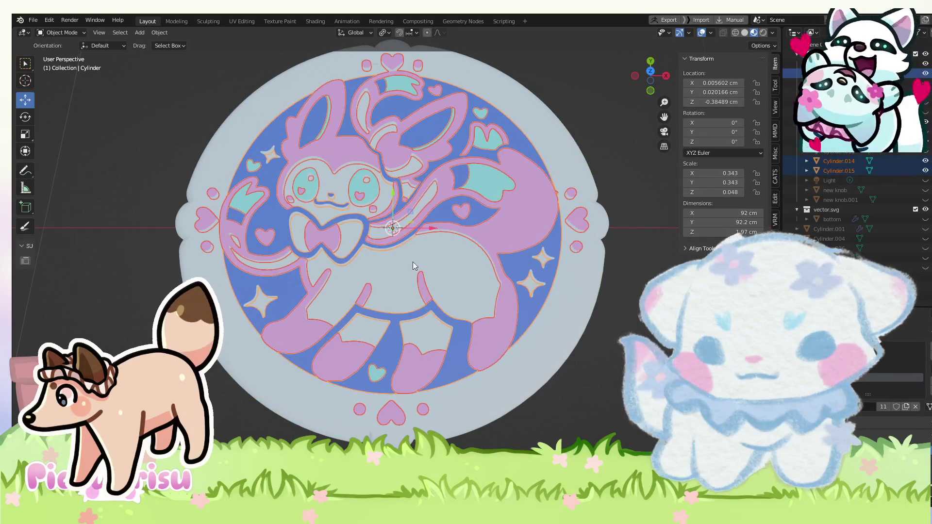
click(415, 228)
drag(415, 228, 401, 255)
Enter Edit Mode on the blue plate Cylinder, select all, try scaling, then cancel.
click(62, 32)
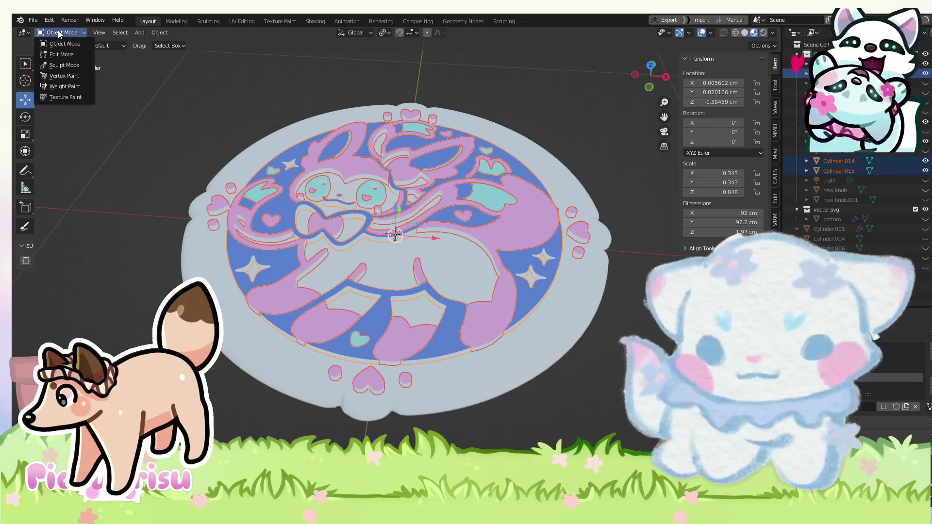
click(54, 53)
key(a)
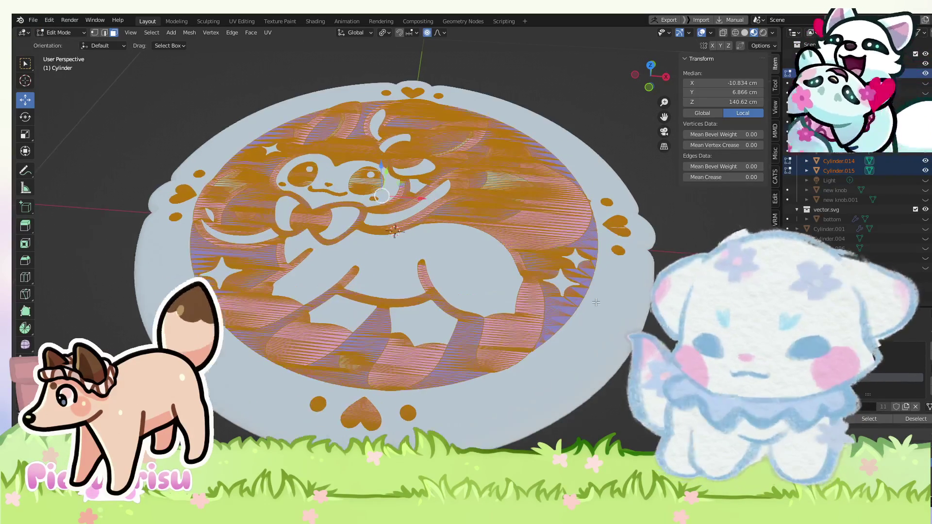
key(shift+space)
key(s)
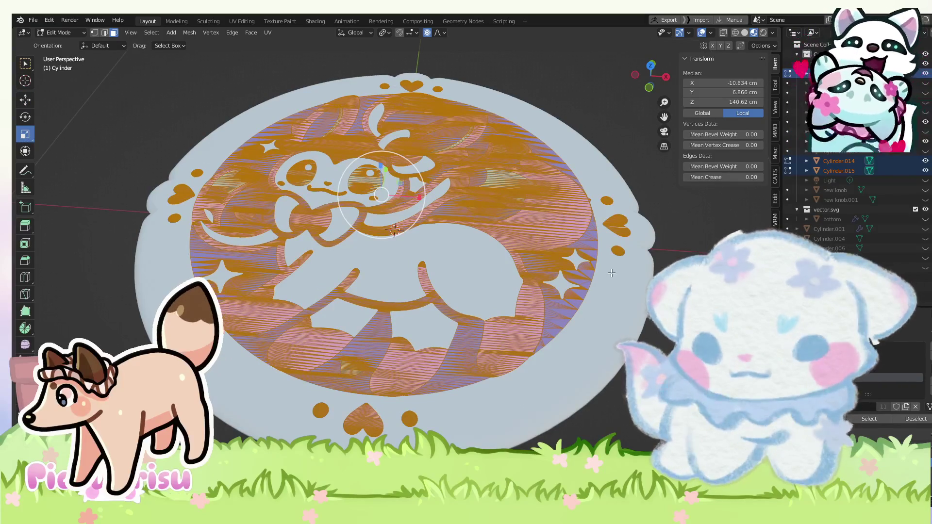
key(s)
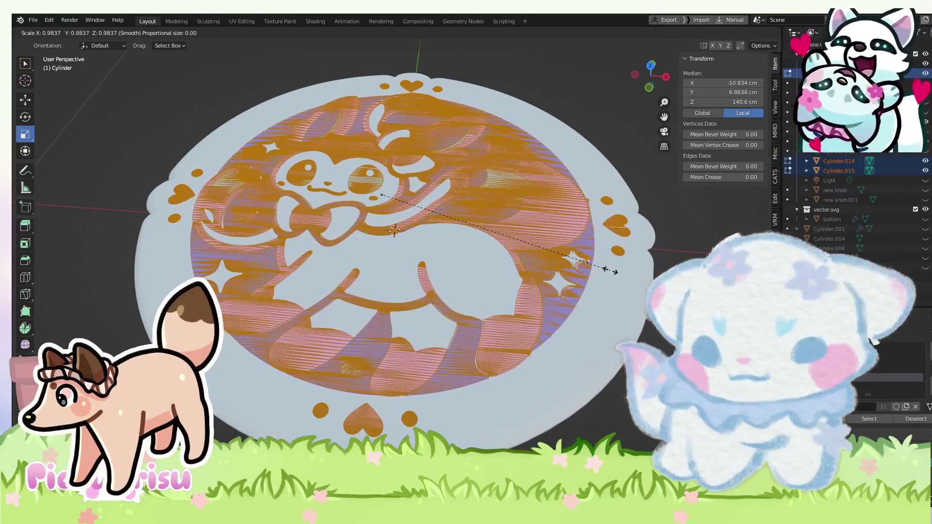
key(Escape)
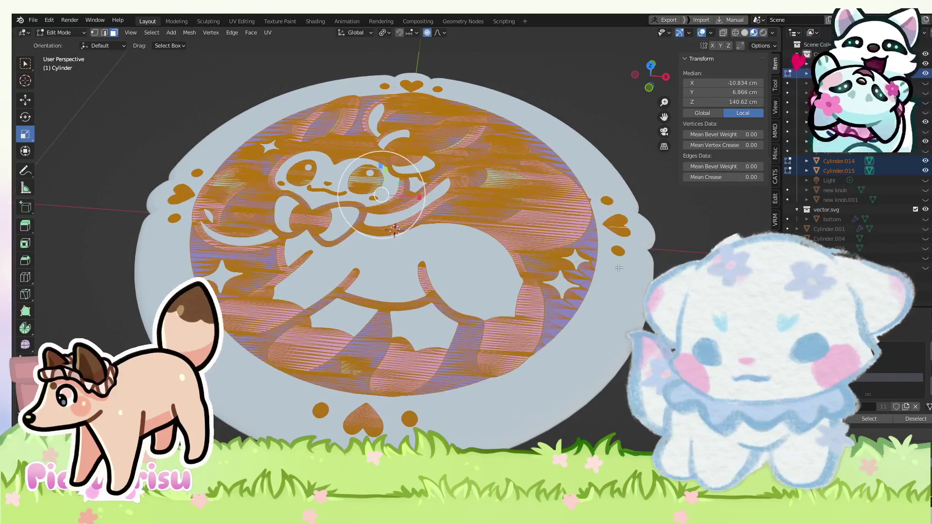
scroll(394, 230, down, 1)
scroll(395, 231, down, 1)
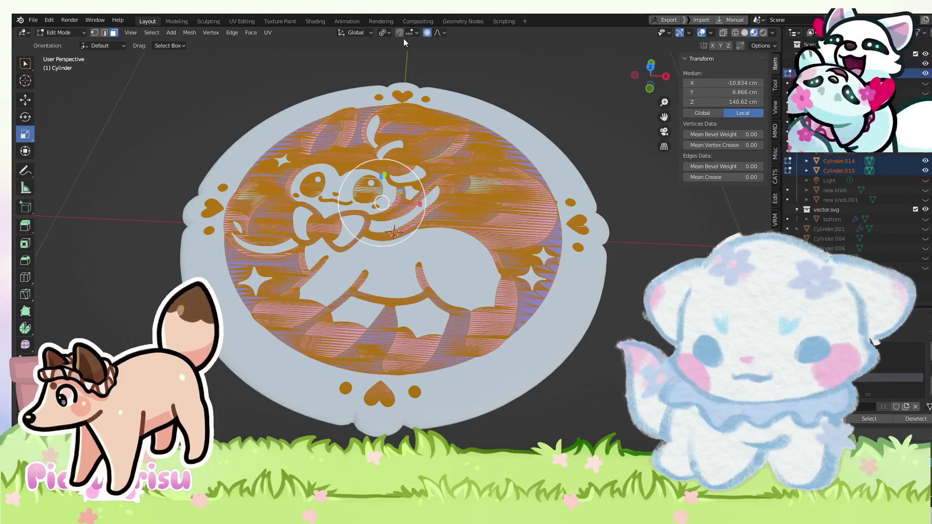
Clear the mesh selection, pick the tail and leg pieces with L, and return to Object Mode.
key(alt+a)
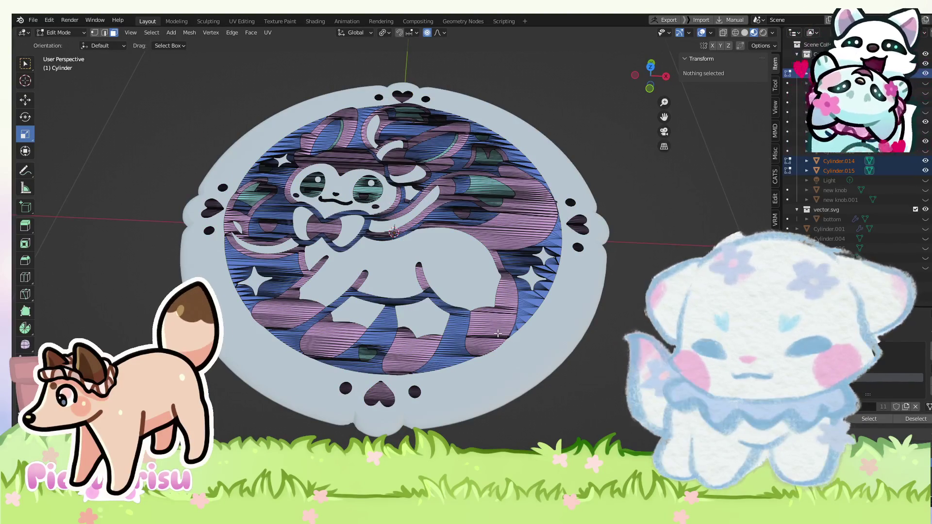
key(l)
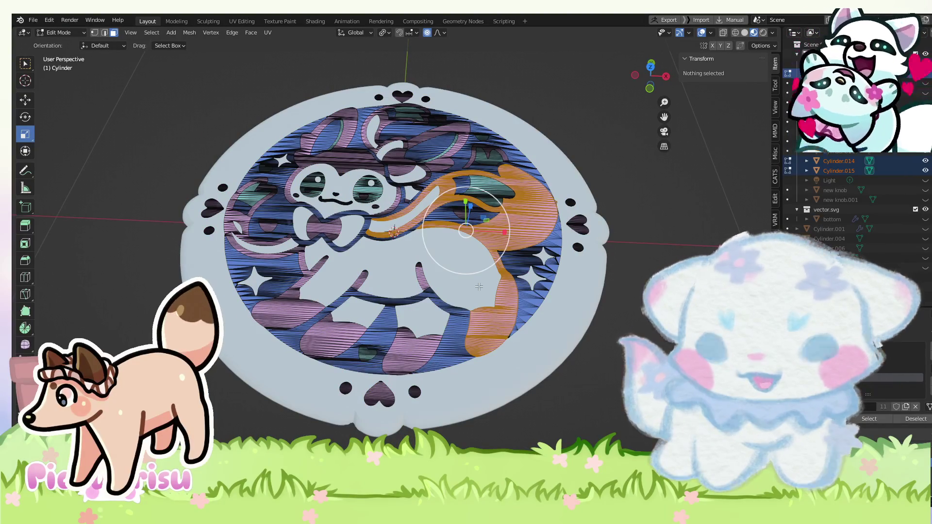
key(l)
key(l)
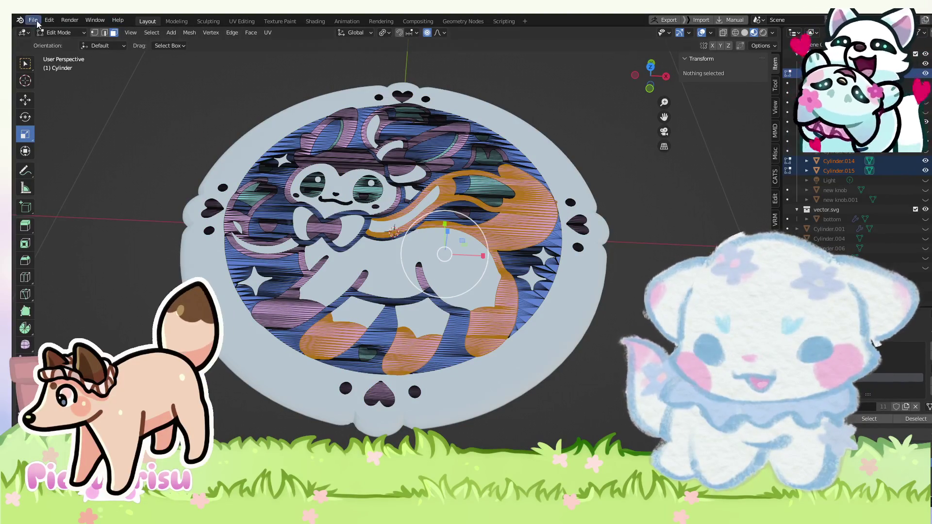
click(60, 33)
click(58, 43)
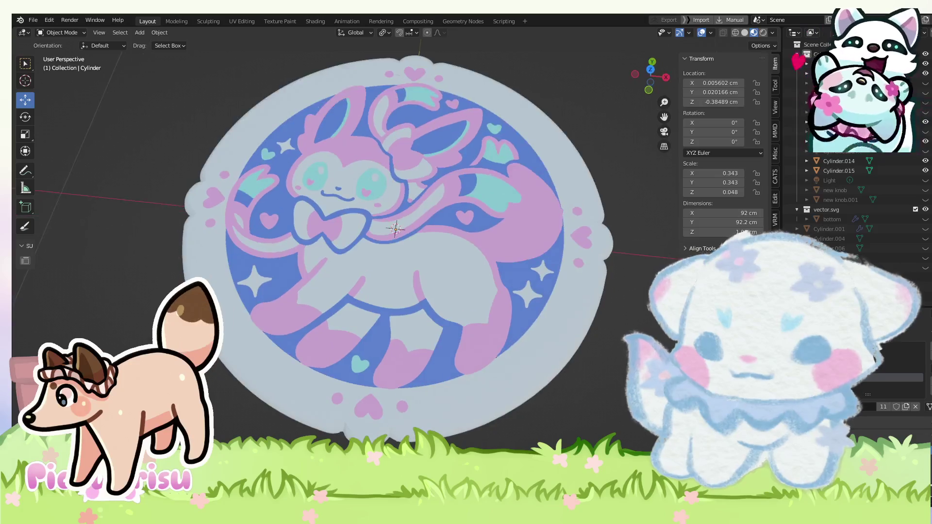
Box-select all the badge layers together and enter Edit Mode on them.
scroll(614, 400, down, 3)
drag(614, 400, 193, 150)
click(59, 33)
click(60, 53)
Select the right-edge pieces, bottom heart with its dots, paws, body, tail, small heart and left star.
scroll(181, 207, up, 2)
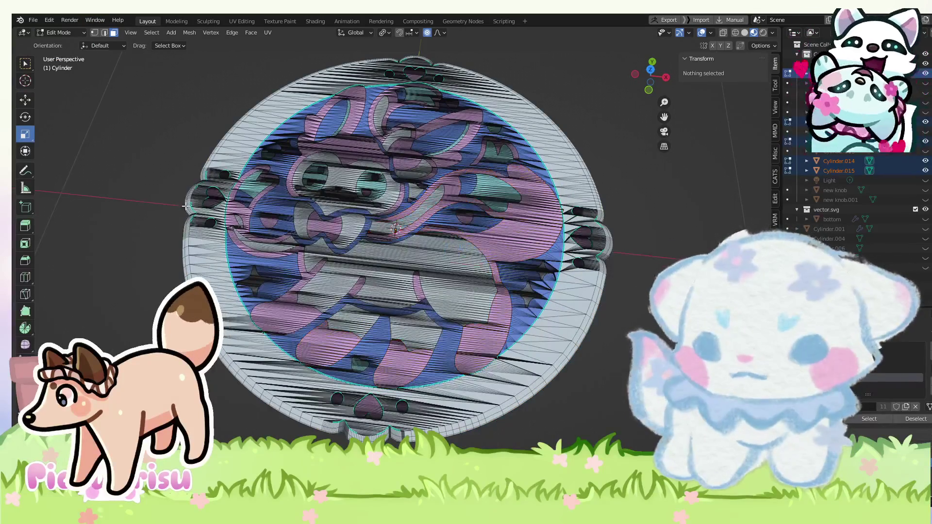
click(209, 213)
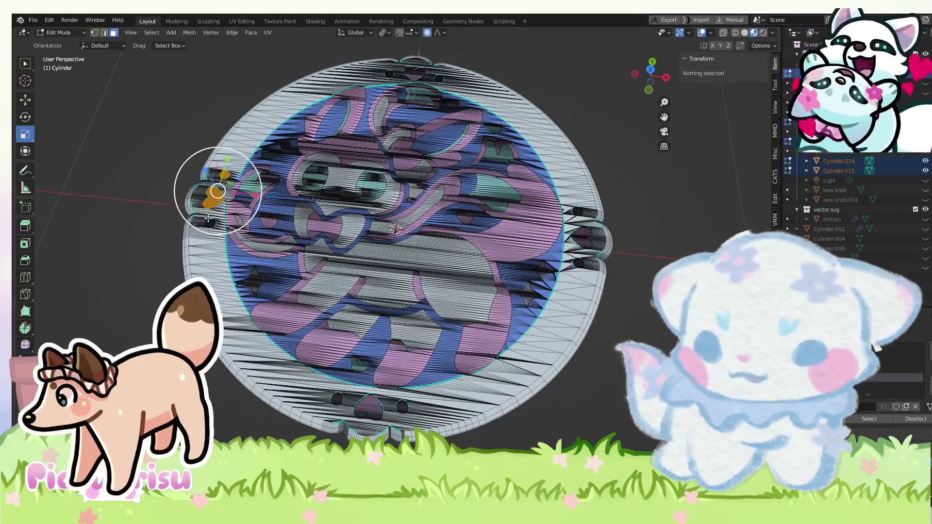
shift+click(582, 211)
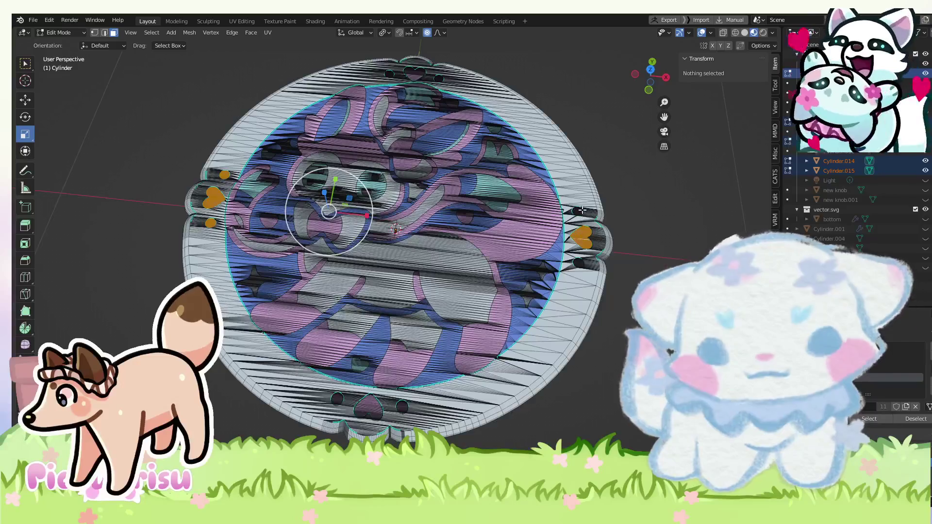
key(a)
key(alt+a)
shift+click(577, 211)
shift+click(578, 263)
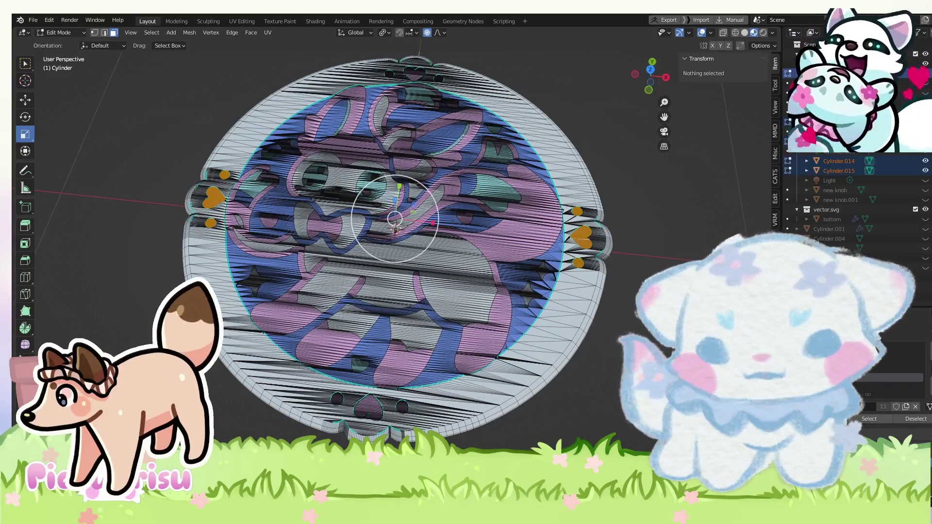
shift+click(372, 408)
shift+click(337, 399)
shift+click(402, 407)
shift+click(399, 377)
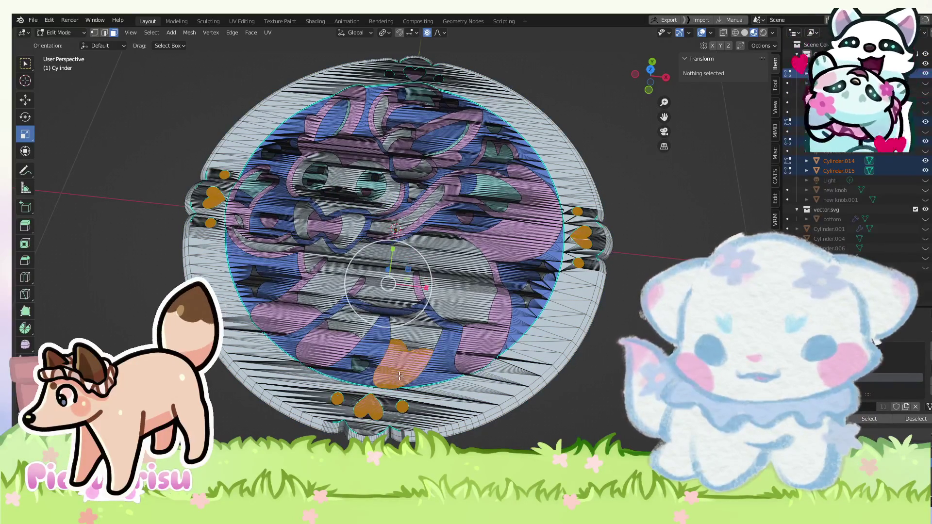
shift+click(412, 330)
shift+click(335, 340)
shift+click(307, 303)
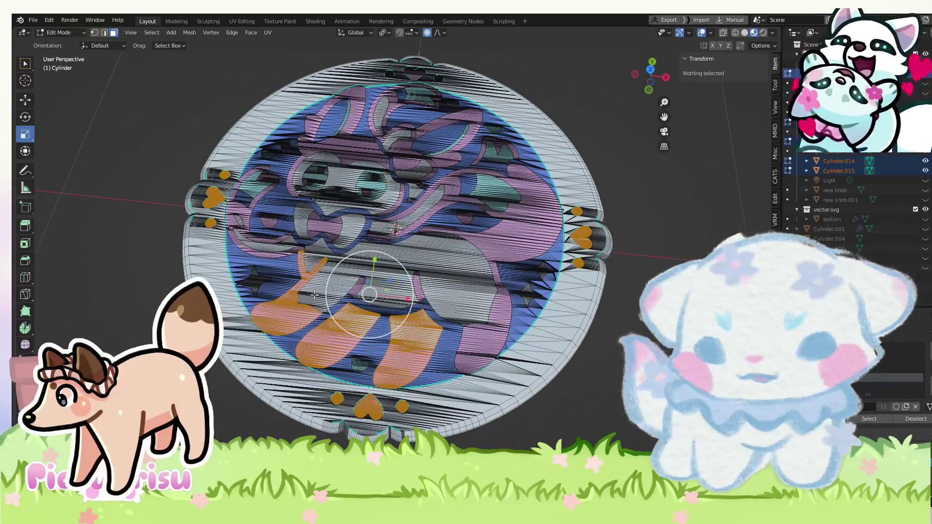
shift+click(330, 287)
shift+click(499, 336)
shift+click(360, 365)
shift+click(256, 279)
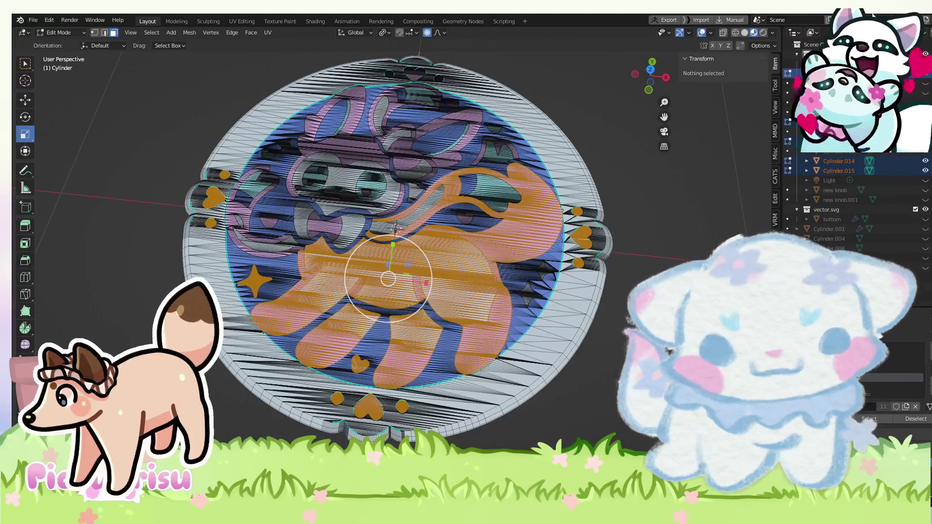
Add the cat's face, bow, collar, head and ear pieces, top hearts, right stars and ribbon.
shift+click(487, 185)
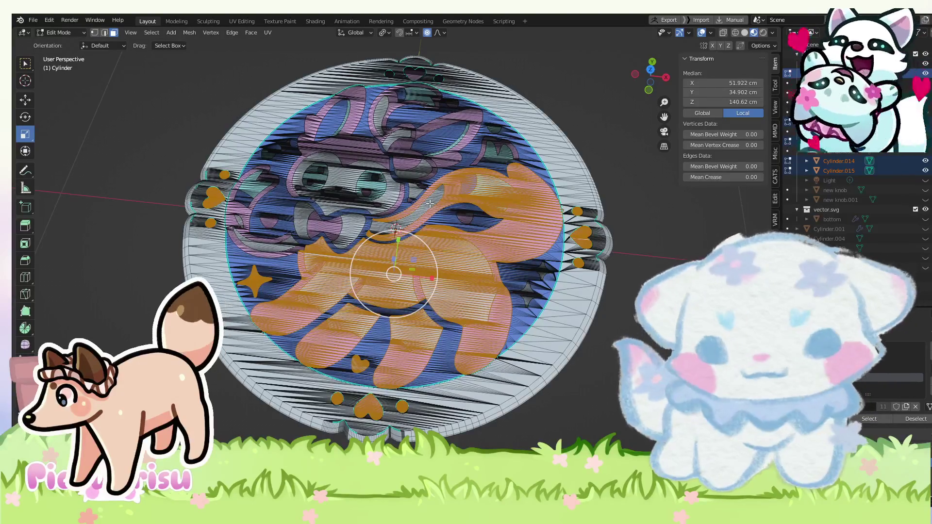
shift+click(341, 176)
shift+click(370, 185)
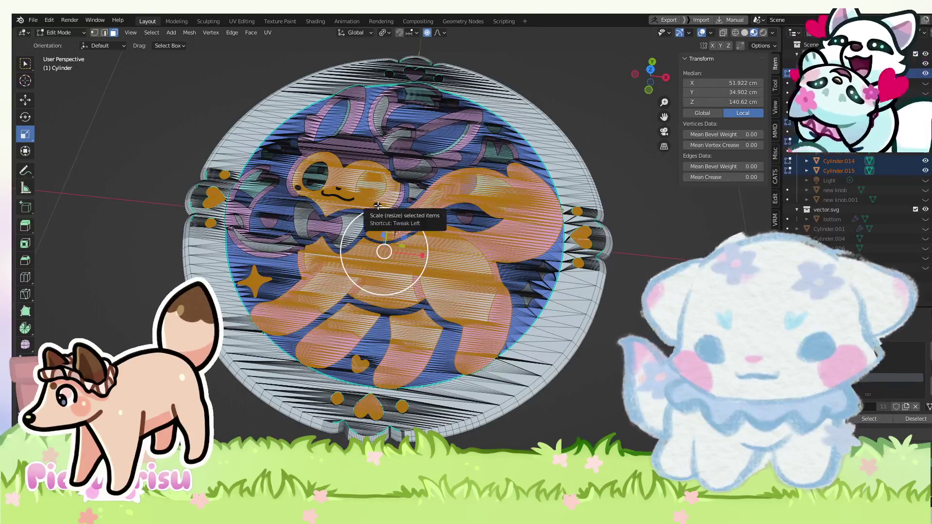
shift+click(335, 224)
shift+click(301, 219)
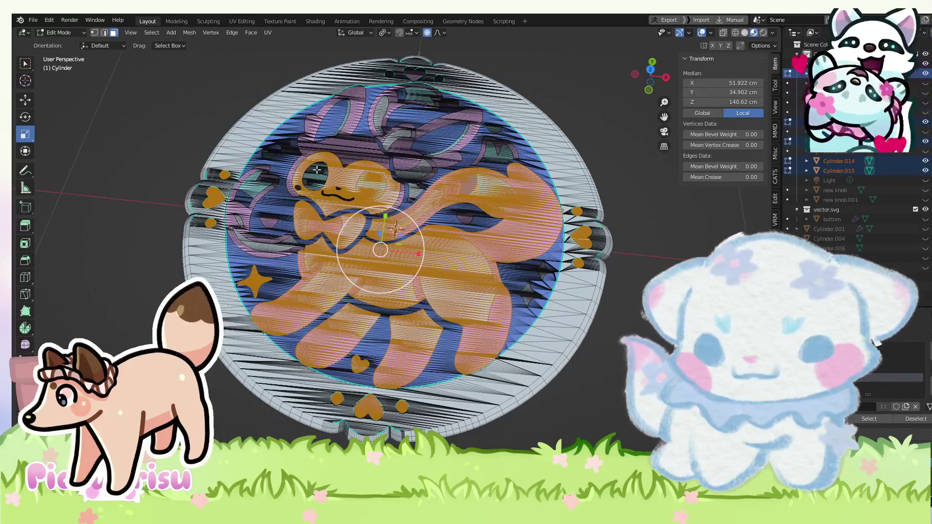
shift+click(321, 171)
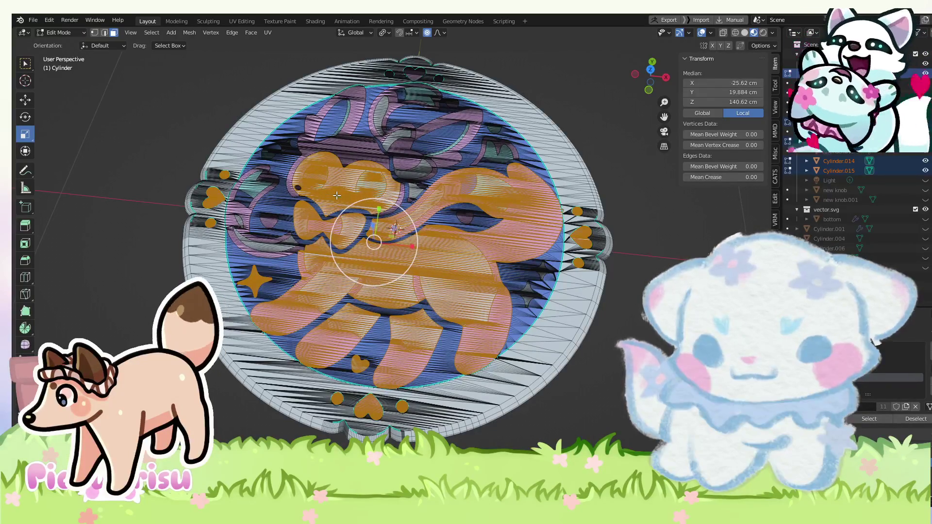
shift+click(293, 173)
shift+click(272, 187)
shift+click(266, 191)
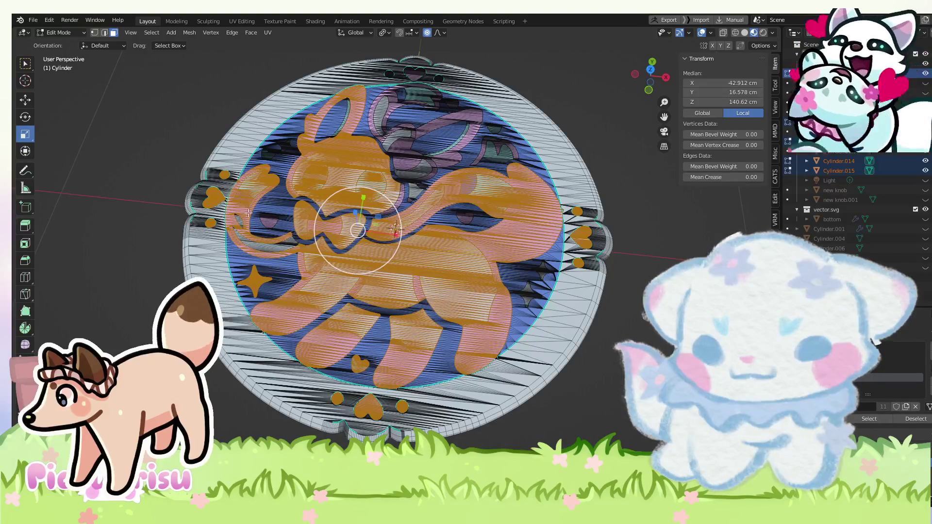
shift+click(242, 240)
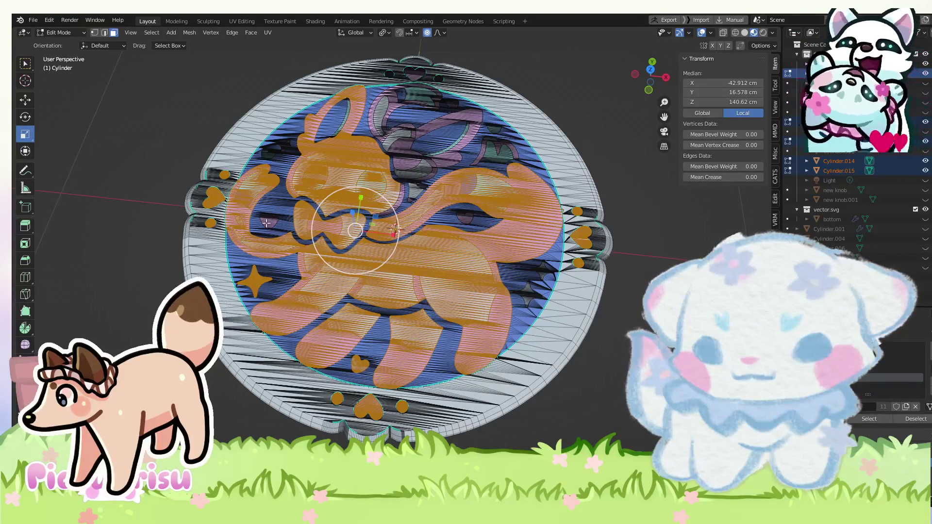
shift+click(340, 116)
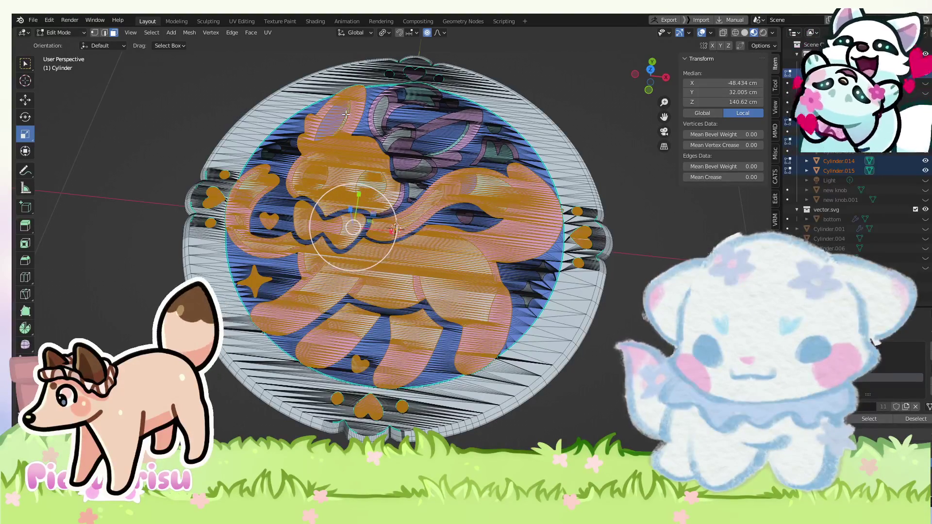
shift+click(417, 70)
shift+click(420, 74)
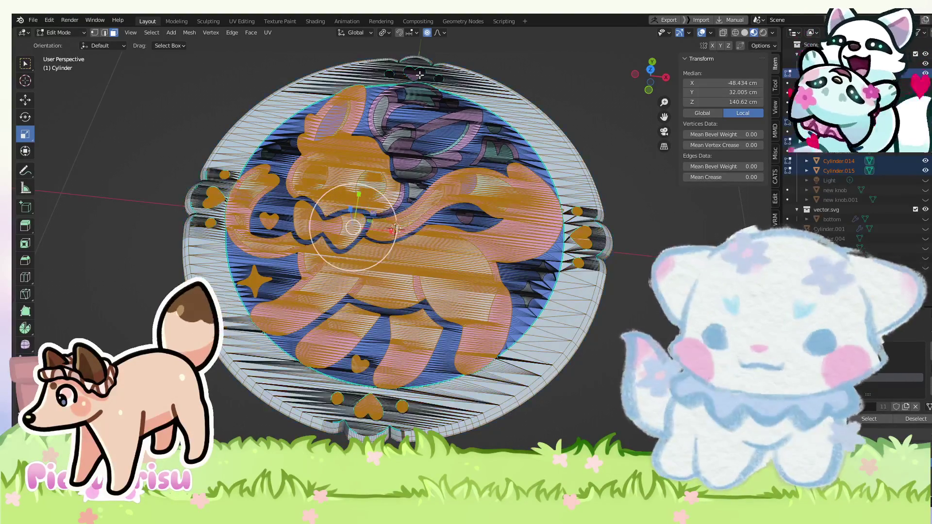
shift+click(417, 73)
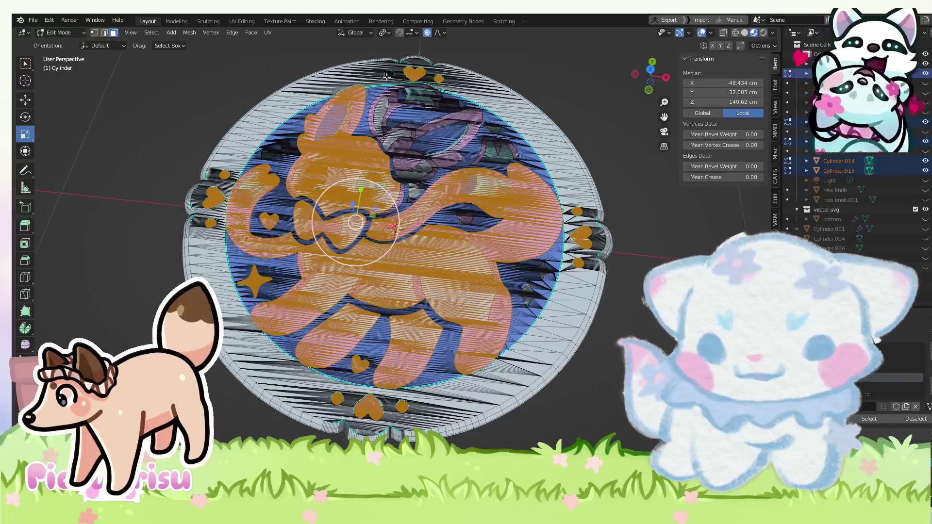
shift+click(506, 154)
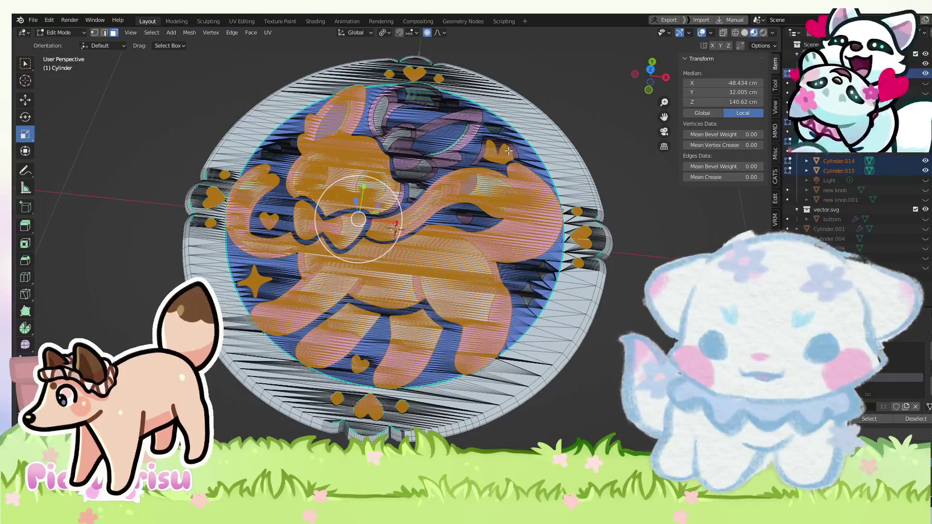
shift+click(497, 141)
shift+click(494, 127)
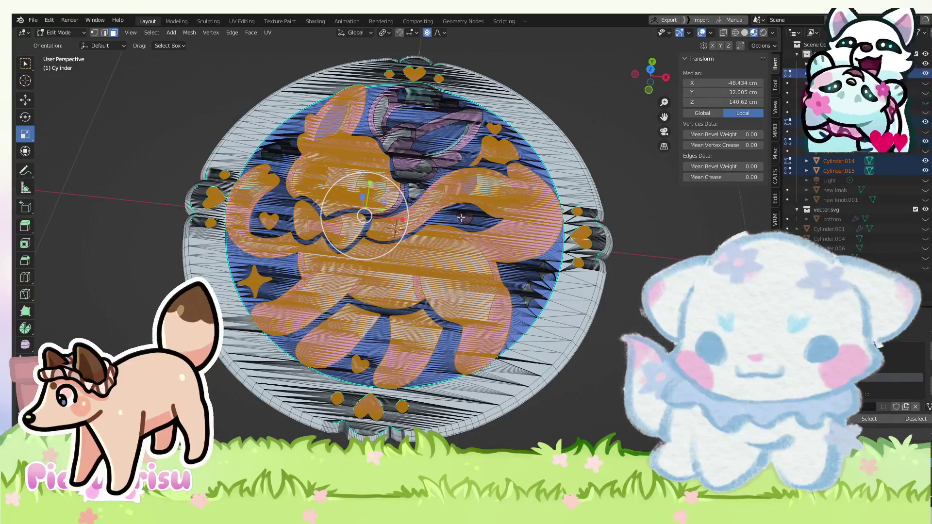
shift+click(542, 270)
shift+click(528, 293)
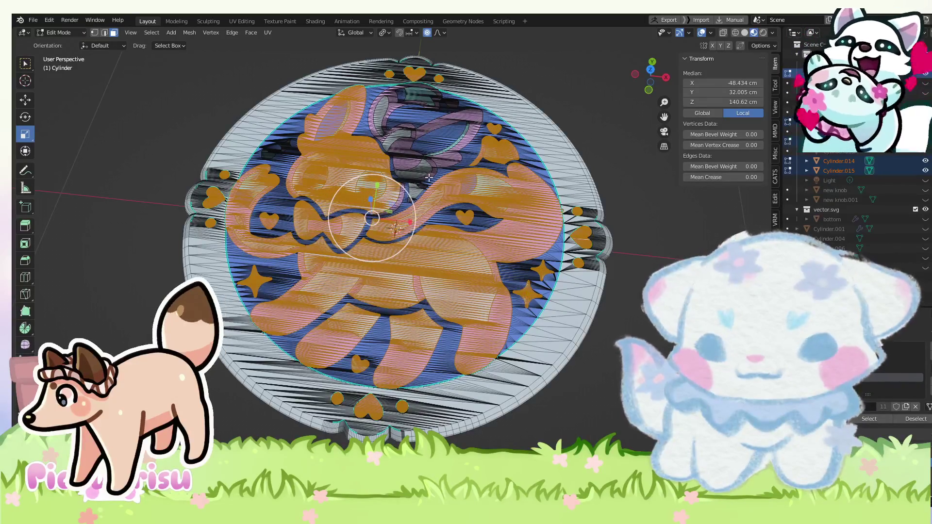
shift+click(438, 161)
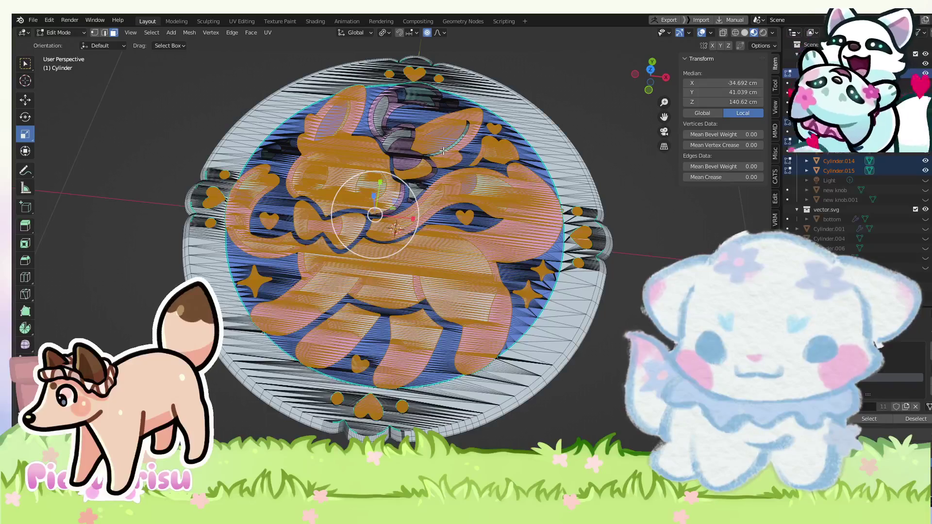
key(l)
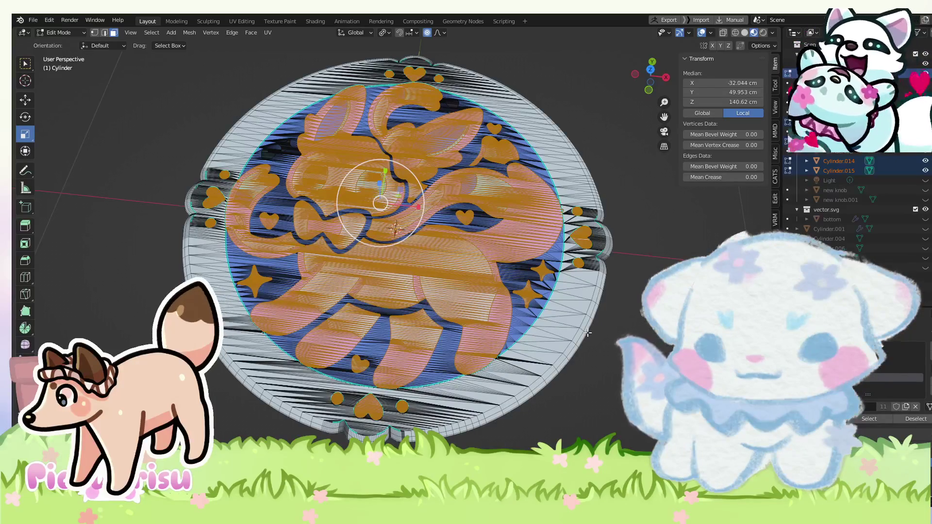
Scale the selected inlay pieces up by about 1.02, then deselect everything.
key(s)
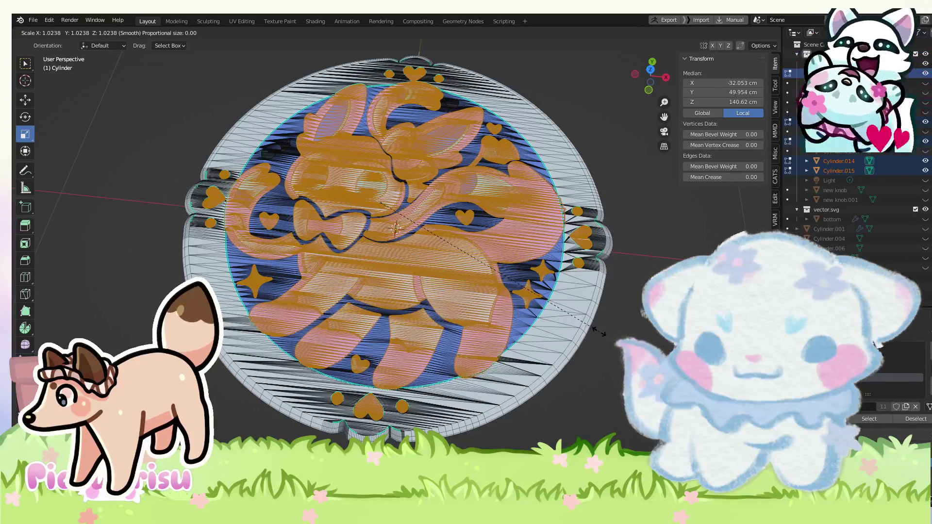
click(597, 332)
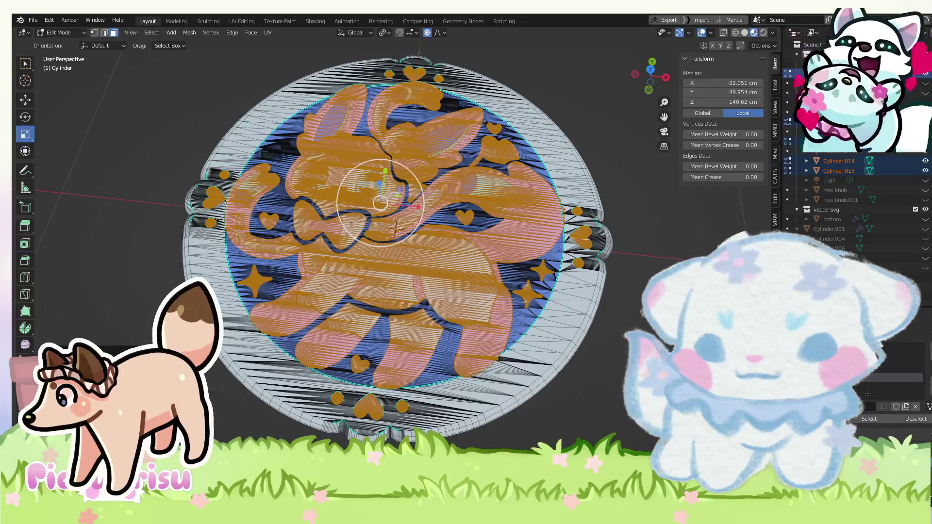
click(605, 404)
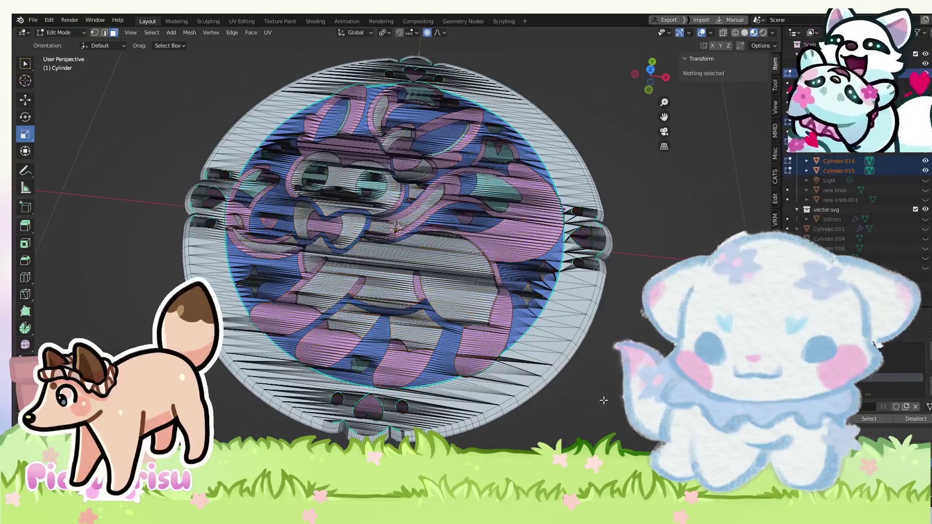
click(64, 32)
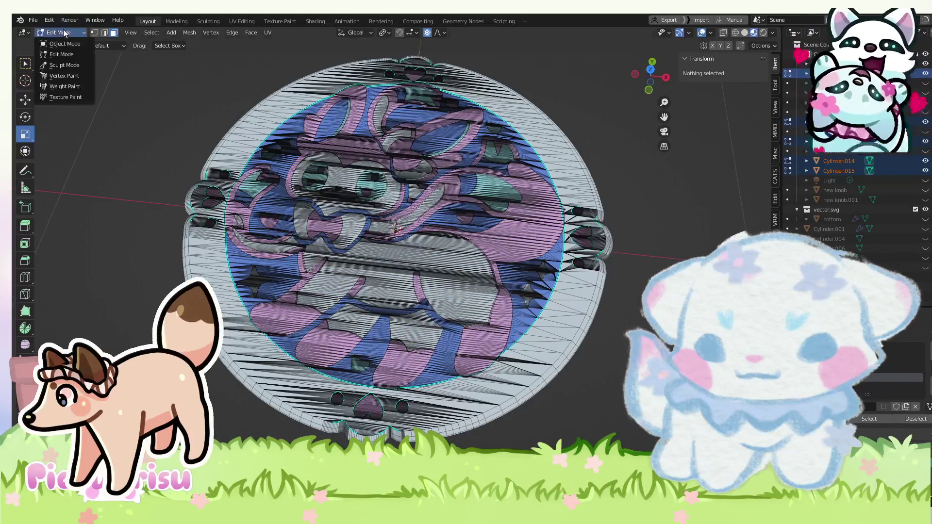
Switch to Object Mode to view the textured disc, tilt the view, then re-enter Edit Mode.
click(64, 43)
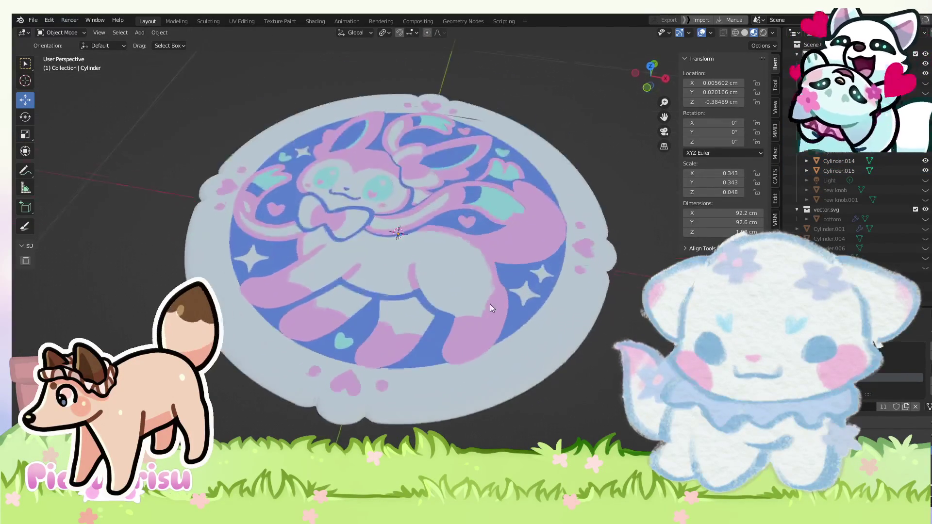
drag(339, 298, 533, 396)
scroll(520, 397, up, 4)
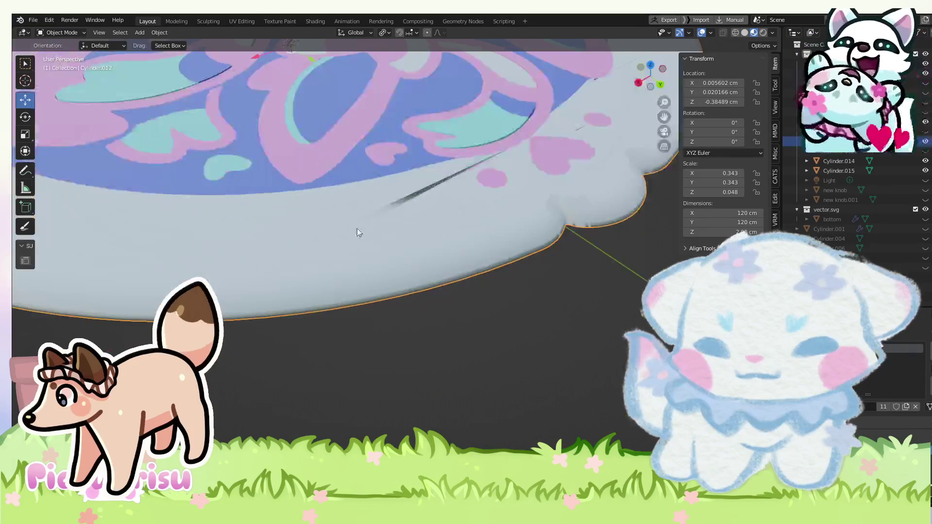
click(62, 32)
click(56, 46)
scroll(470, 250, up, 5)
scroll(470, 250, down, 5)
Circle-select a rim piece, extend to linked rim strips, clear the selection, and return to Object Mode.
key(c)
click(425, 264)
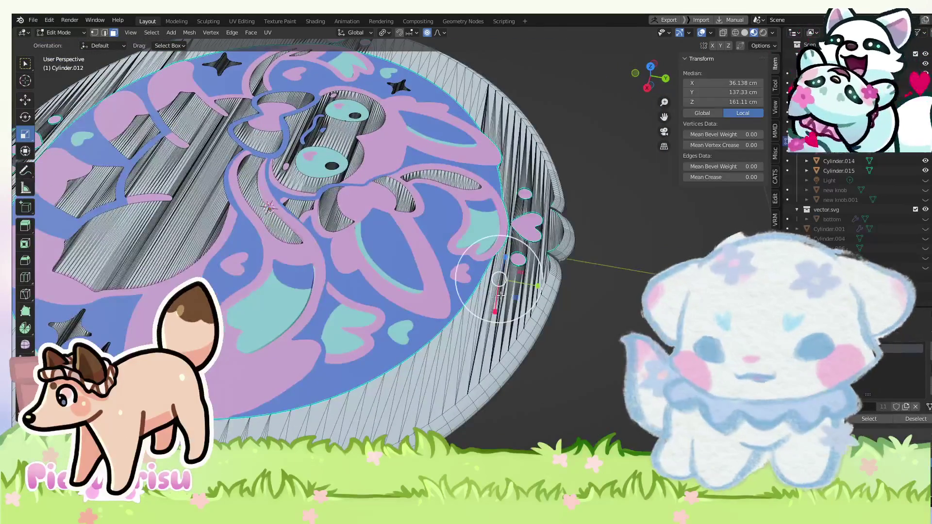
scroll(425, 265, up, 5)
scroll(450, 277, up, 3)
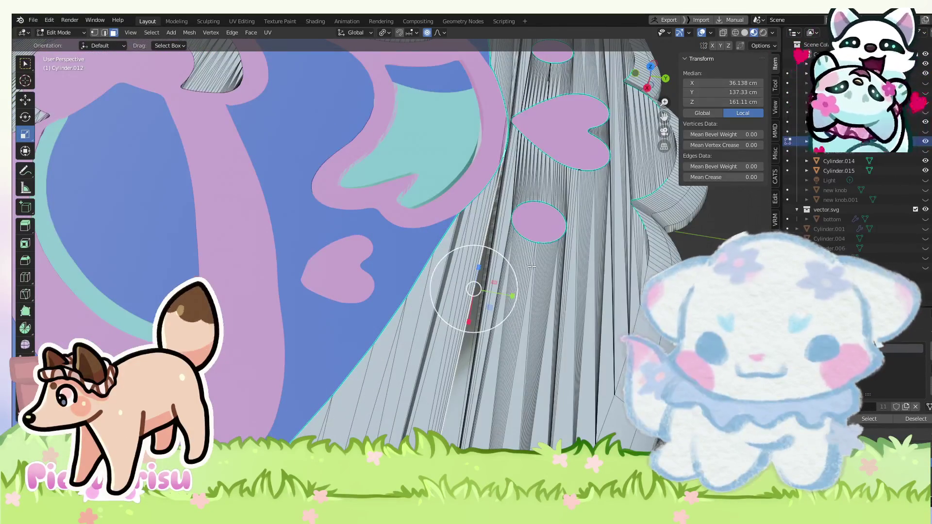
scroll(532, 267, down, 2)
scroll(529, 266, down, 4)
key(ctrl+l)
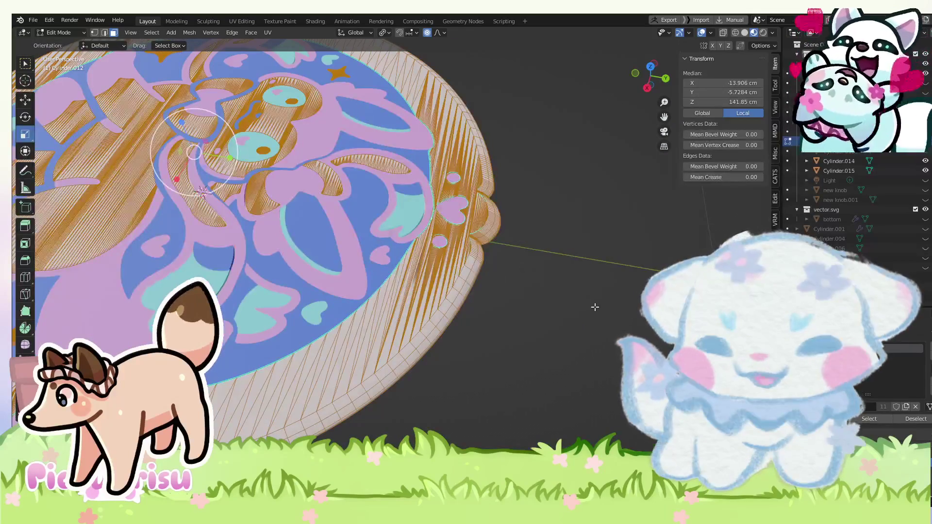
key(shift+c)
key(alt+a)
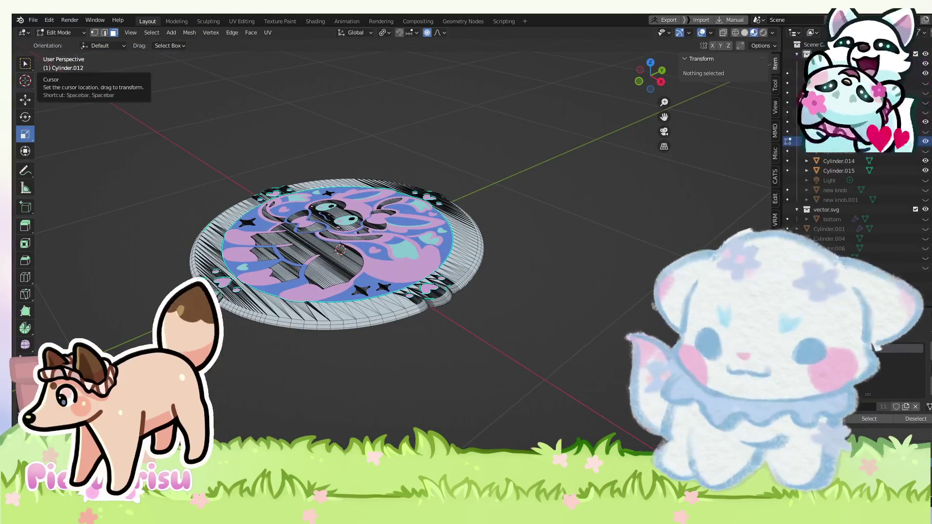
click(61, 33)
click(58, 43)
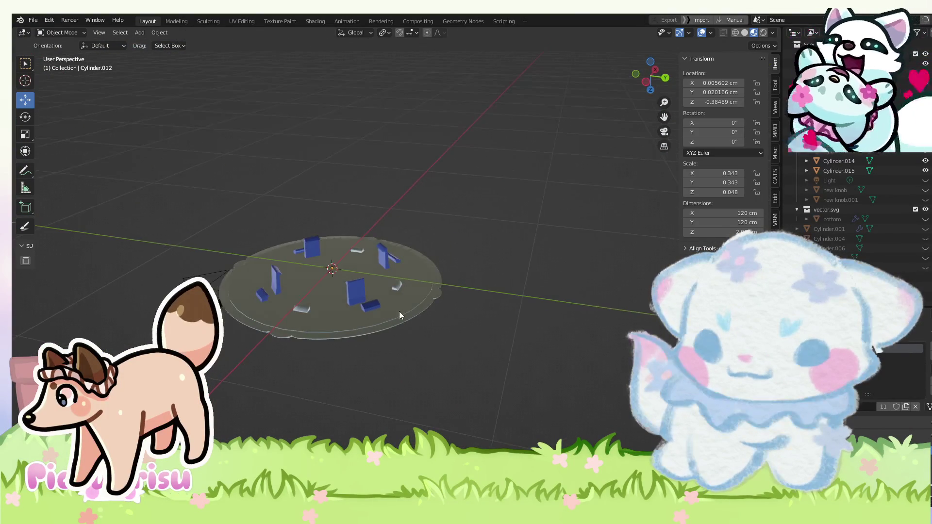
Raise Cylinder.012's top face in Edit Mode to a median Z of 133.48 cm, then select the illustrated disc.
click(399, 309)
scroll(421, 261, up, 3)
scroll(421, 261, up, 2)
click(61, 32)
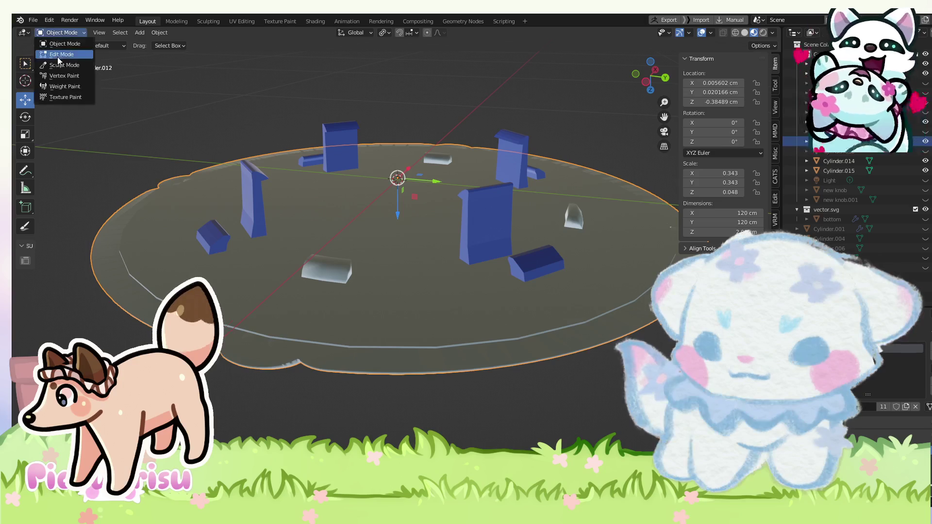
click(57, 44)
key(a)
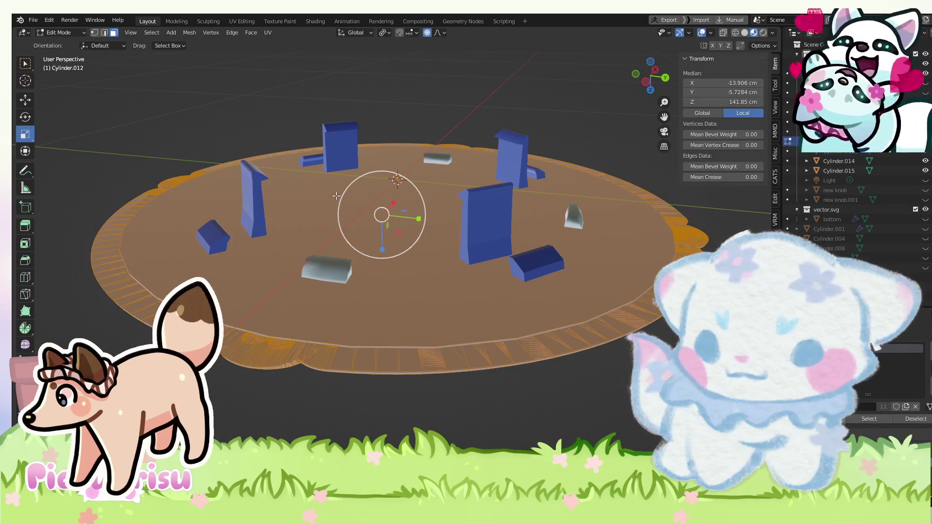
click(412, 287)
scroll(402, 252, up, 2)
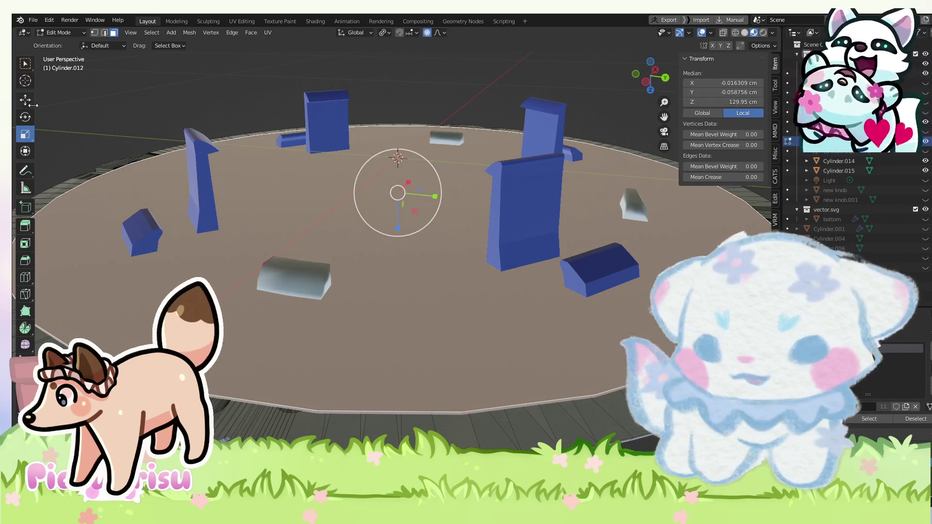
drag(398, 229, 397, 229)
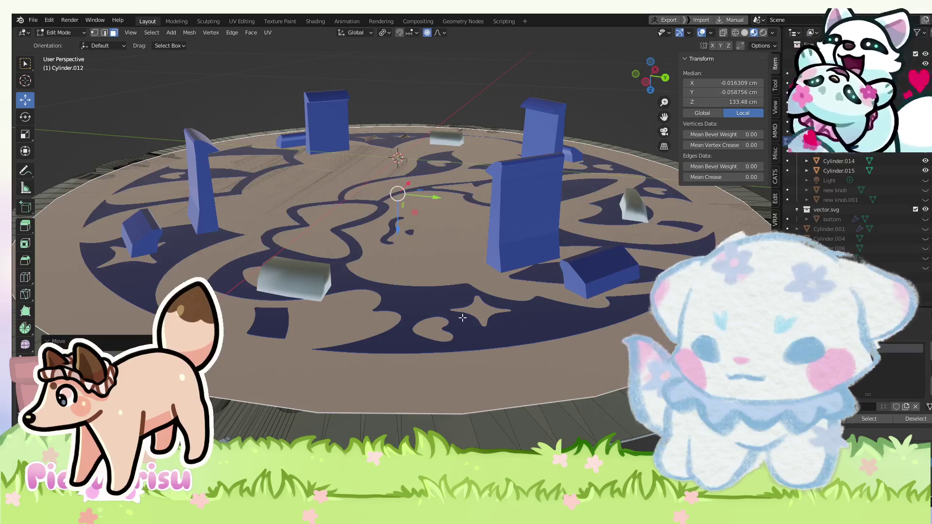
click(79, 34)
click(58, 42)
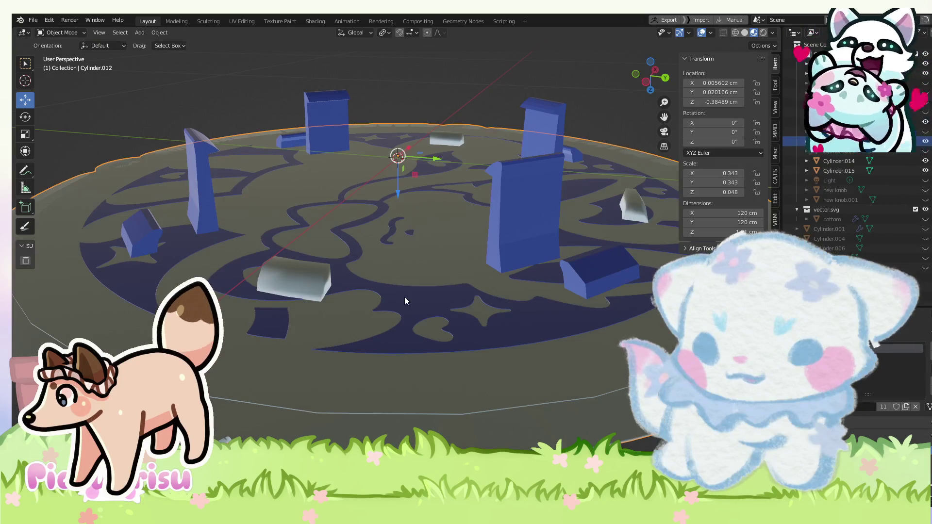
click(401, 297)
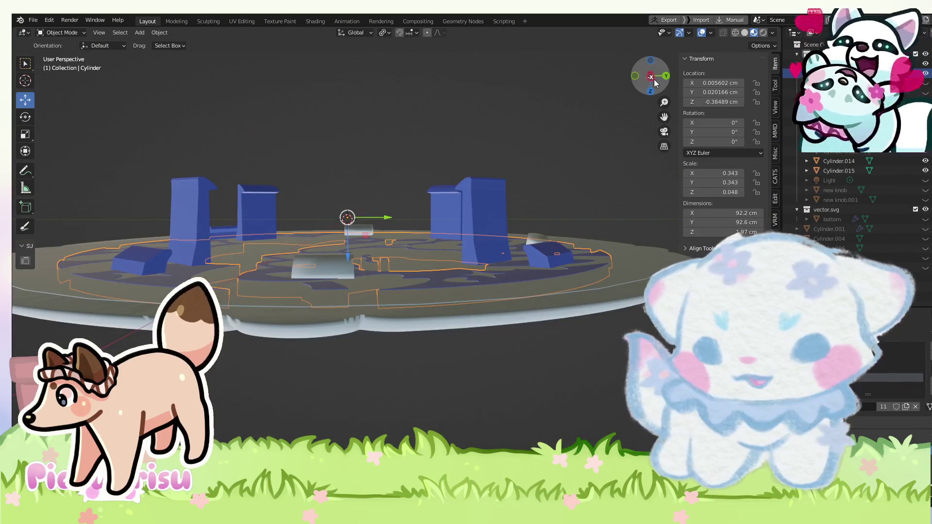
In Left Ortho with X-ray on, box-select the illustrated disc's underside vertices and move them slightly down.
click(655, 80)
click(61, 33)
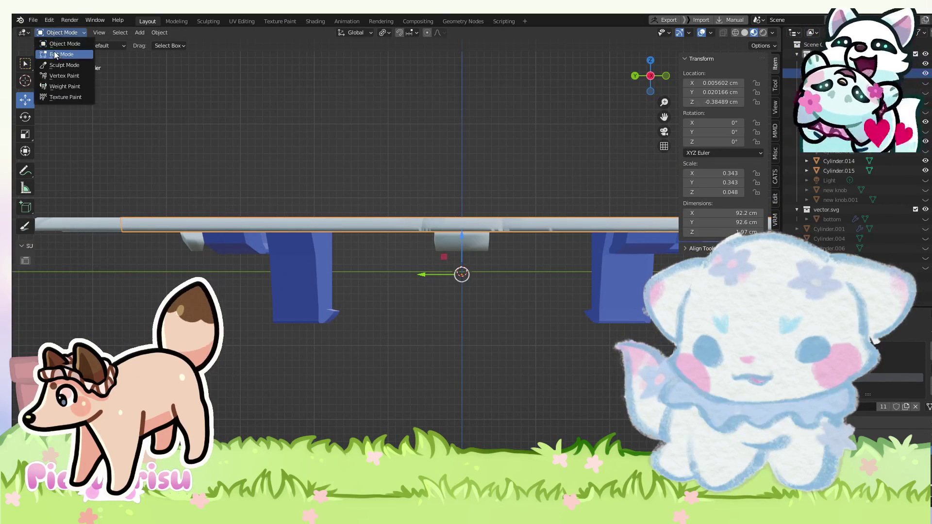
click(55, 53)
scroll(629, 168, down, 1)
click(723, 32)
drag(652, 212, 92, 287)
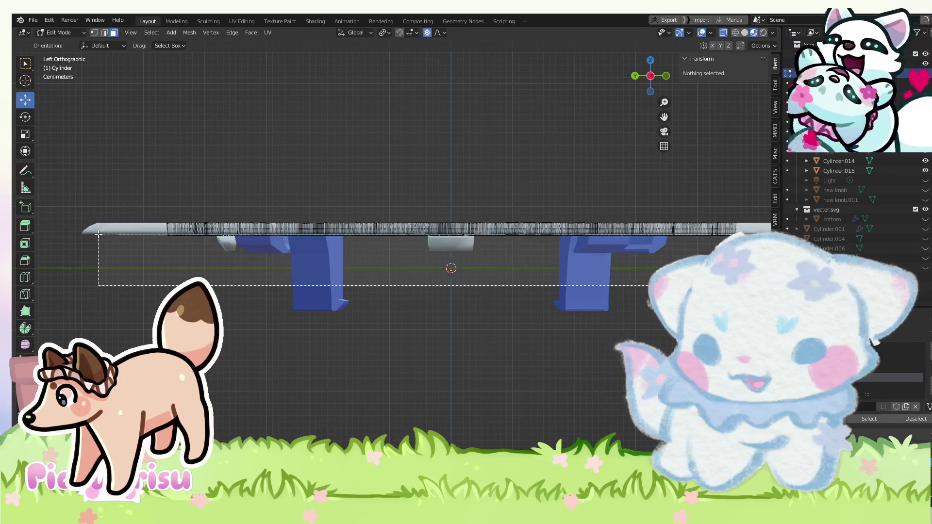
scroll(397, 250, up, 5)
scroll(451, 219, up, 3)
drag(549, 159, 541, 159)
Confirm the nudge to a median Z of 122.79 cm, return to Object Mode and orbit closer.
click(427, 251)
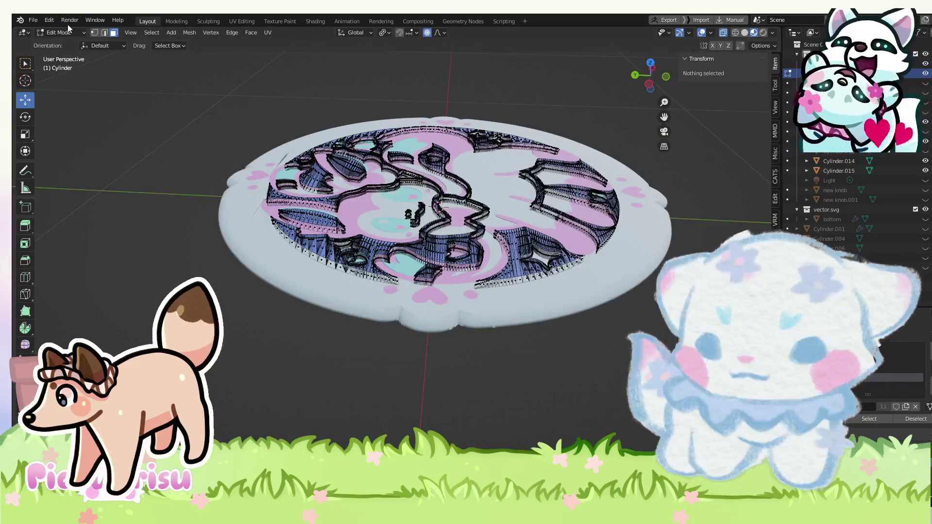
click(58, 44)
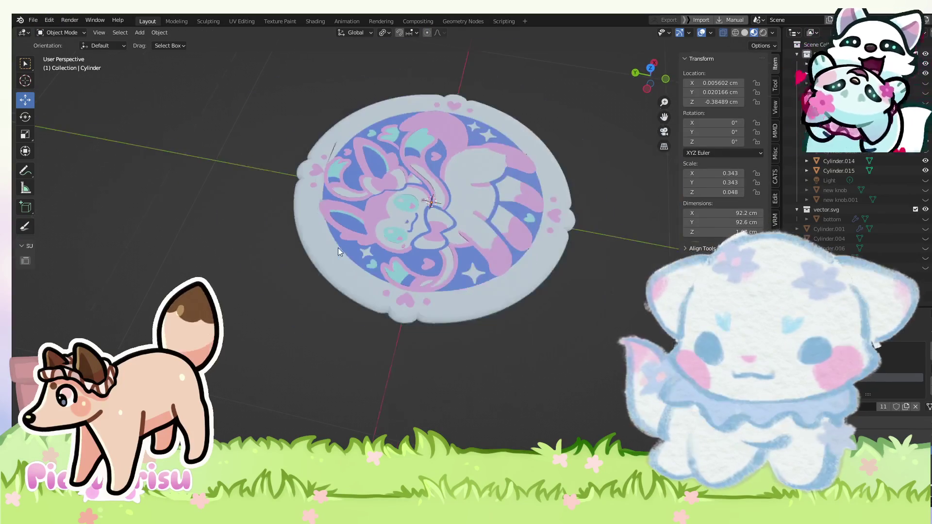
scroll(333, 247, up, 3)
scroll(440, 295, up, 3)
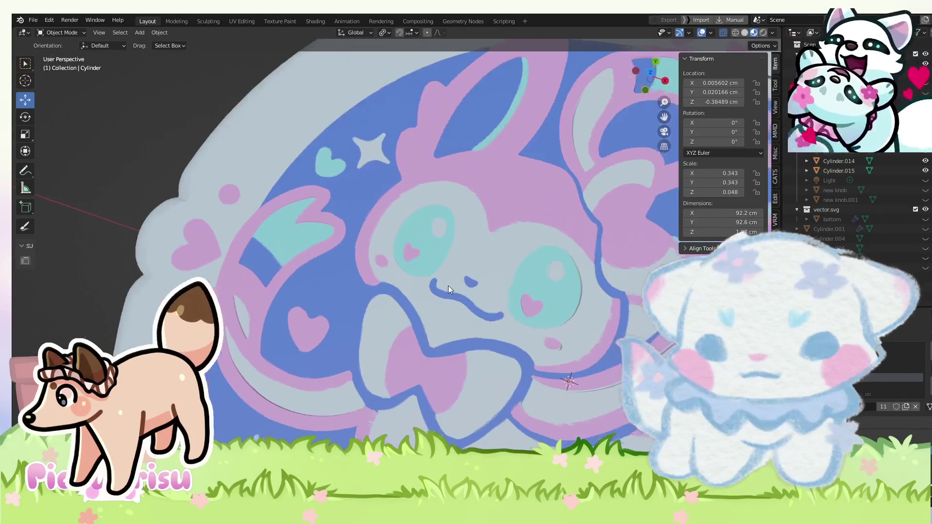
scroll(467, 292, up, 3)
drag(497, 295, 462, 220)
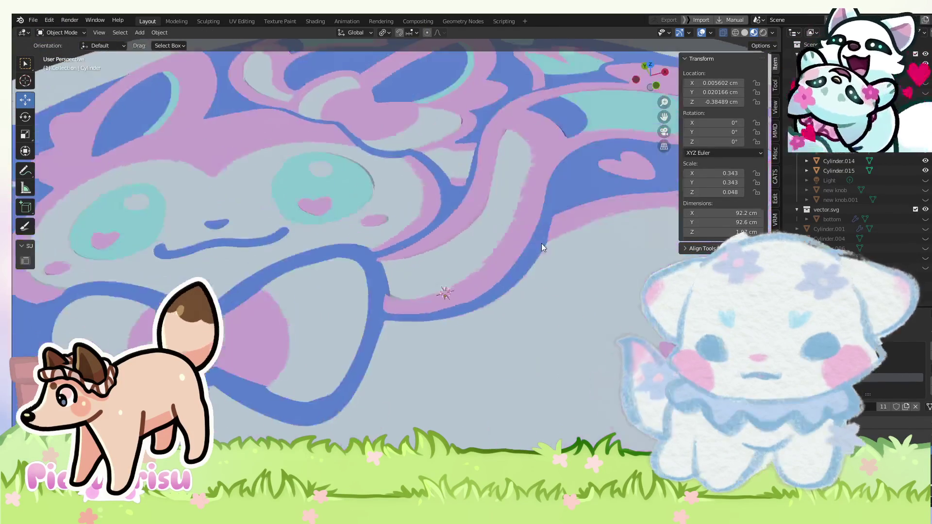
drag(462, 220, 561, 238)
drag(514, 165, 509, 173)
Test-raise Cylinder.014 and undo it, then select Cylinder.012 and the Cylinder.015 eye-outline layer.
click(438, 265)
mouse_move(461, 252)
mouse_down()
mouse_move(458, 242)
mouse_move(409, 307)
mouse_up()
key(ctrl+z)
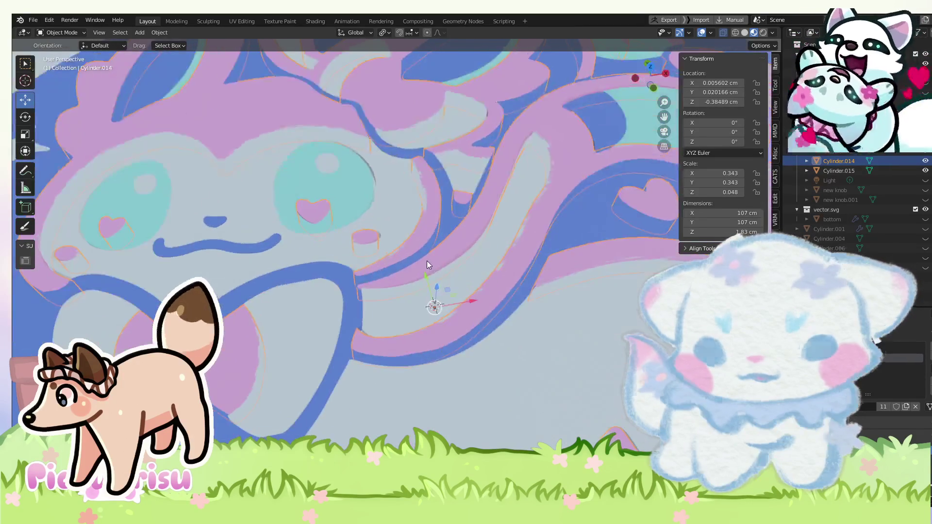
scroll(409, 308, down, 3)
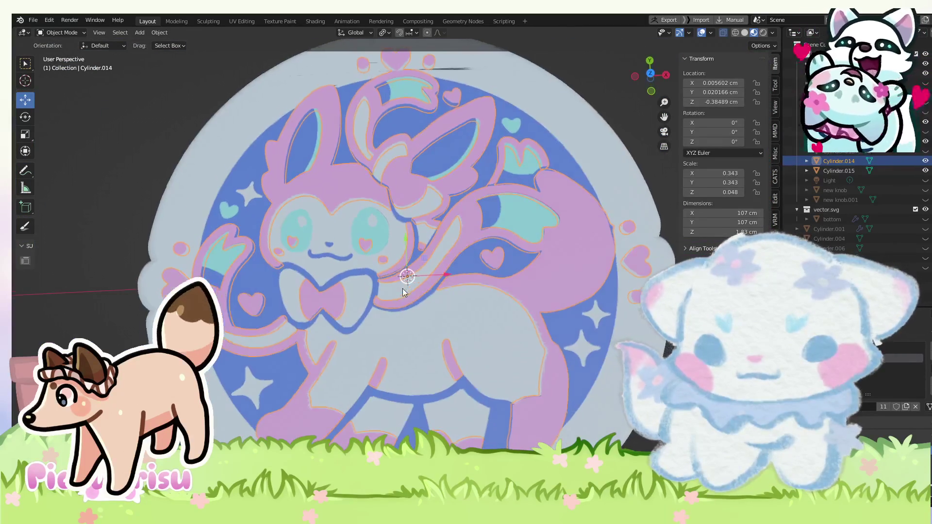
click(403, 286)
drag(658, 354, 655, 350)
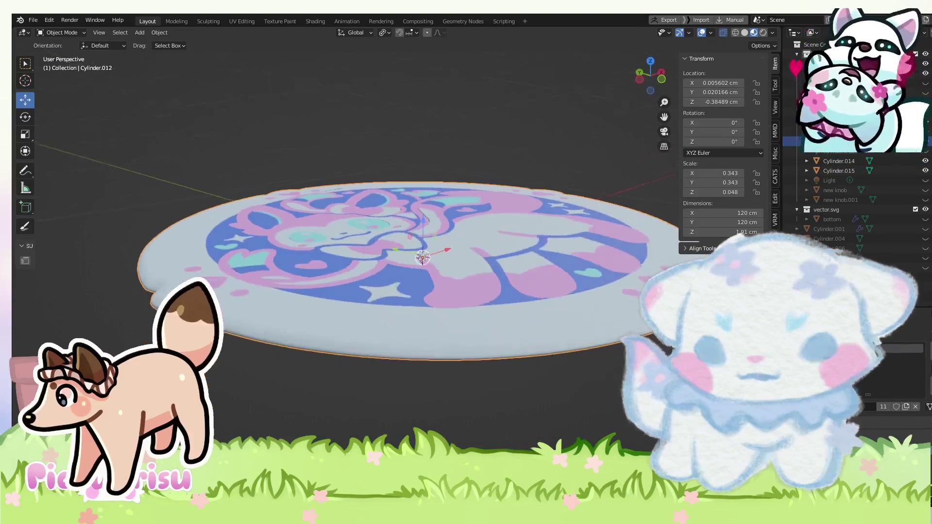
scroll(360, 245, up, 4)
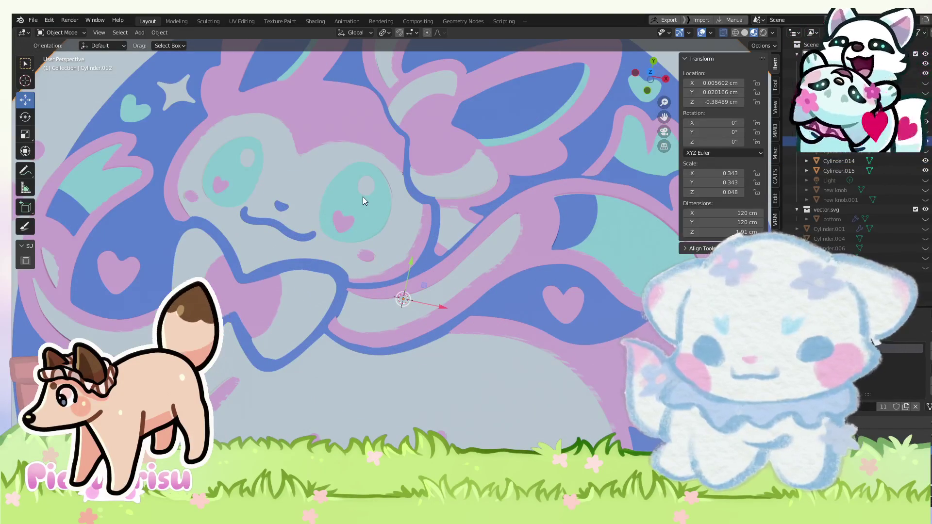
scroll(362, 196, up, 2)
click(414, 213)
click(71, 32)
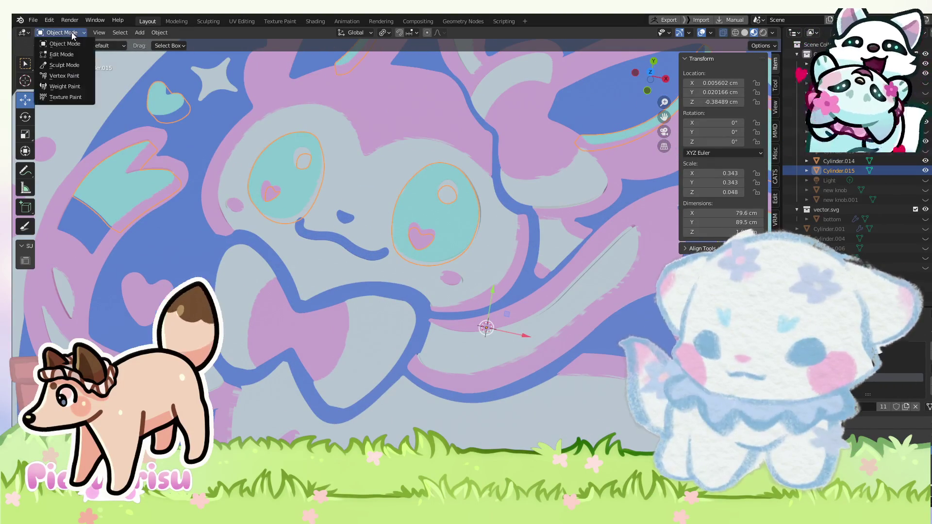
In Edit Mode on Cylinder.015, scale the eye-outline geometry up slightly, then deselect it.
click(62, 54)
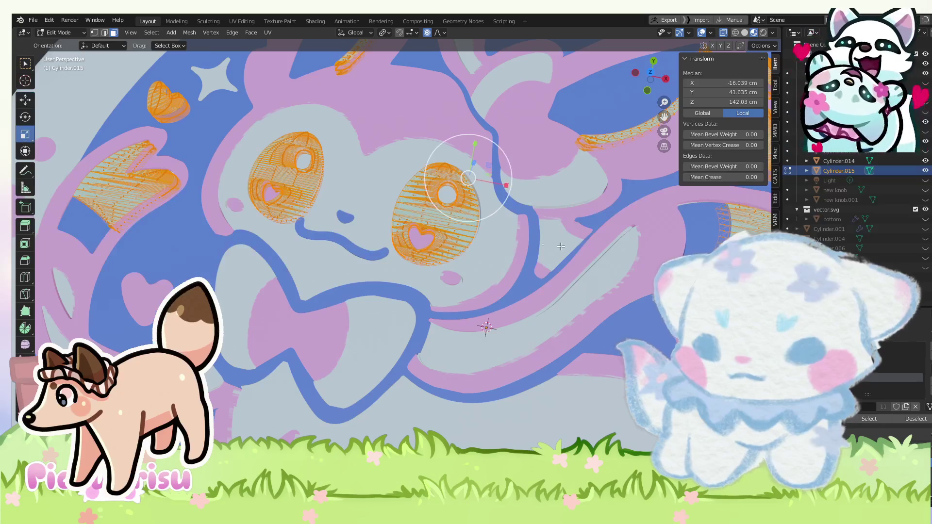
key(s)
click(518, 167)
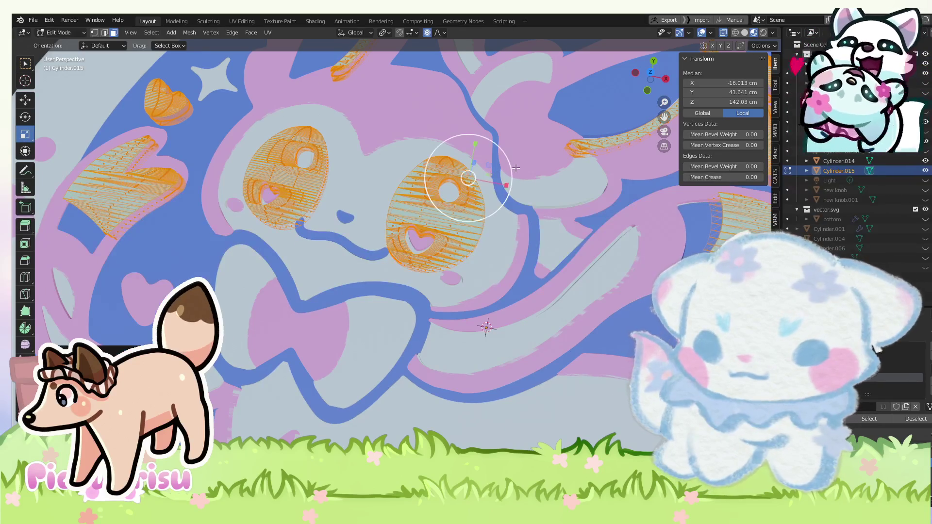
key(alt+a)
scroll(309, 302, down, 3)
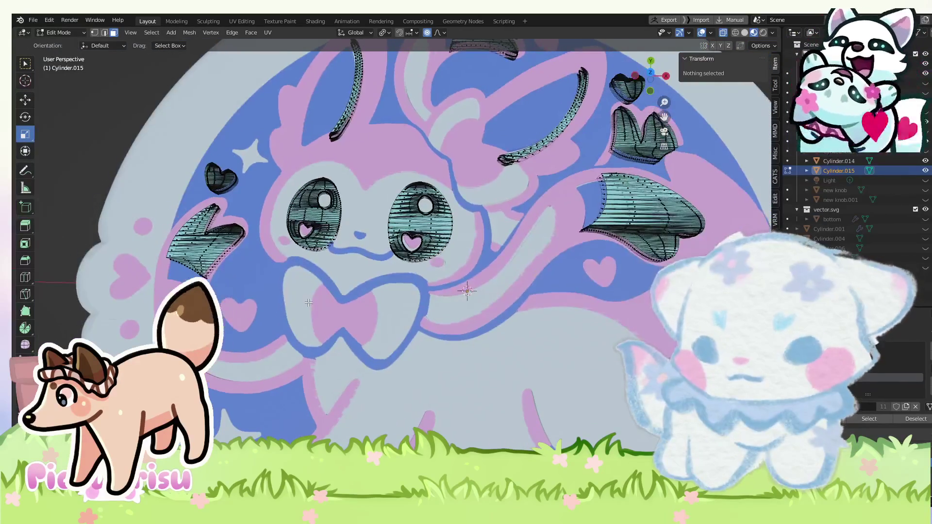
Switch to Object Mode and back into Edit Mode, clear the selection and zoom in on the eyes.
click(58, 32)
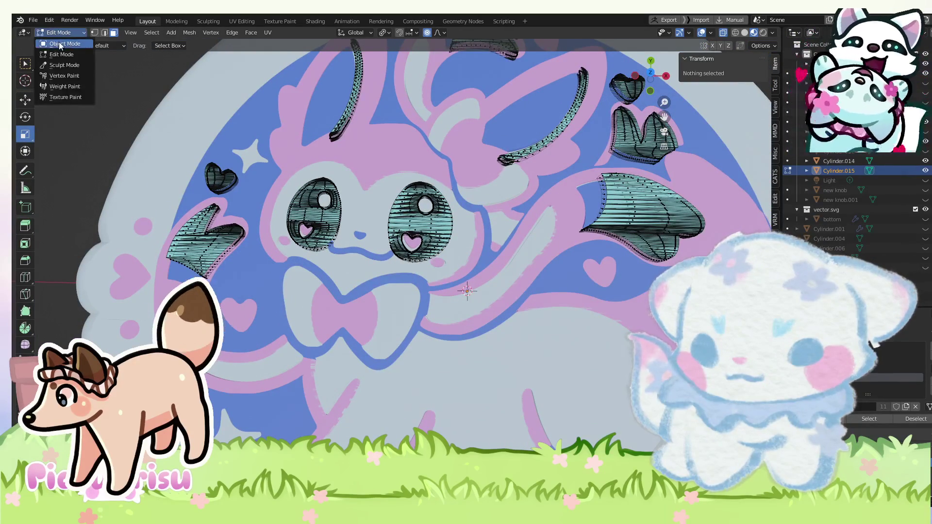
click(59, 45)
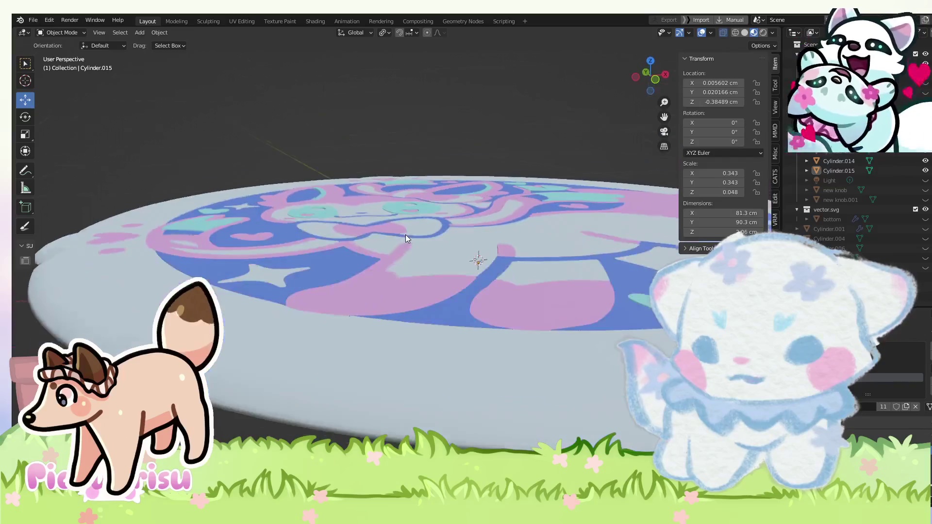
key(Tab)
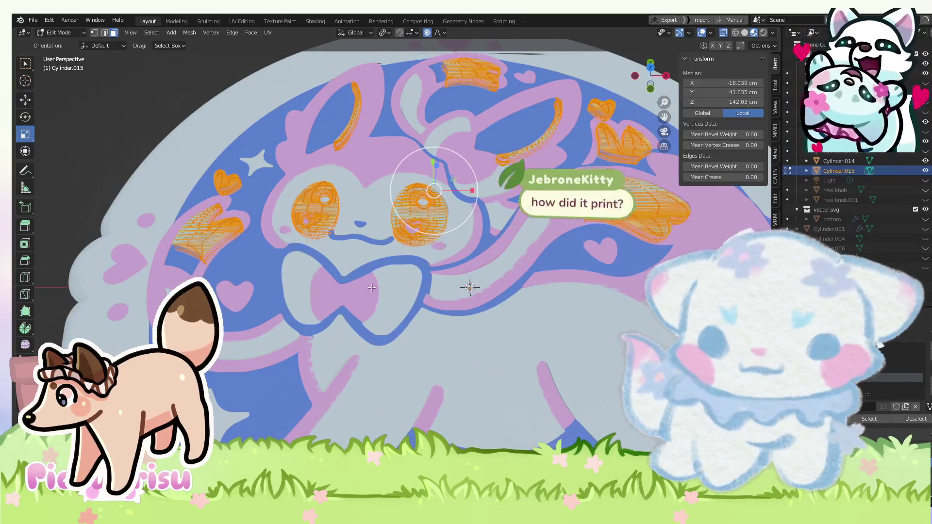
key(alt+a)
scroll(467, 273, up, 2)
scroll(466, 273, up, 2)
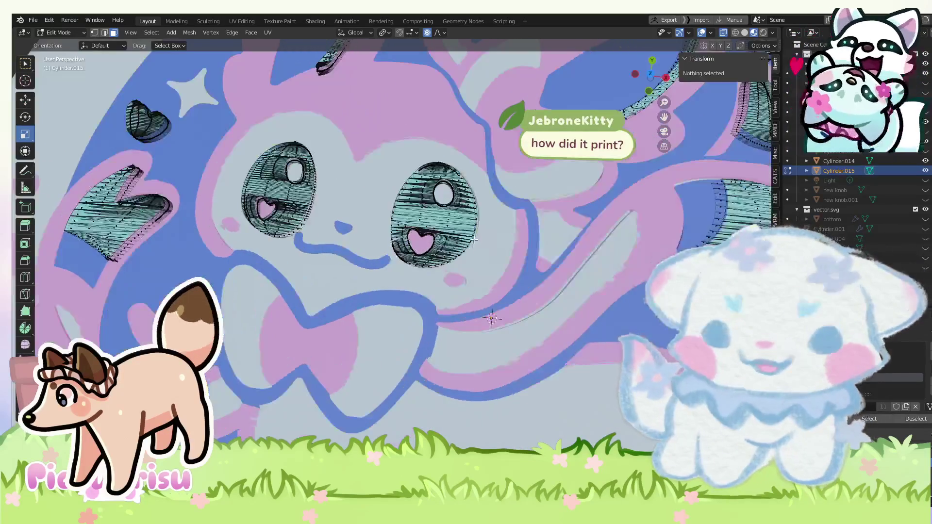
scroll(466, 262, up, 2)
scroll(466, 247, up, 2)
scroll(466, 232, up, 2)
scroll(467, 231, down, 3)
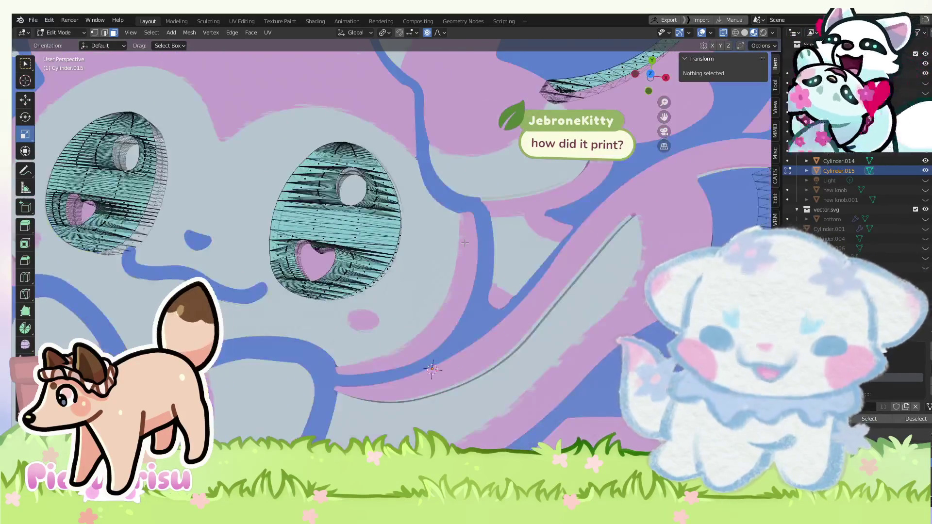
scroll(465, 243, up, 4)
scroll(463, 243, down, 4)
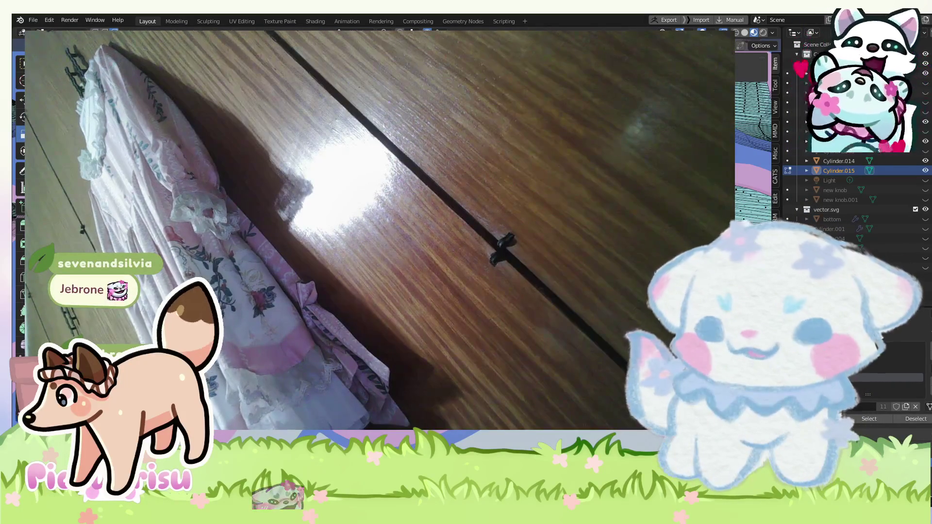
scroll(583, 263, down, 3)
scroll(584, 264, down, 3)
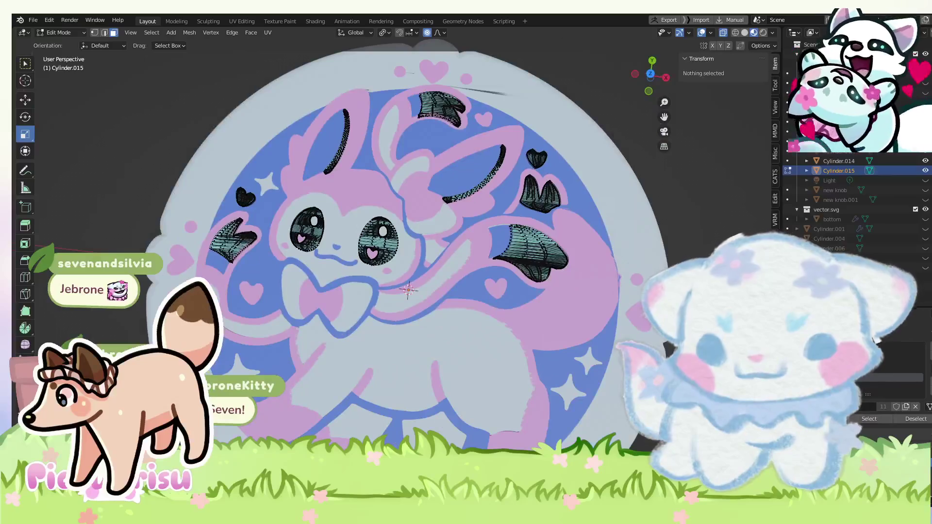
Toggle Edit Mode to check the Cylinder and Cylinder.012 meshes, then deselect and return to Object Mode.
key(Tab)
key(Tab)
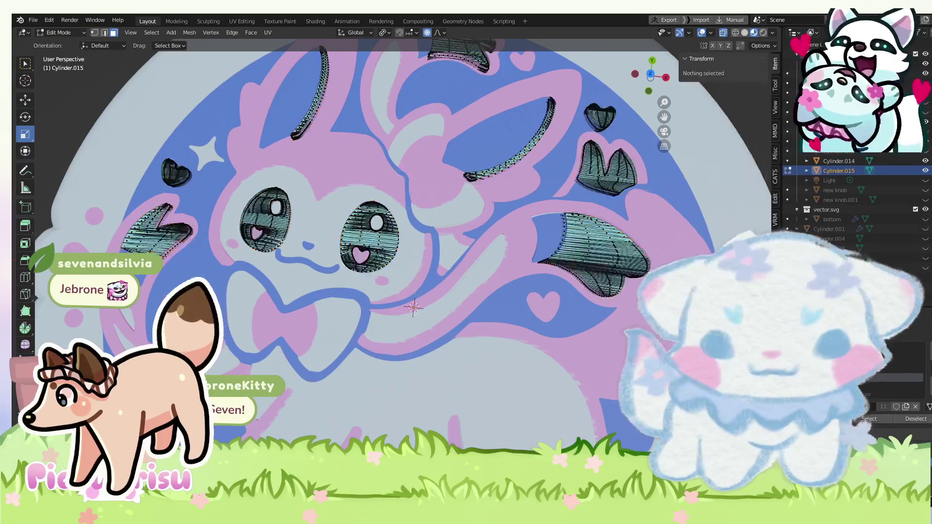
key(Tab)
click(839, 161)
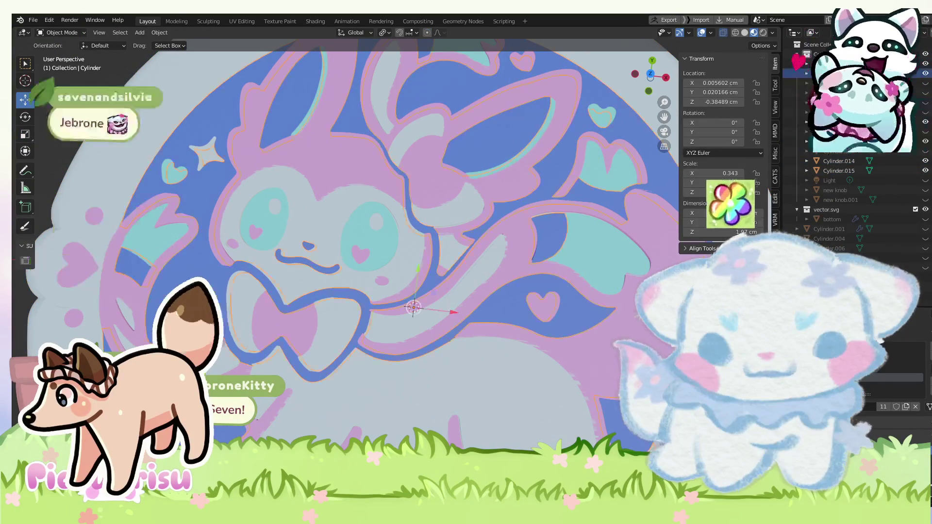
key(Tab)
key(Tab)
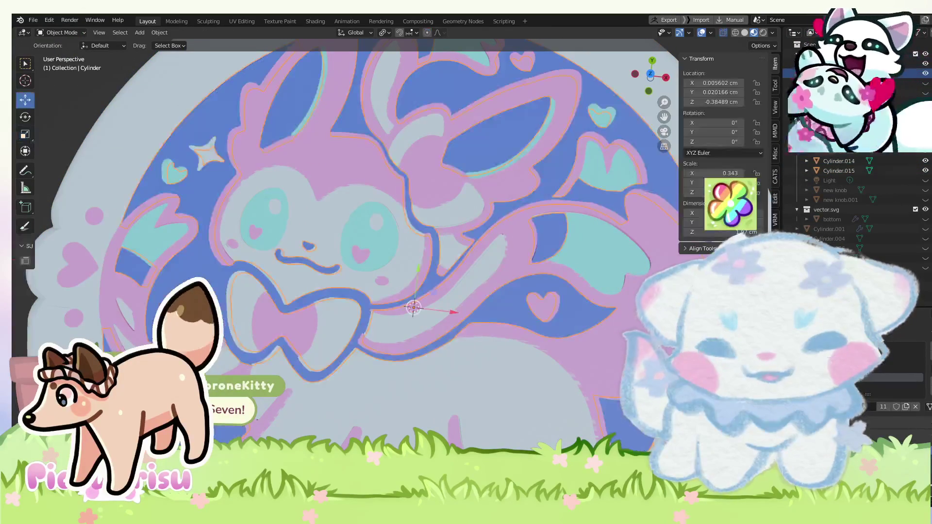
key(Tab)
scroll(605, 280, down, 4)
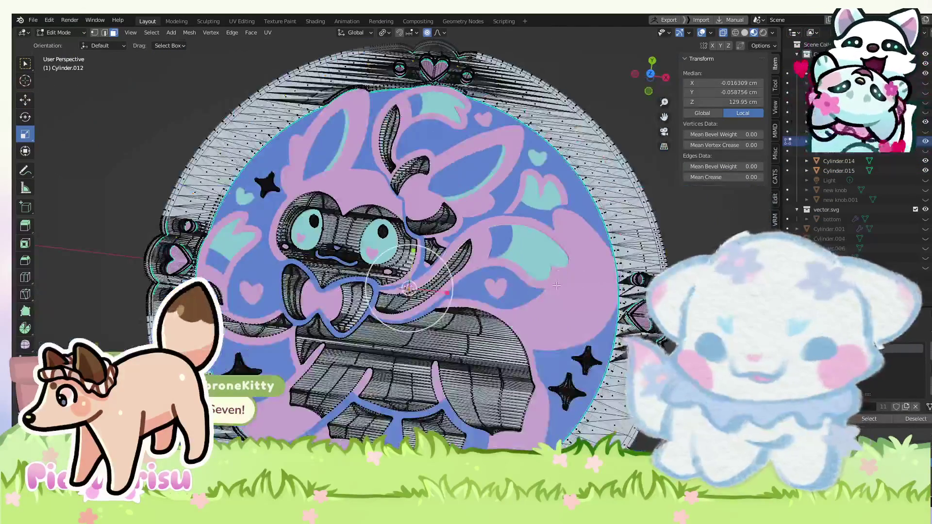
scroll(606, 281, up, 4)
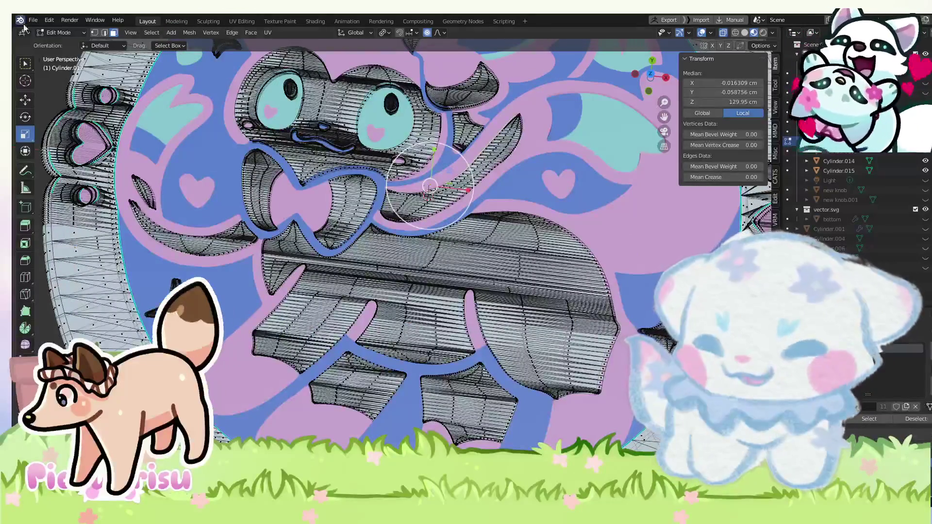
scroll(239, 210, down, 2)
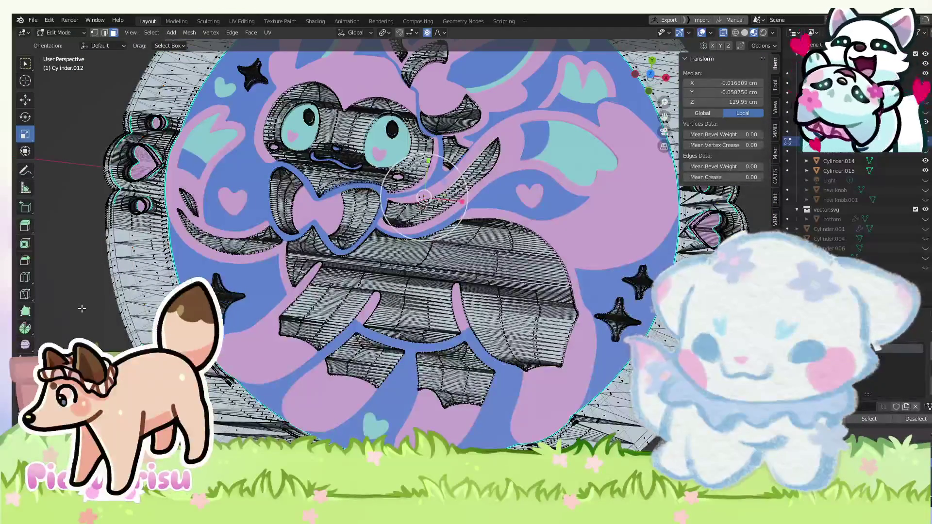
key(alt+a)
click(61, 32)
click(60, 44)
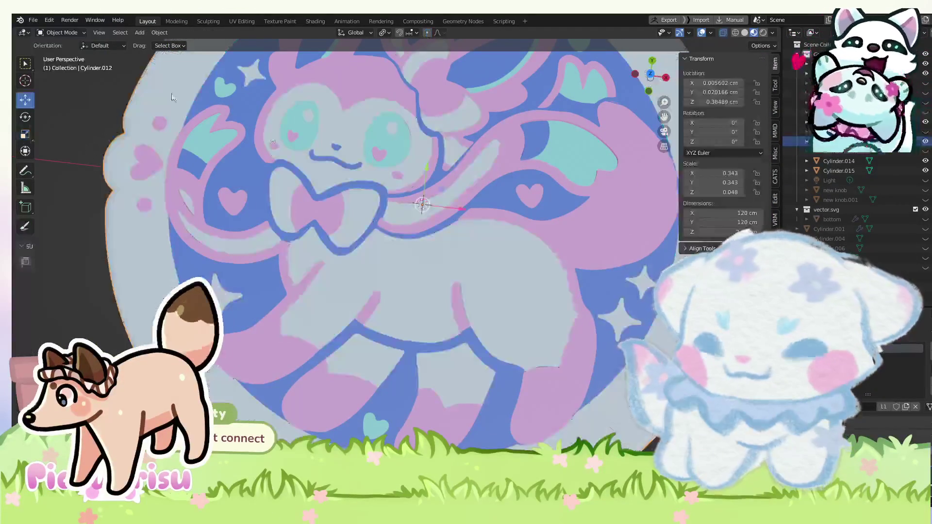
Select Cylinder.014, try a Z-only move and cancel it, then inspect the disc from above.
drag(570, 318, 577, 240)
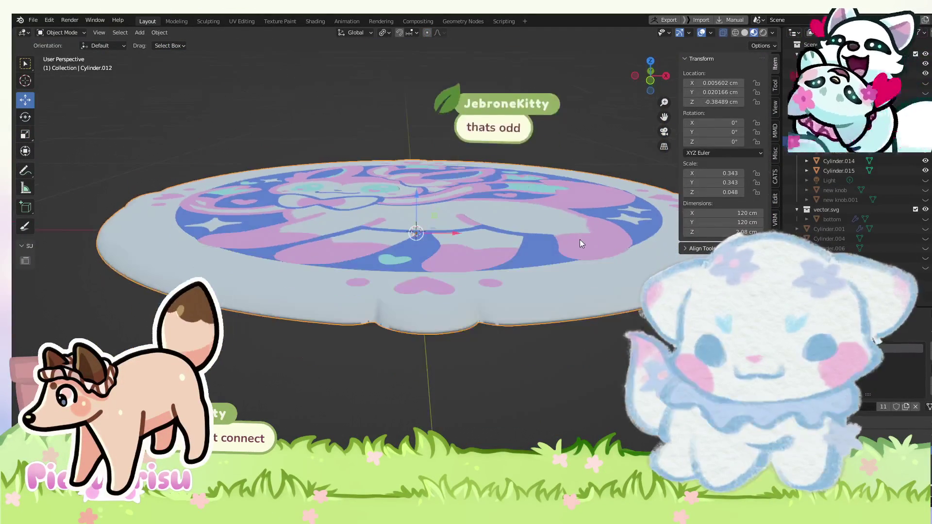
click(555, 270)
scroll(440, 185, up, 3)
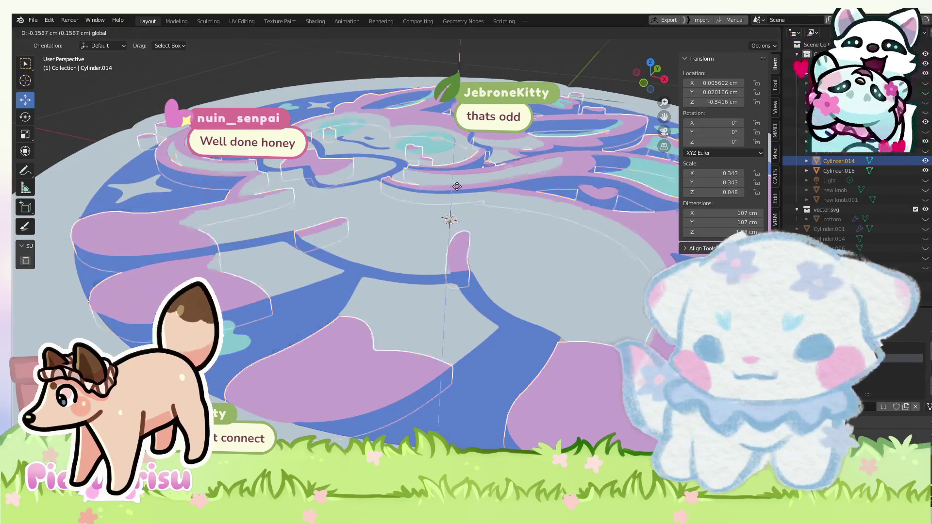
key(g)
key(z)
click(458, 186)
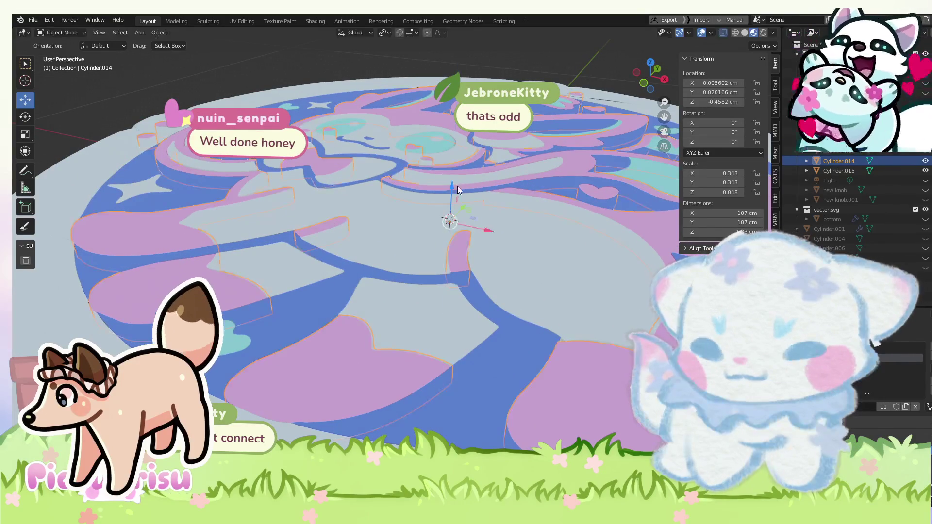
scroll(290, 281, up, 2)
drag(292, 287, 384, 343)
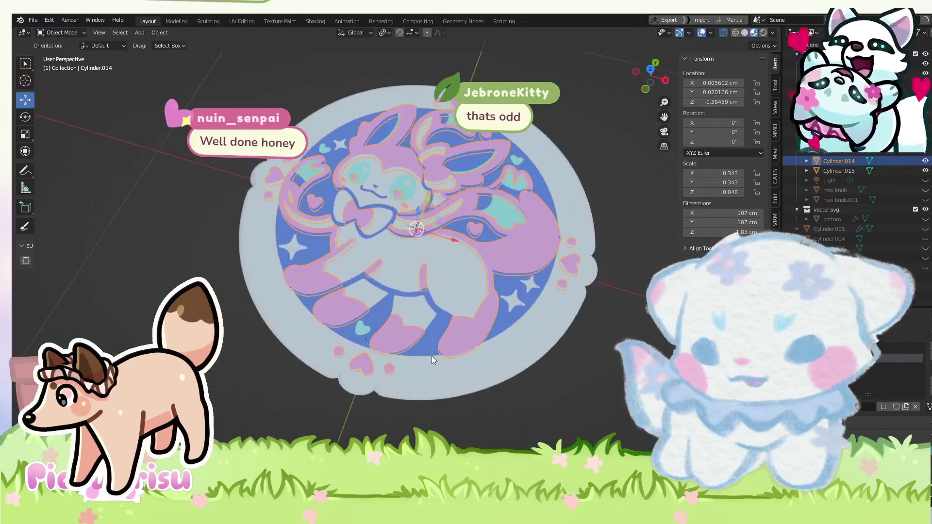
scroll(518, 396, up, 3)
scroll(379, 261, down, 3)
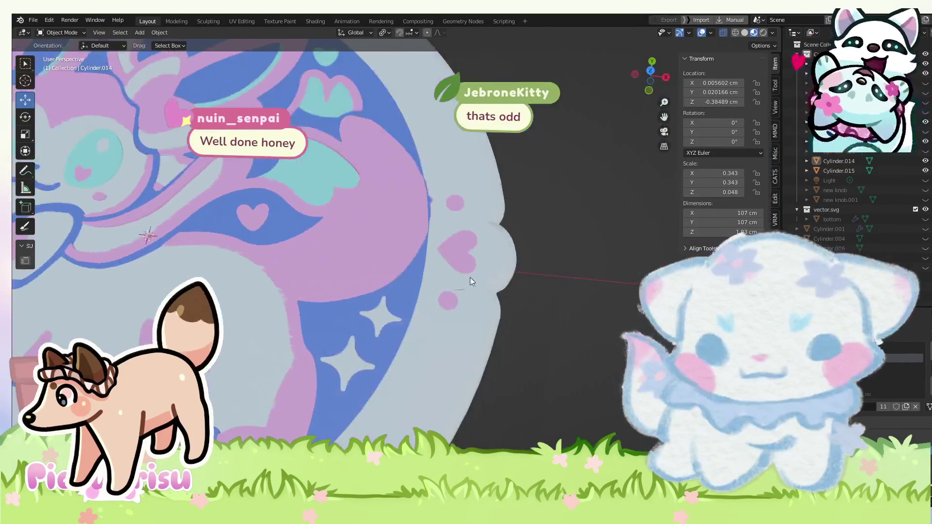
scroll(514, 261, up, 1)
scroll(514, 260, down, 2)
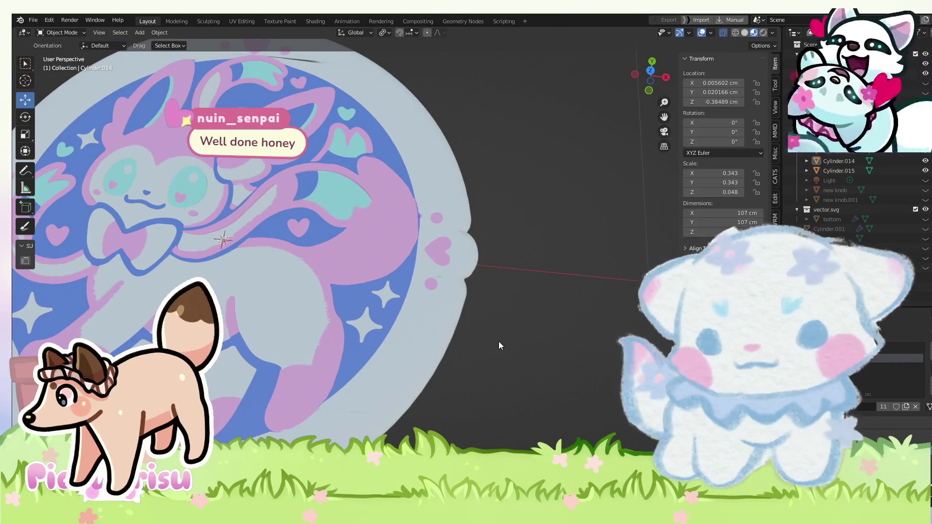
scroll(499, 342, up, 1)
scroll(441, 272, up, 3)
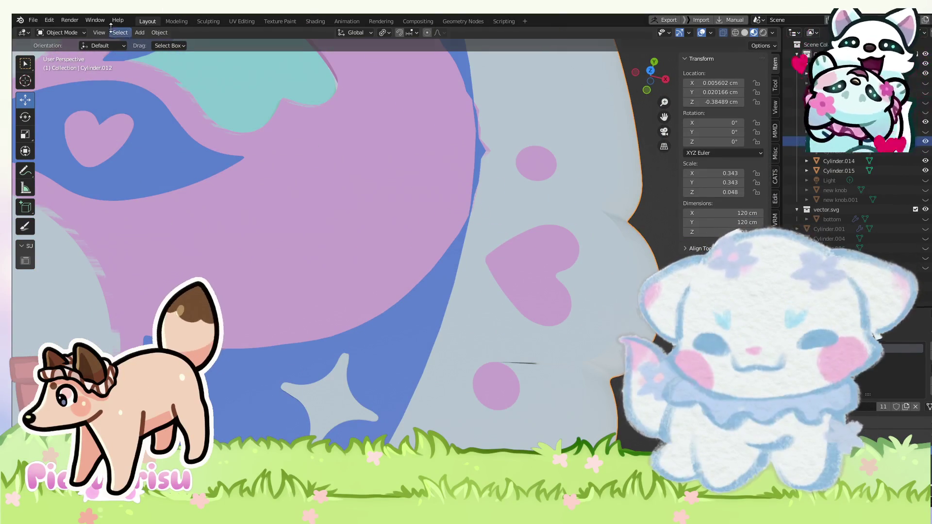
click(62, 33)
click(61, 55)
scroll(460, 201, up, 2)
scroll(460, 201, up, 2)
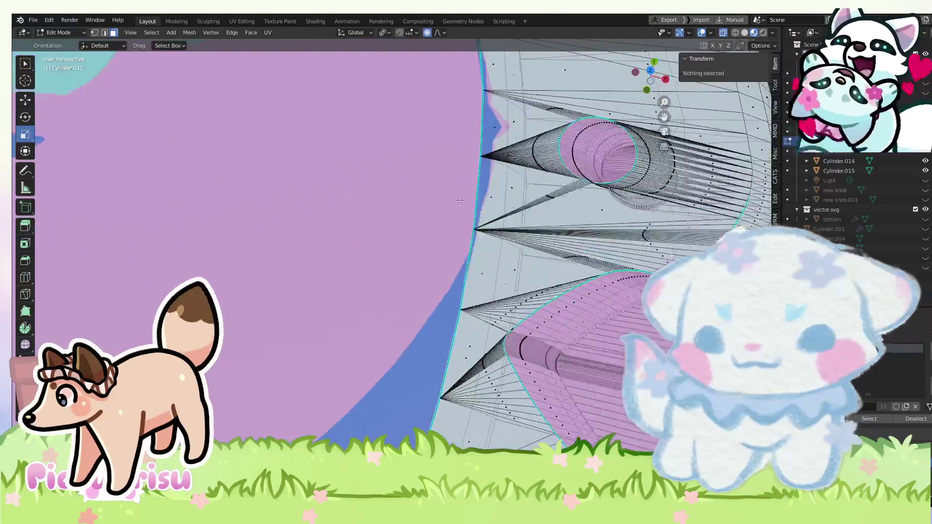
scroll(459, 201, down, 3)
scroll(461, 185, up, 1)
scroll(465, 154, down, 1)
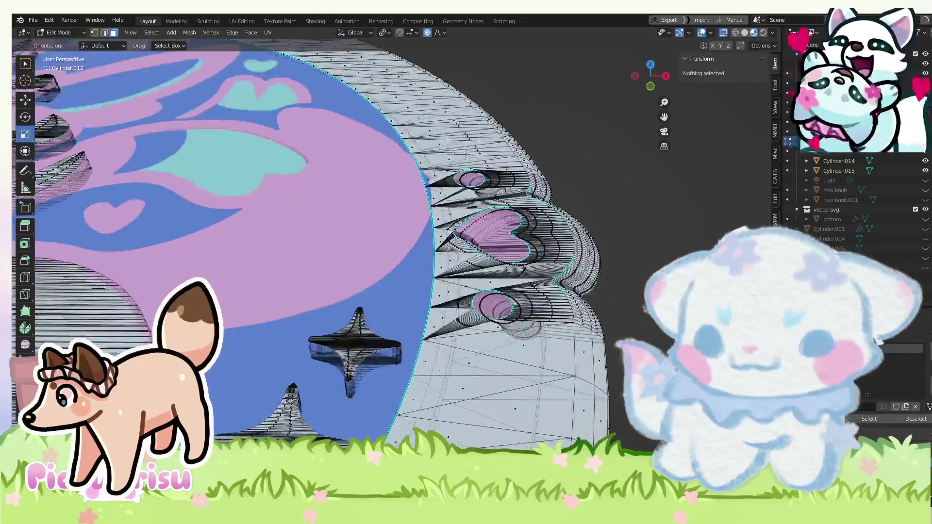
scroll(466, 154, down, 1)
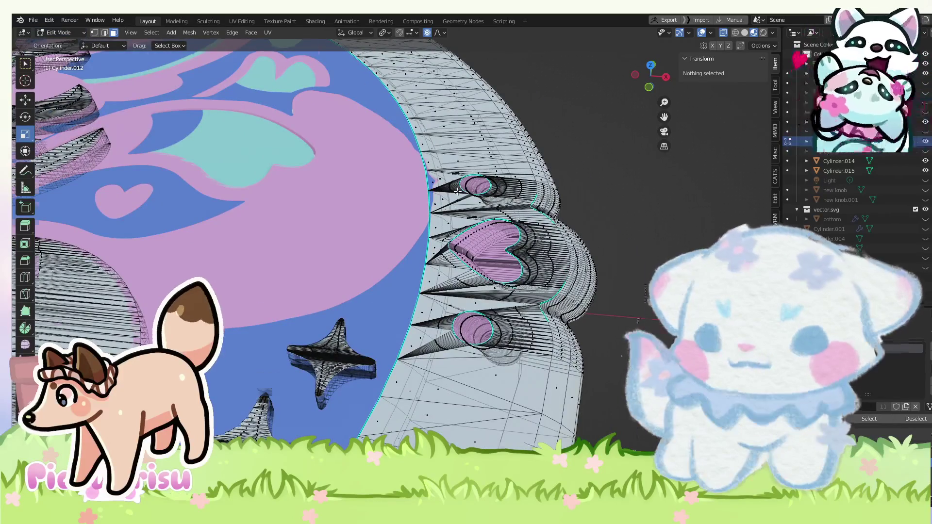
scroll(458, 191, up, 2)
key(c)
click(440, 166)
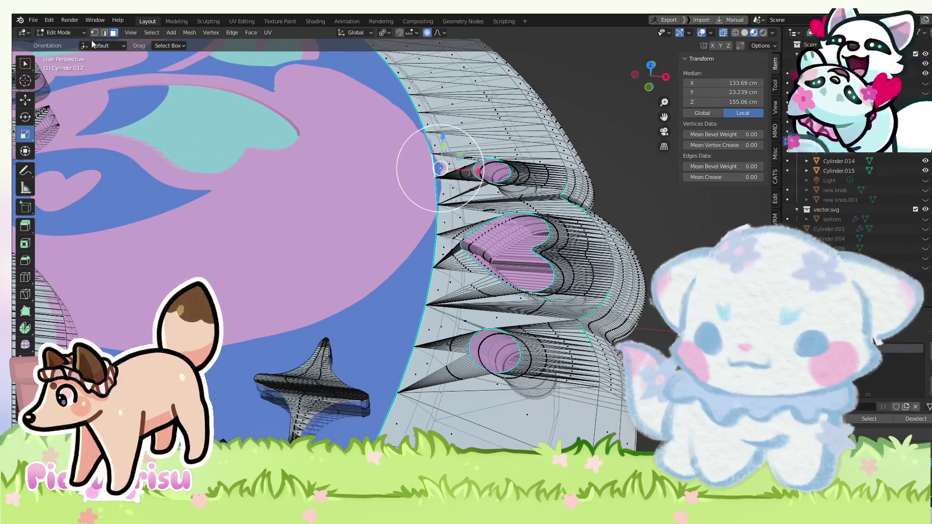
click(66, 48)
click(60, 33)
click(63, 55)
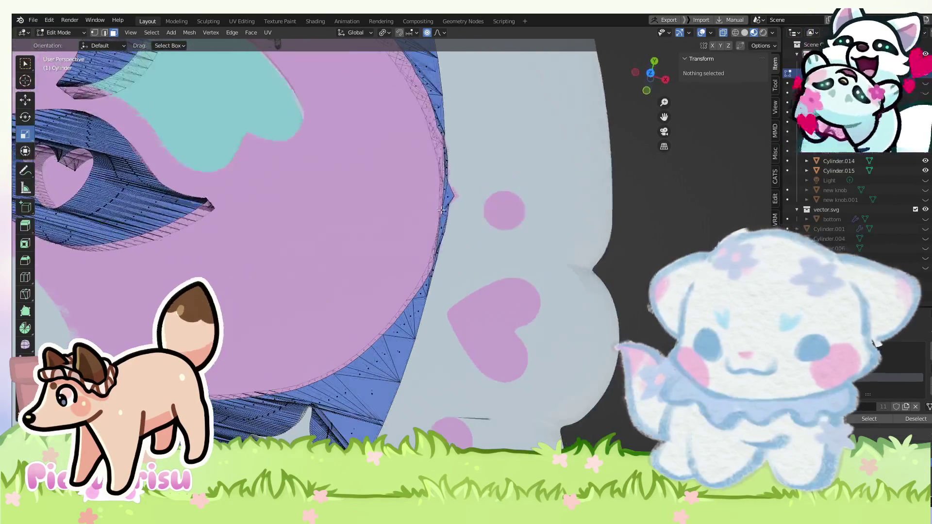
scroll(457, 210, down, 3)
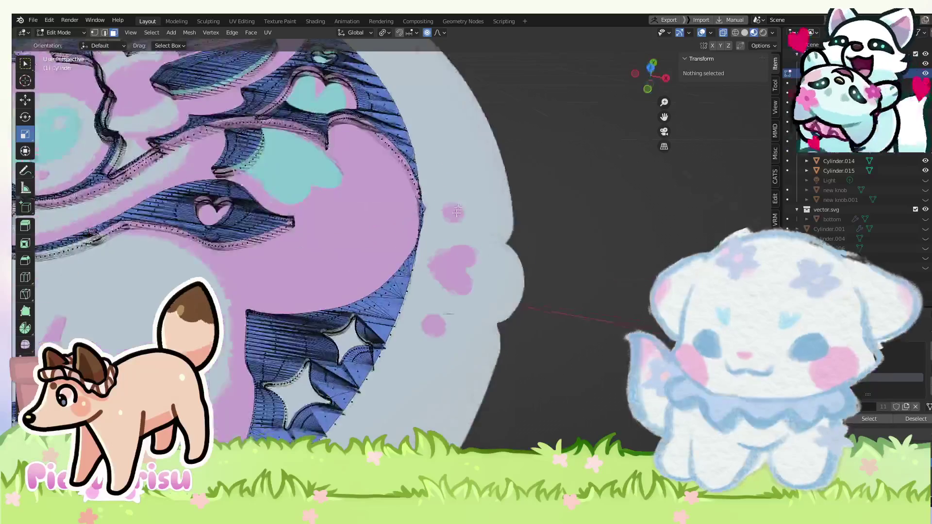
scroll(457, 211, up, 4)
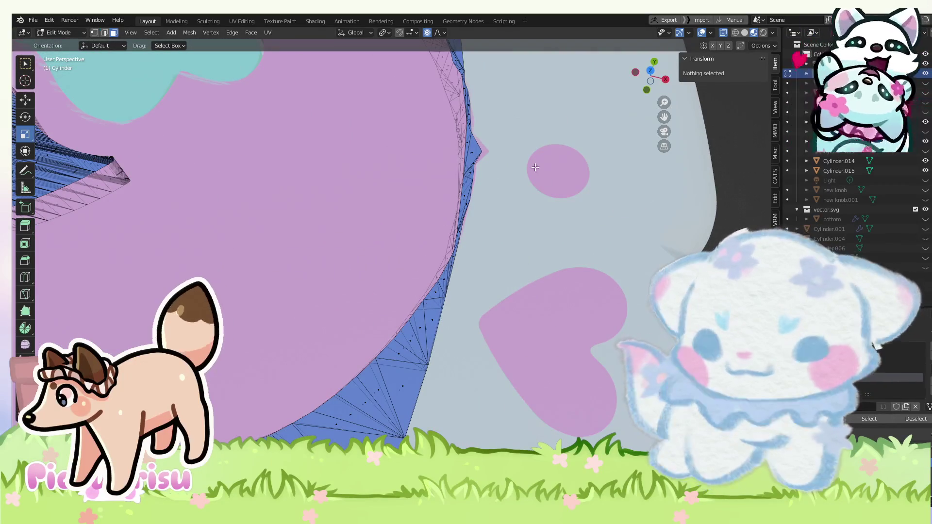
click(478, 152)
scroll(562, 224, down, 4)
mouse_move(651, 73)
mouse_down()
mouse_move(679, 86)
mouse_move(646, 82)
mouse_up()
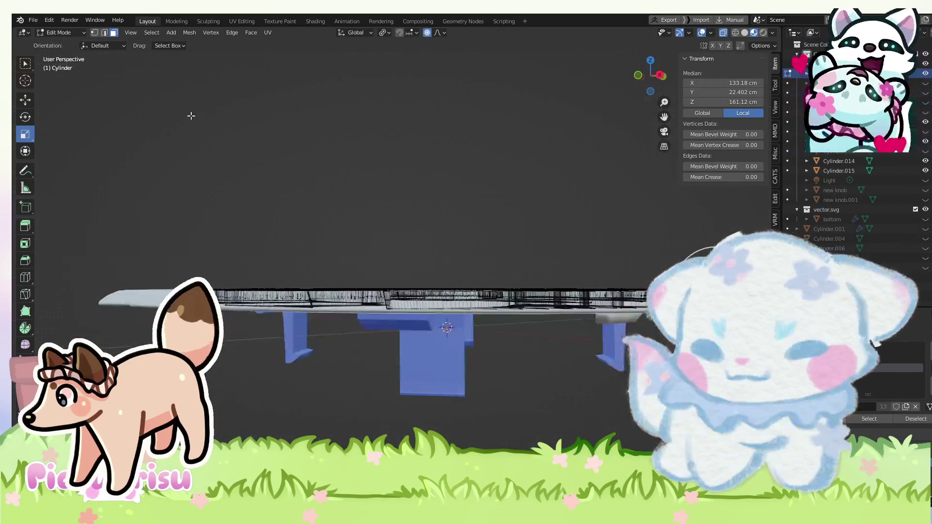
click(59, 33)
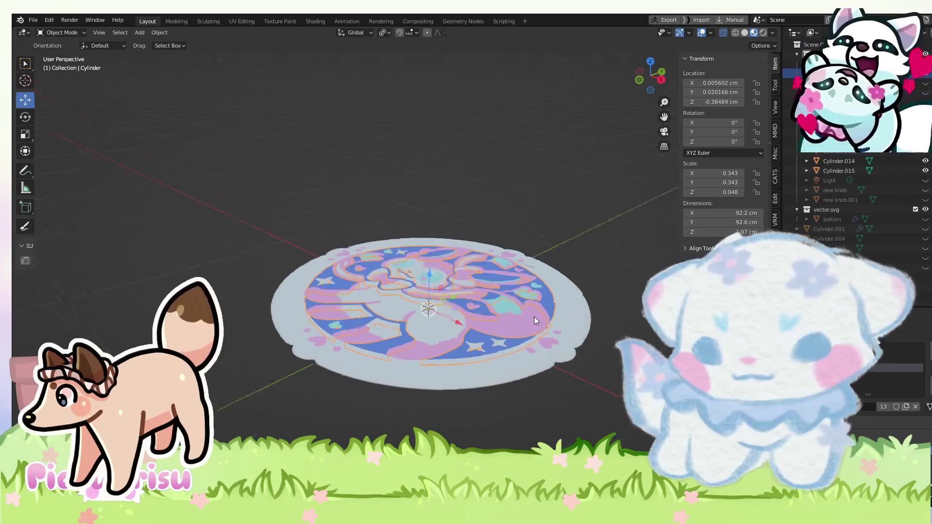
click(552, 363)
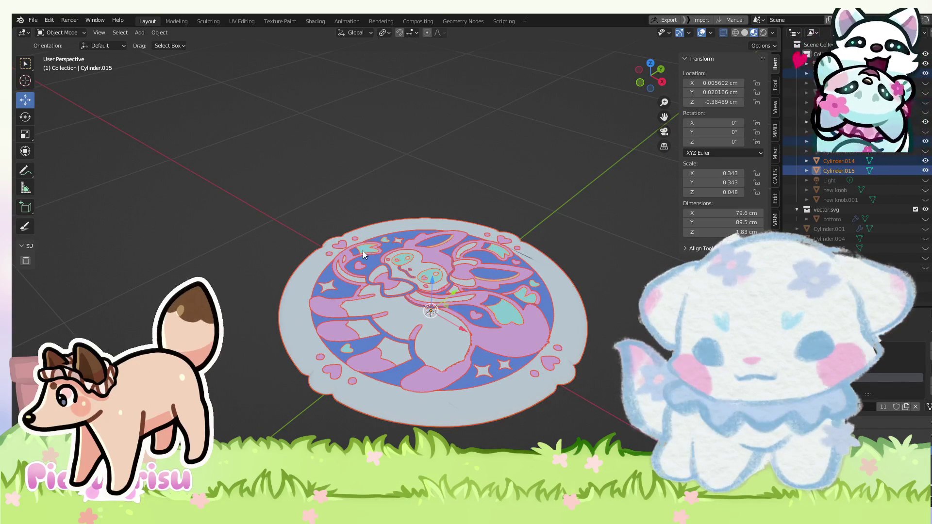
drag(356, 254, 483, 348)
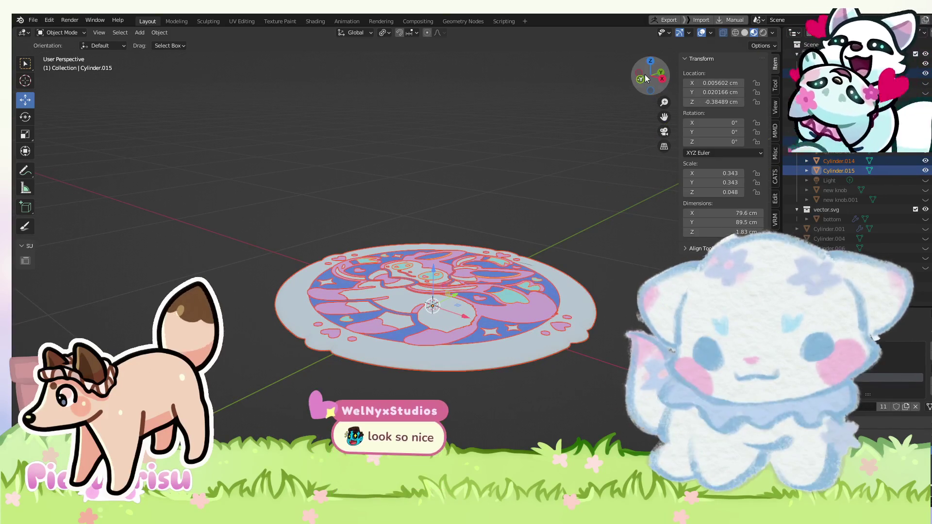
click(644, 76)
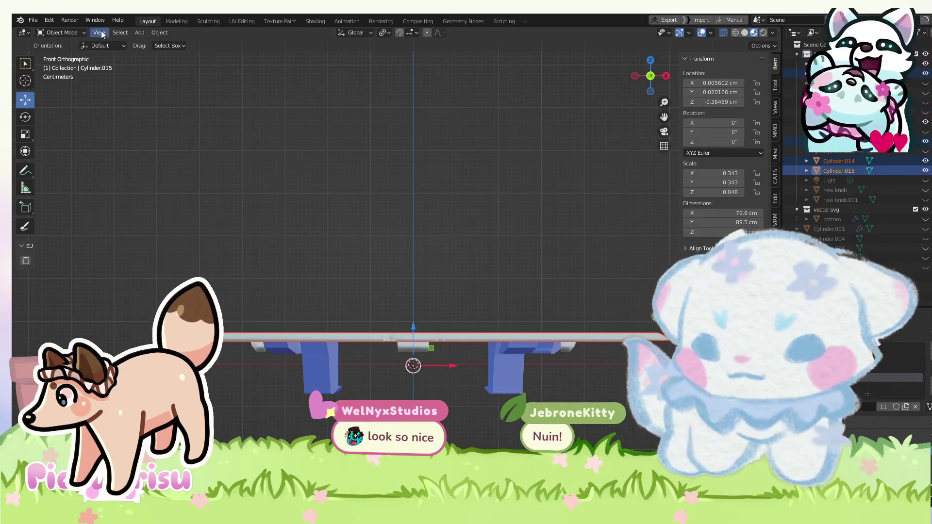
click(68, 56)
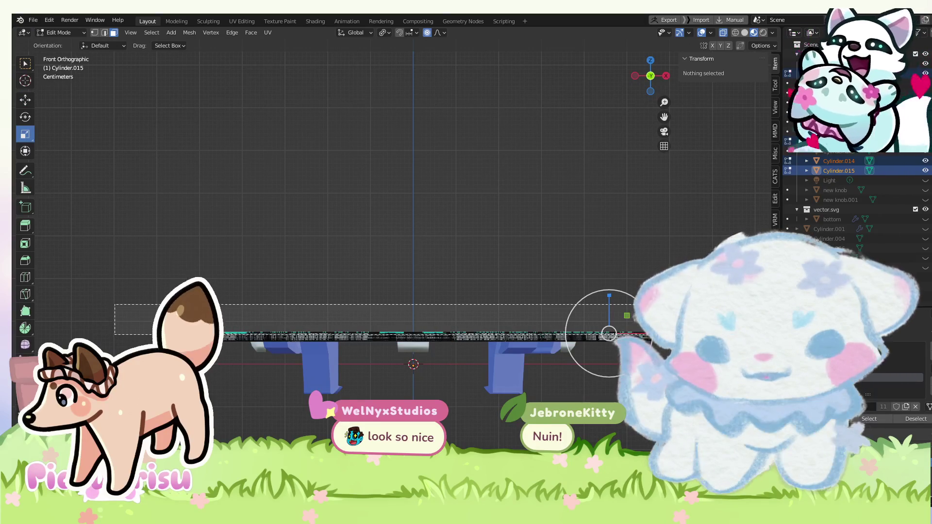
drag(610, 334, 609, 334)
drag(390, 365, 392, 355)
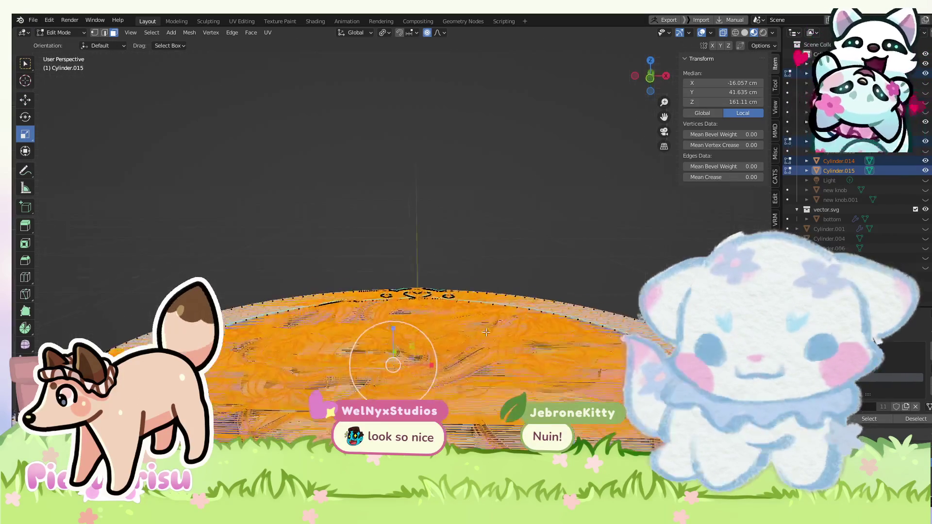
drag(471, 306, 416, 237)
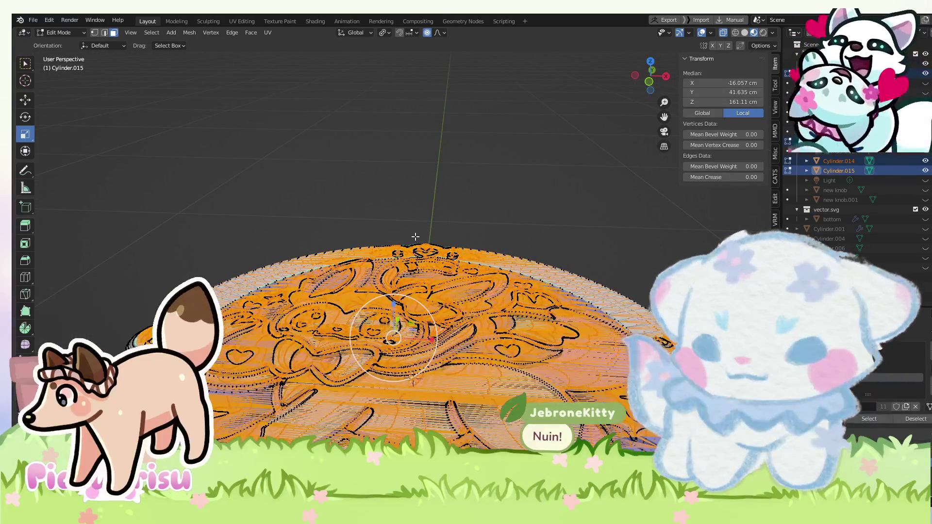
click(649, 83)
scroll(403, 291, up, 4)
scroll(402, 292, up, 2)
scroll(448, 282, up, 2)
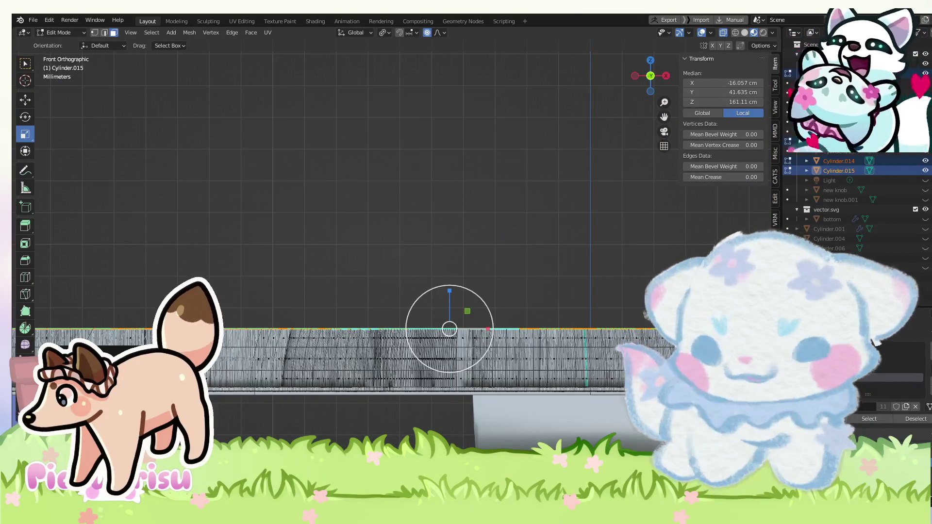
scroll(365, 279, down, 1)
scroll(365, 279, down, 2)
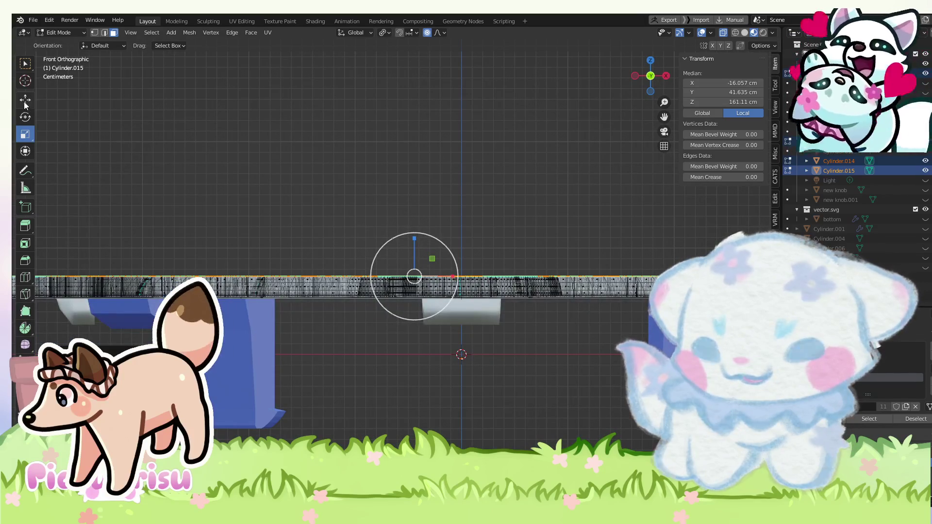
mouse_move(408, 238)
mouse_down()
mouse_move(416, 234)
mouse_move(372, 239)
mouse_up()
key(ctrl+z)
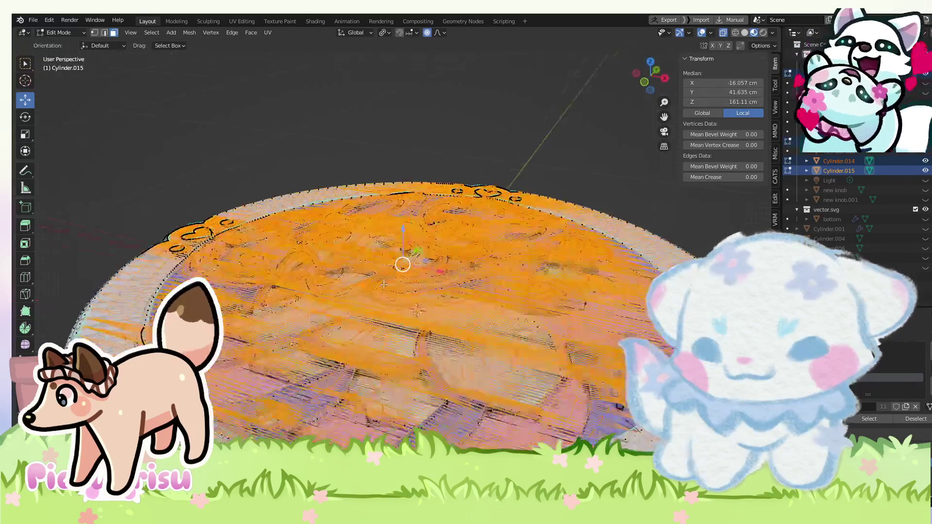
click(59, 32)
click(56, 42)
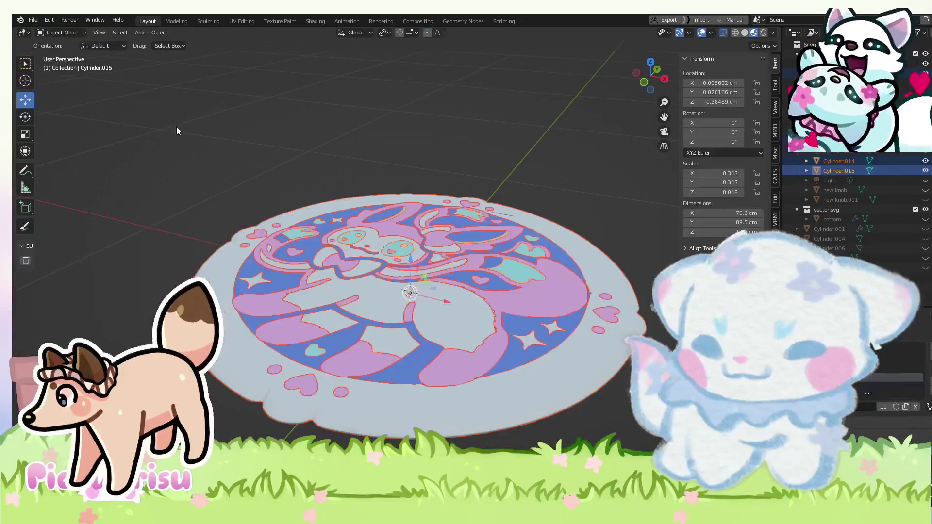
Select the inlay layer Cylinder.014 and test a vertical Z move, leaving its height unchanged.
scroll(325, 259, up, 4)
drag(340, 281, 394, 272)
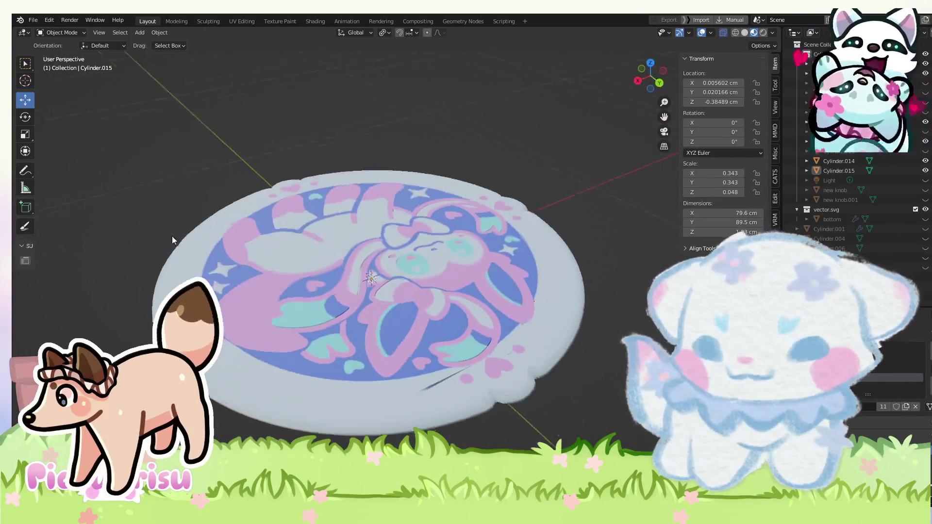
scroll(395, 208, up, 5)
drag(428, 205, 541, 294)
click(598, 313)
scroll(597, 292, down, 5)
click(570, 251)
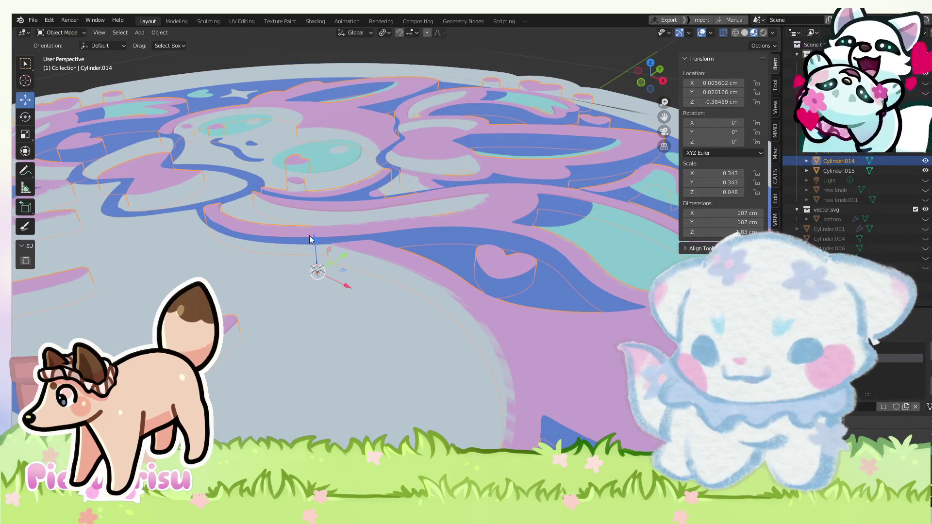
key(g)
key(z)
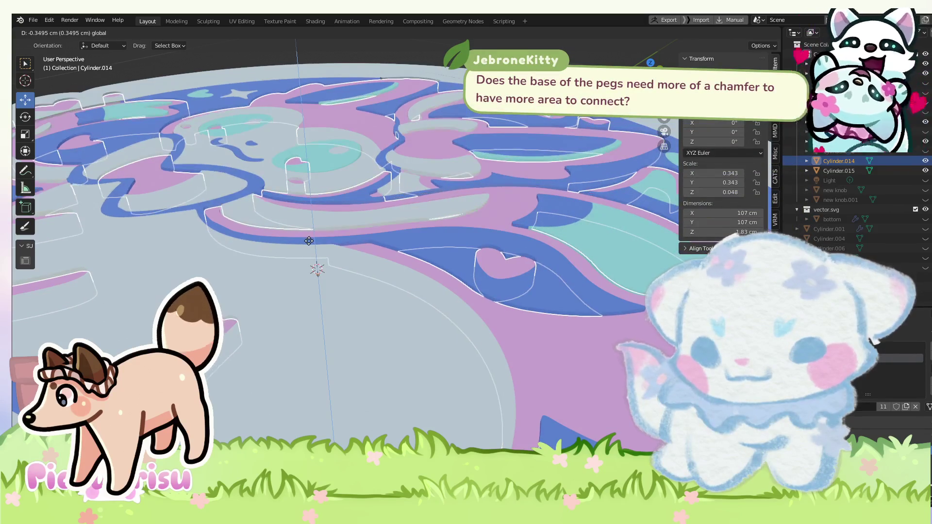
click(308, 239)
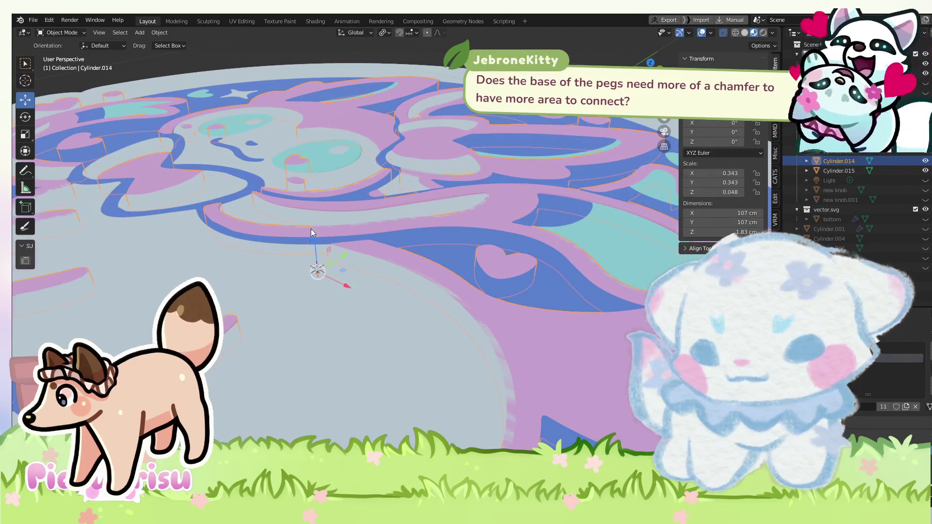
Turn on X-ray with Alt+Z and box-select the blue support pegs beneath the inlay.
scroll(313, 226, down, 4)
scroll(316, 219, down, 2)
key(alt+z)
scroll(450, 273, up, 5)
mouse_move(450, 273)
mouse_down()
mouse_move(412, 232)
mouse_move(432, 202)
mouse_up()
scroll(432, 252, up, 3)
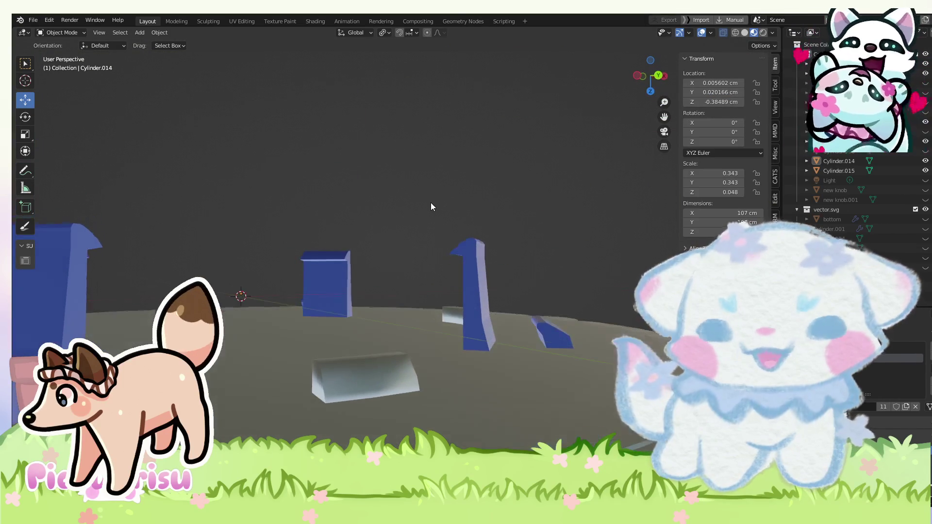
scroll(535, 187, down, 3)
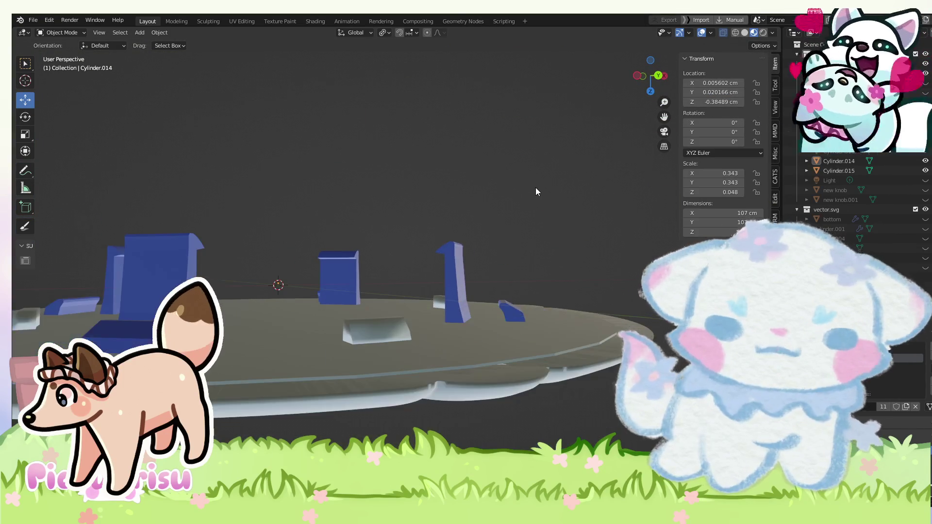
drag(535, 188, 532, 216)
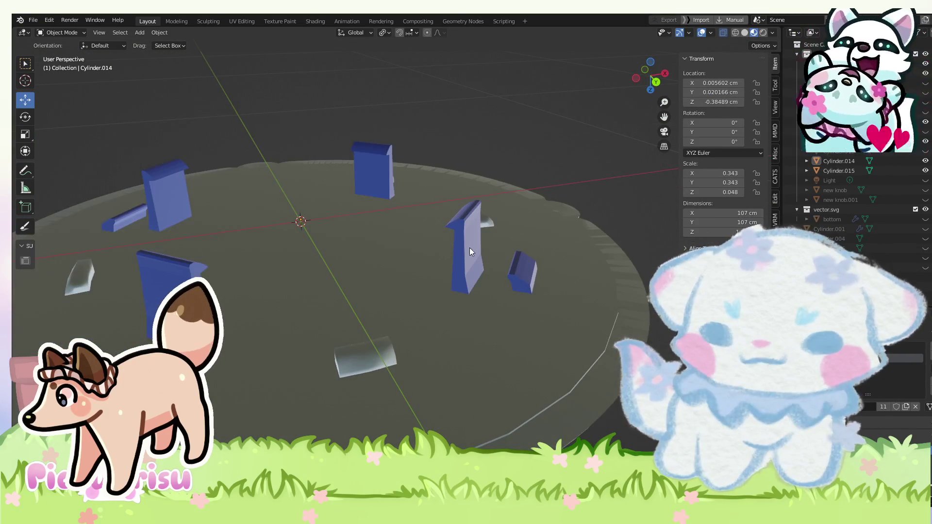
scroll(470, 248, down, 4)
mouse_move(478, 250)
mouse_down()
mouse_move(488, 250)
mouse_move(457, 296)
mouse_move(468, 310)
mouse_move(443, 266)
mouse_move(449, 261)
mouse_move(423, 322)
mouse_up()
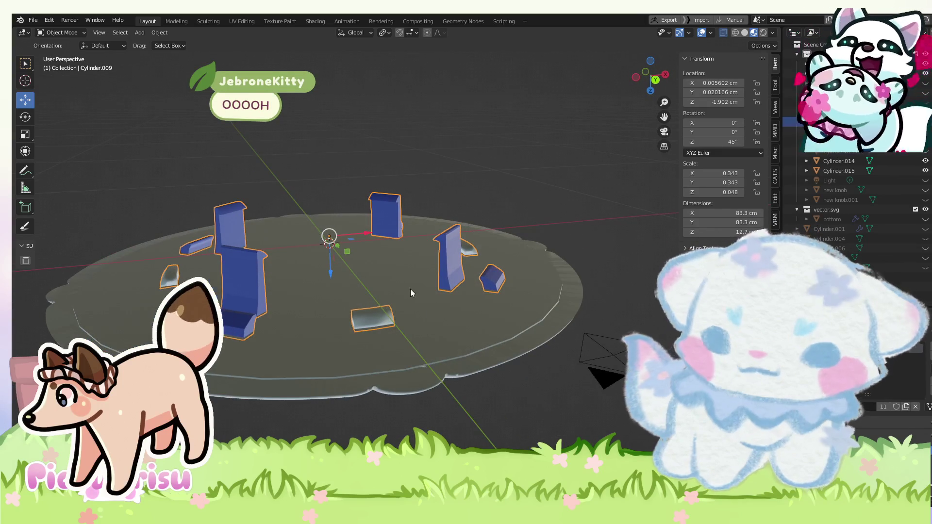
Enter Edit Mode on the Cylinder.009 pegs and select a vertex on the tall peg.
drag(412, 290, 161, 199)
click(61, 54)
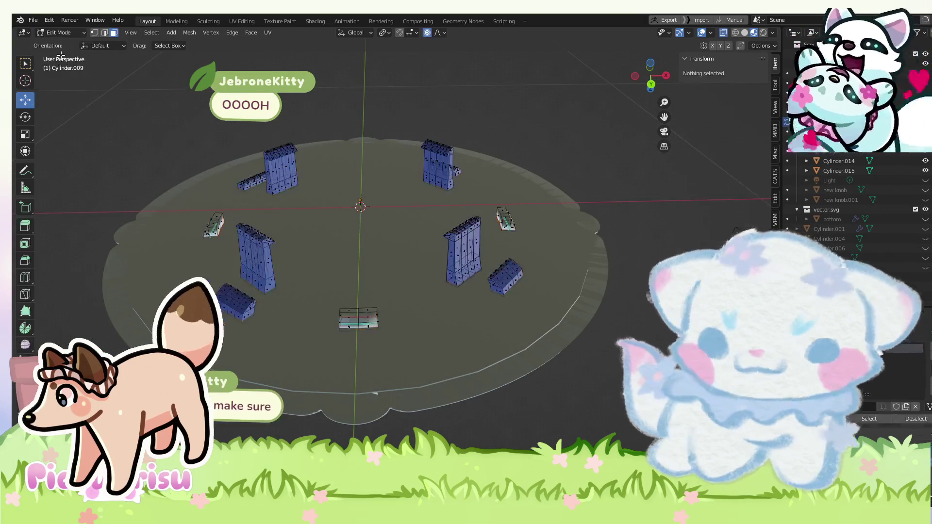
drag(435, 295, 458, 333)
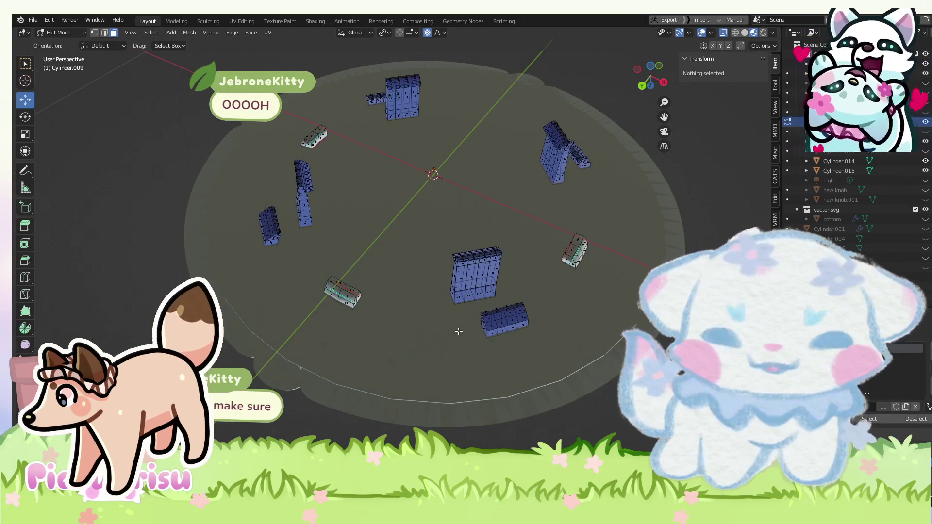
click(465, 302)
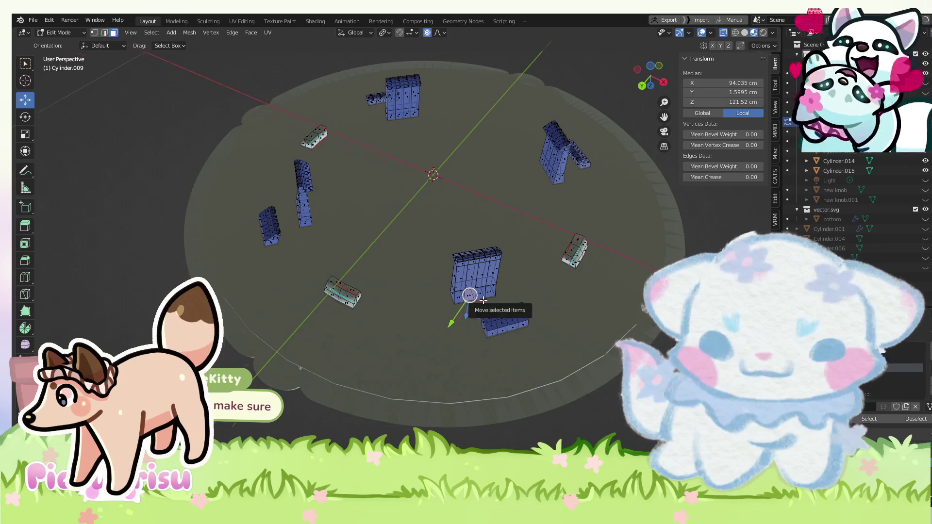
drag(483, 301, 205, 78)
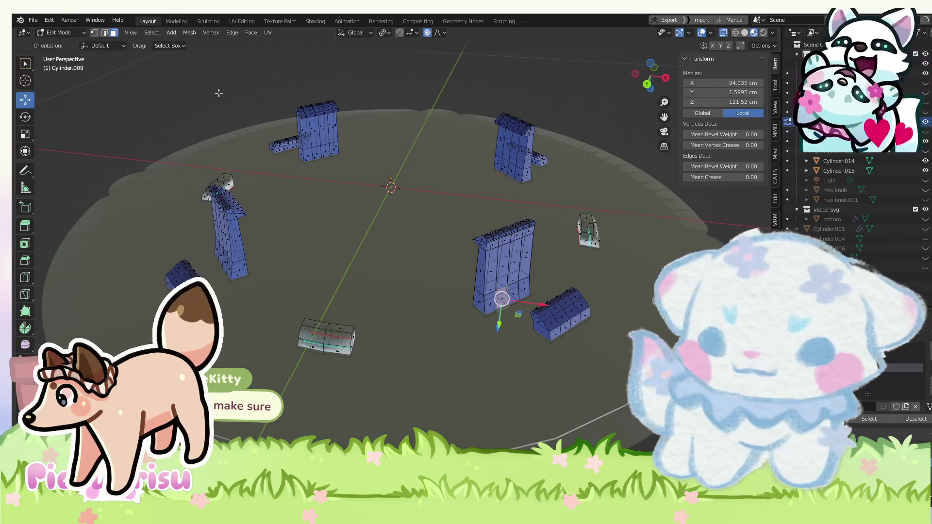
Inspect the pegs from low, side and overhead angles with the numpad orbit keys, nudging the selected geometry.
key(KP_4)
key(KP_4)
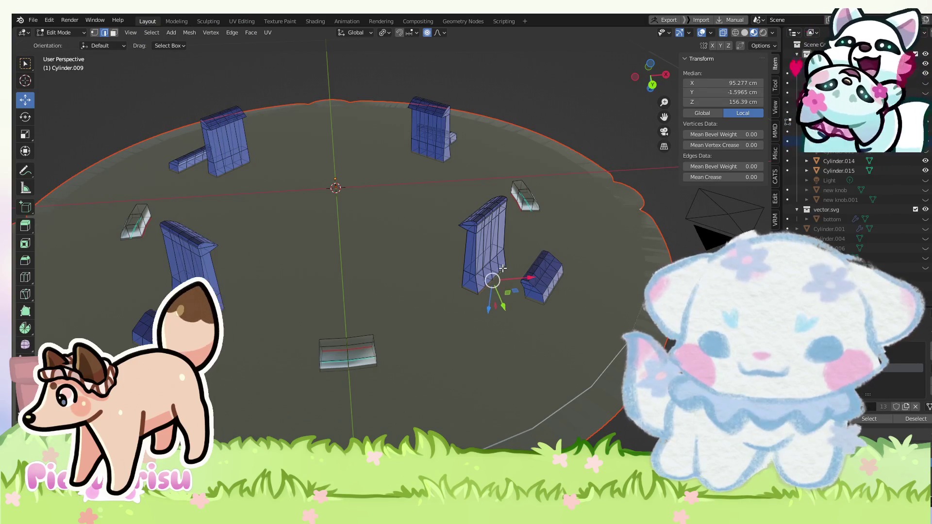
key(KP_8)
key(KP_4)
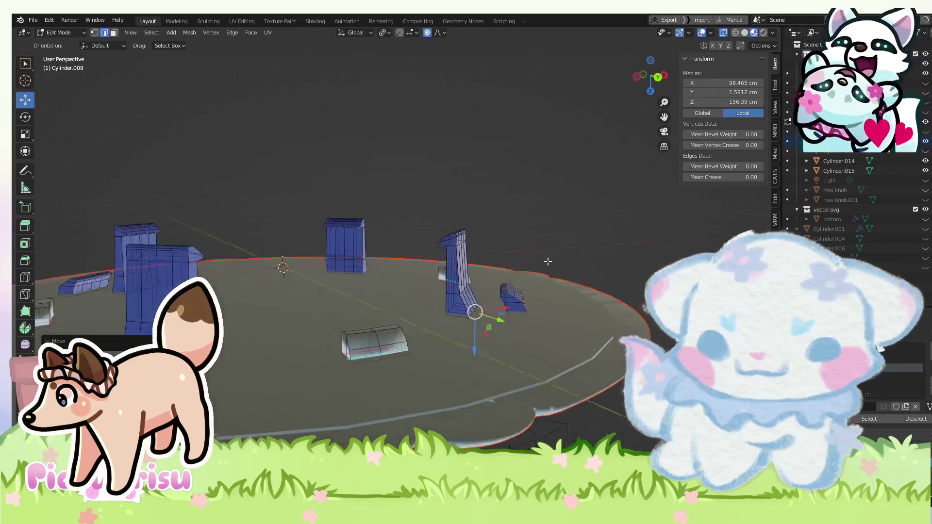
key(KP_2)
key(KP_2)
key(KP_2)
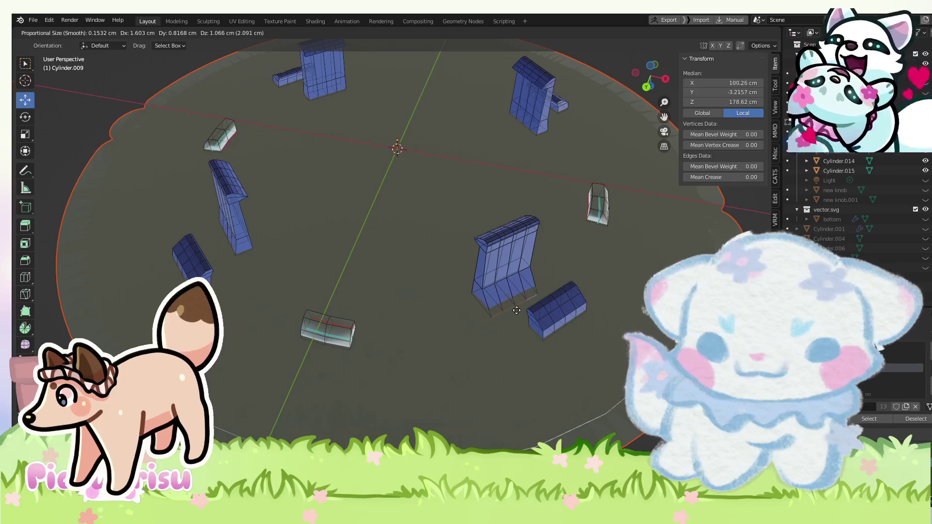
click(516, 310)
key(KP_8)
key(KP_8)
key(KP_8)
key(KP_2)
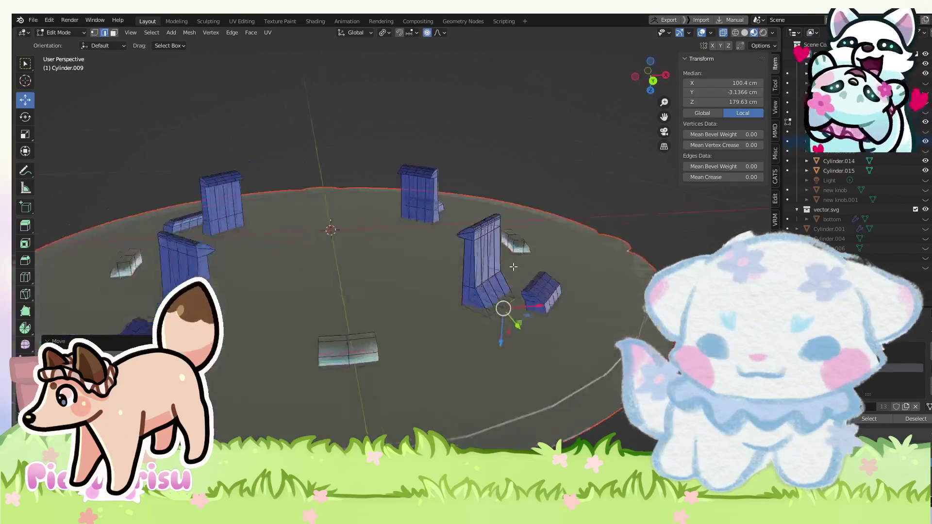
key(KP_2)
key(KP_2)
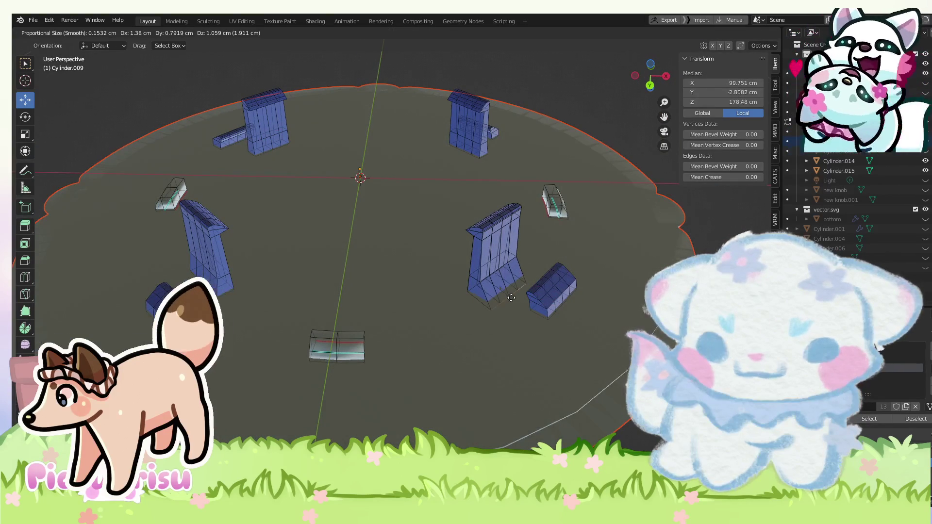
key(KP_8)
key(KP_8)
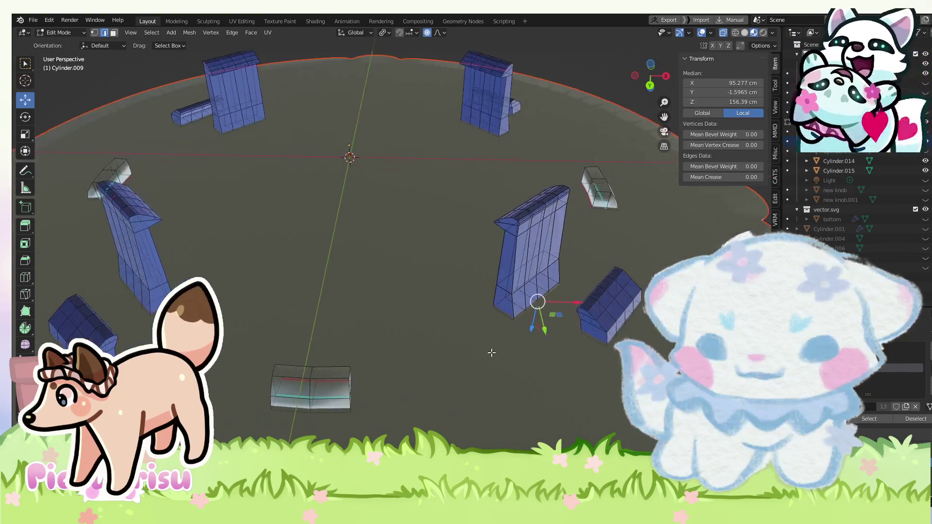
key(KP_8)
key(KP_8)
key(KP_8)
key(KP_4)
key(KP_4)
key(KP_4)
key(KP_4)
key(KP_2)
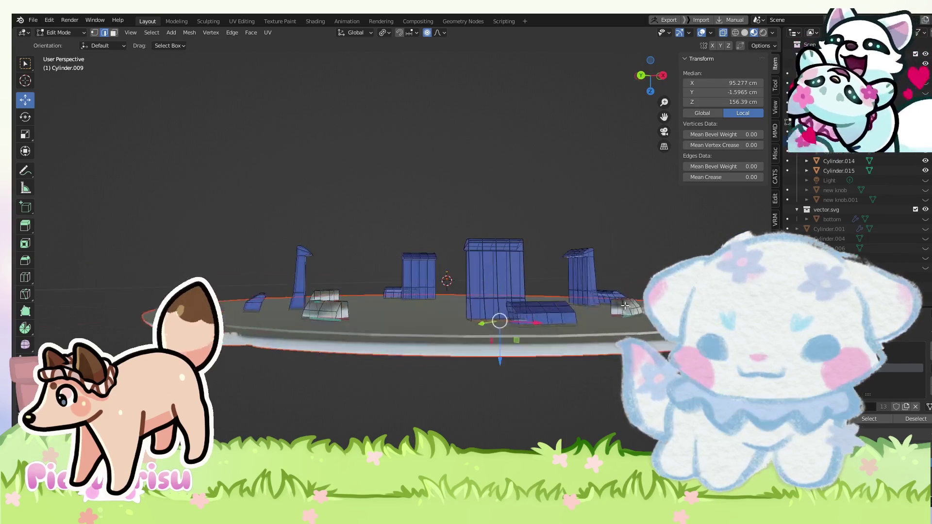
key(KP_2)
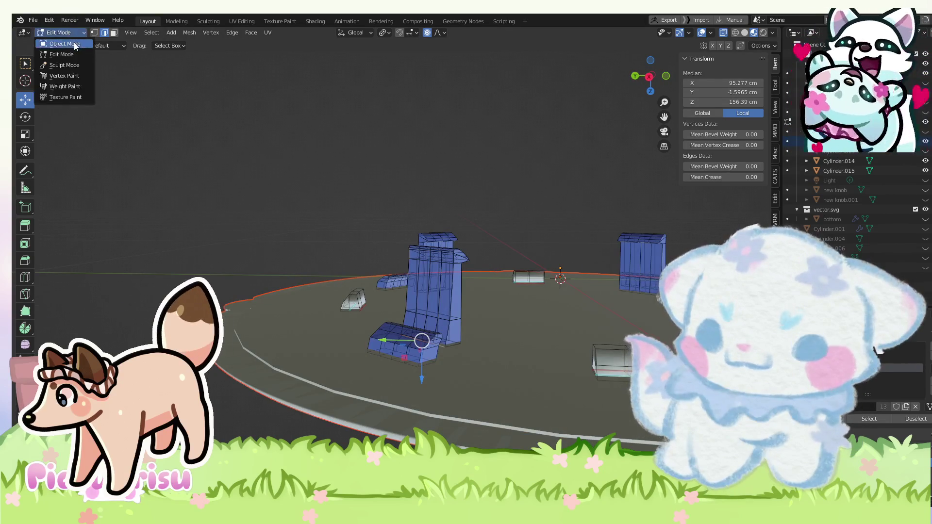
Return to Object Mode and box-select the pieces across the tray.
click(64, 44)
scroll(226, 213, down, 3)
key(KP_2)
key(KP_2)
drag(688, 442, 219, 59)
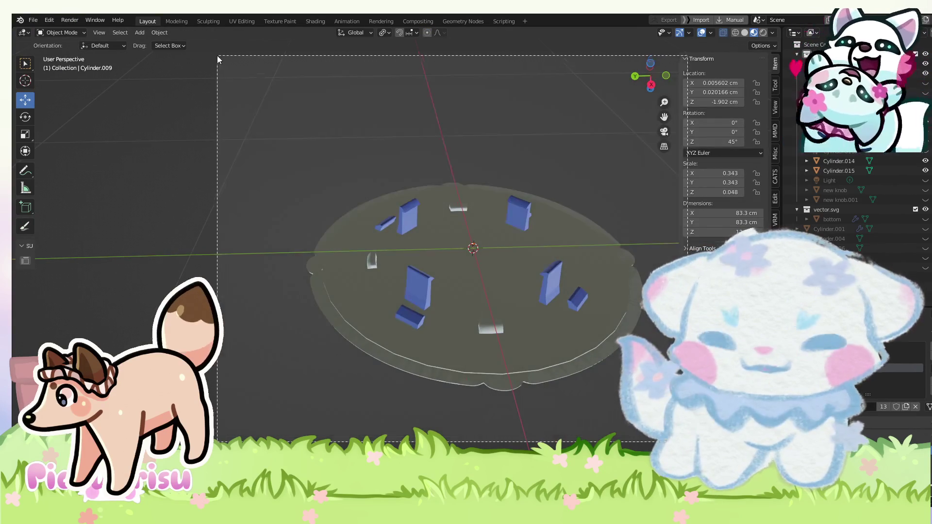
Select the illustrated disc Cylinder.012 in Edit Mode and pick edges and faces on its rim.
drag(395, 182, 340, 225)
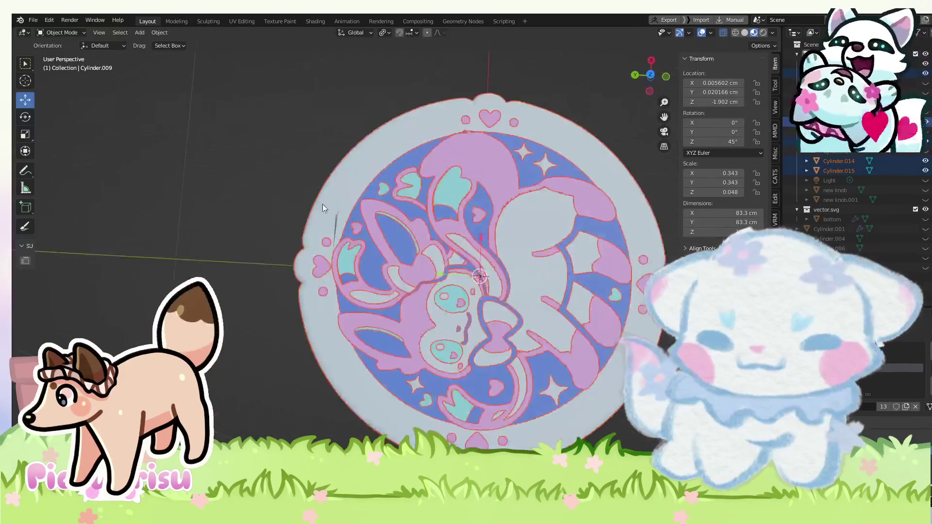
scroll(339, 225, up, 5)
click(231, 209)
scroll(232, 209, up, 2)
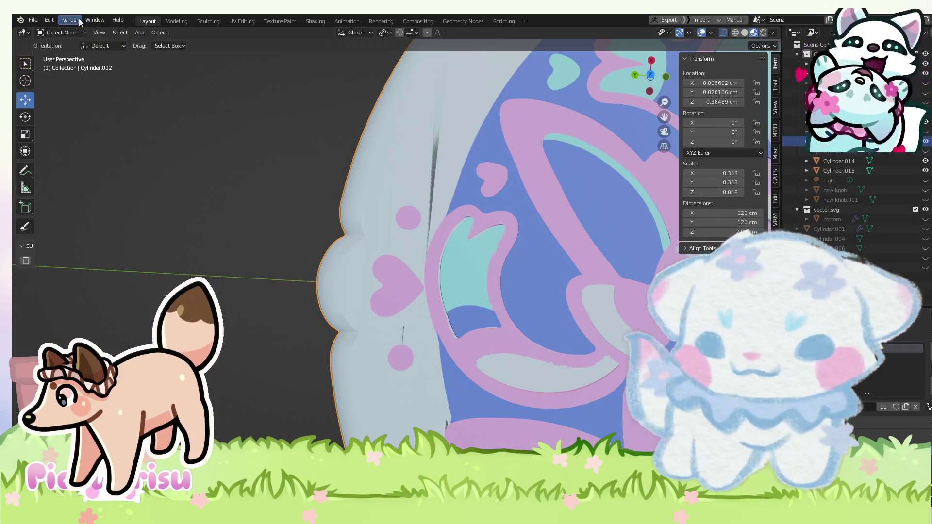
click(65, 31)
click(47, 59)
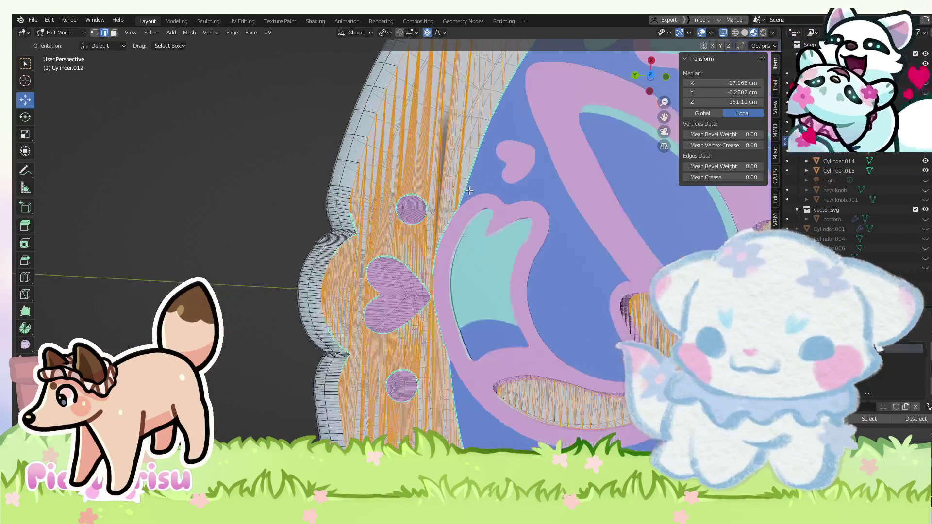
click(453, 151)
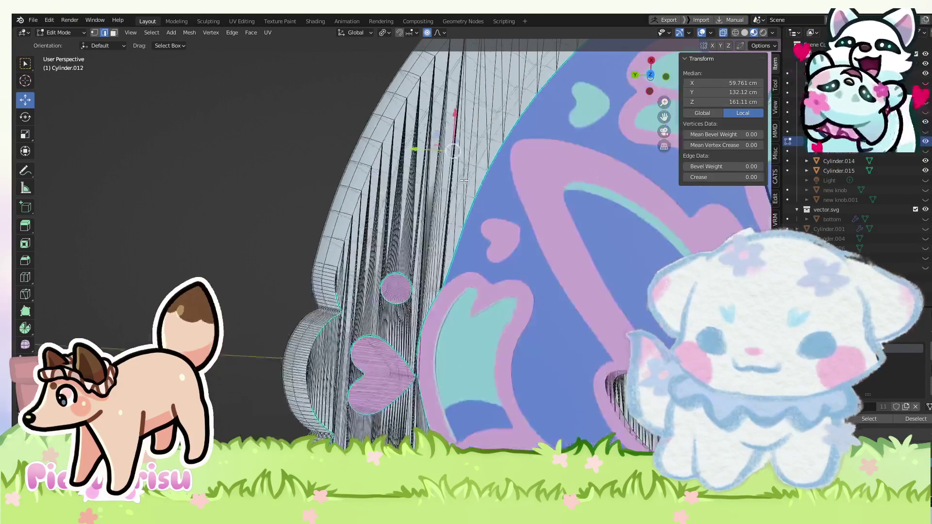
click(113, 32)
click(431, 165)
alt+click(412, 174)
Clear the selection, inspect the rim from another angle and go back to Object Mode.
key(alt+a)
scroll(412, 175, down, 3)
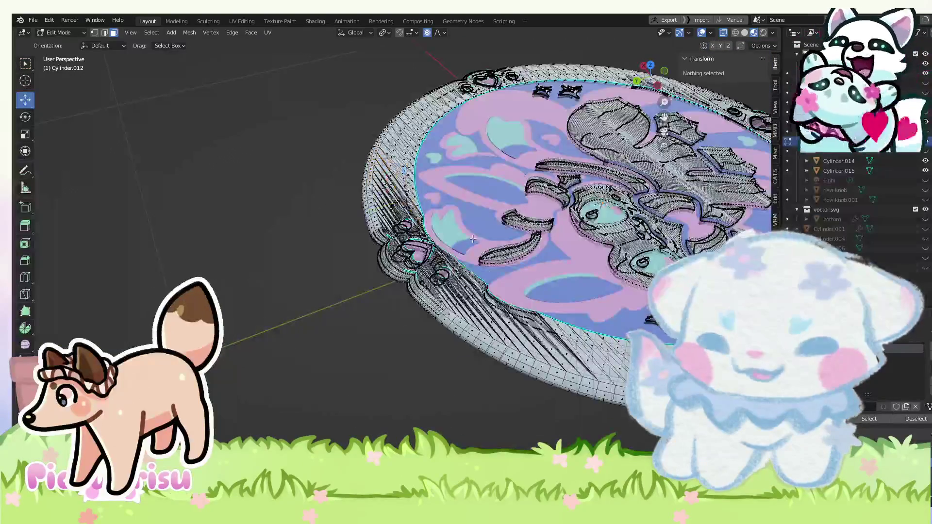
scroll(401, 252, up, 4)
scroll(400, 252, up, 2)
click(443, 210)
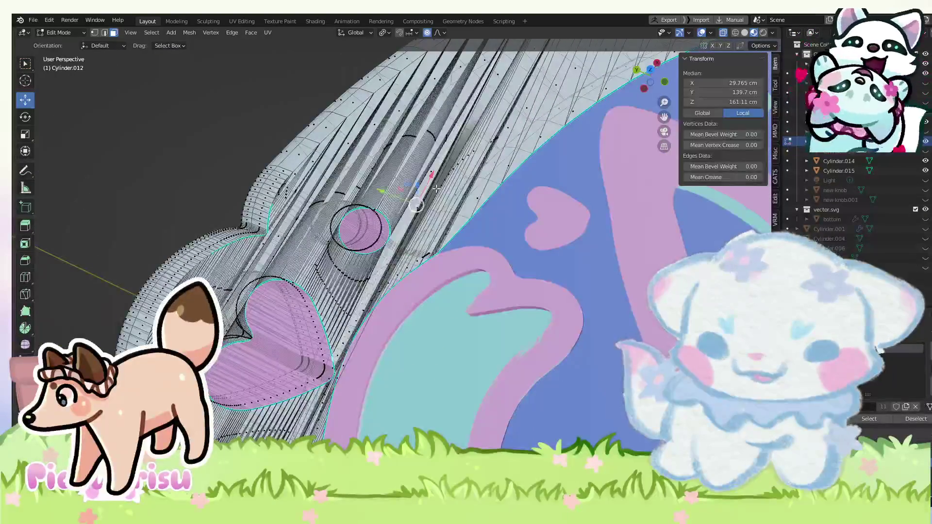
scroll(443, 209, up, 2)
drag(469, 226, 215, 84)
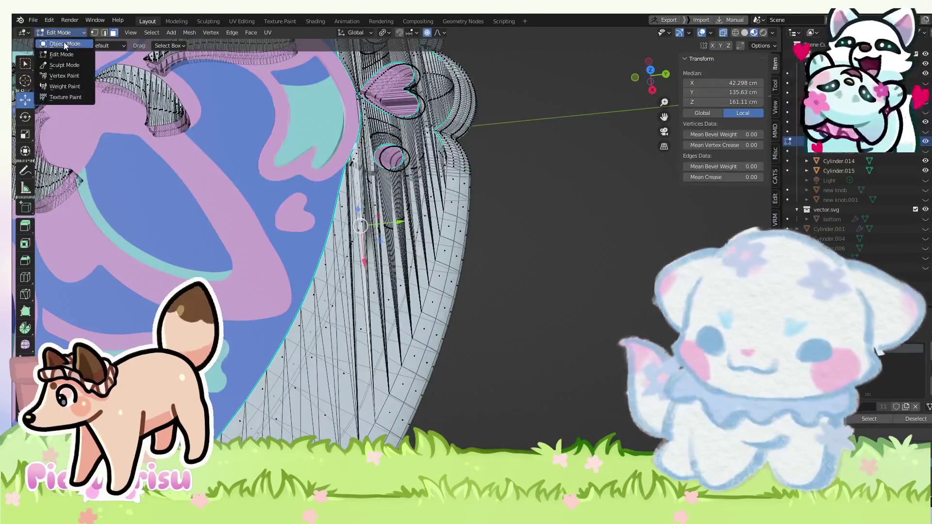
click(65, 44)
mouse_move(517, 336)
mouse_down()
mouse_move(565, 305)
mouse_move(508, 293)
mouse_up()
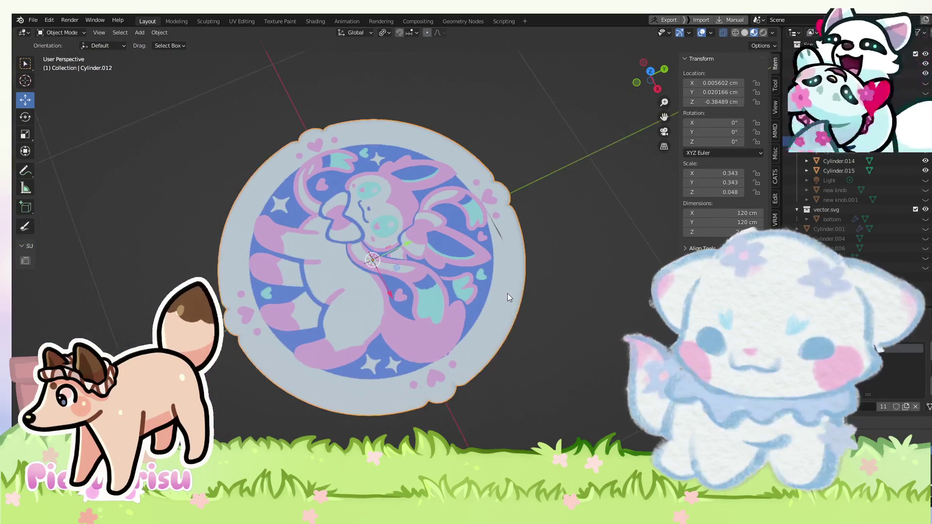
In Right Orthographic view, box-select the disc's top geometry and squash it along Z.
click(657, 88)
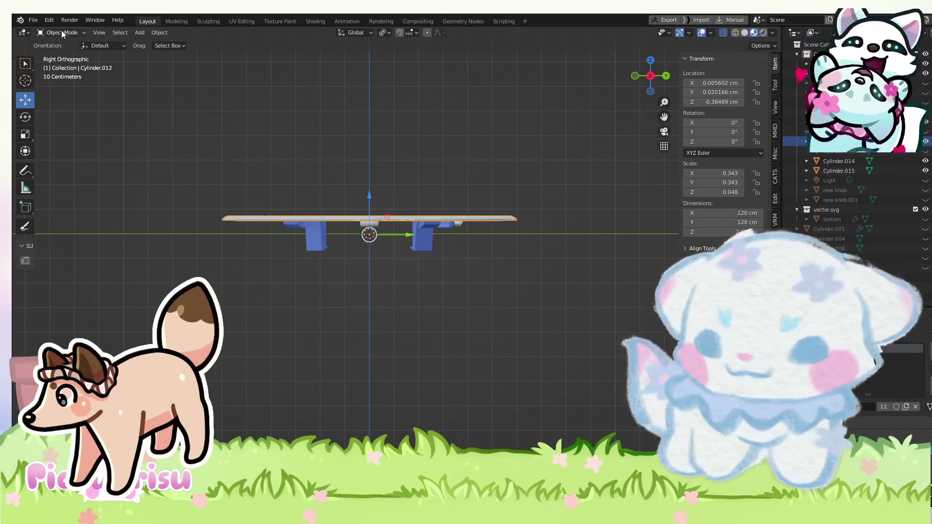
click(55, 54)
mouse_move(97, 160)
mouse_down()
mouse_move(568, 218)
mouse_move(612, 202)
mouse_up()
scroll(398, 276, up, 3)
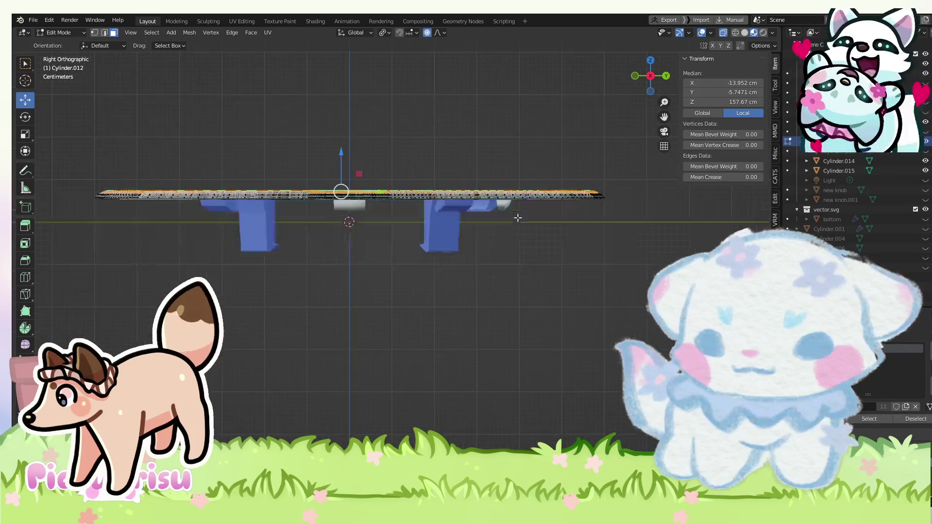
scroll(398, 276, down, 1)
drag(103, 203, 663, 239)
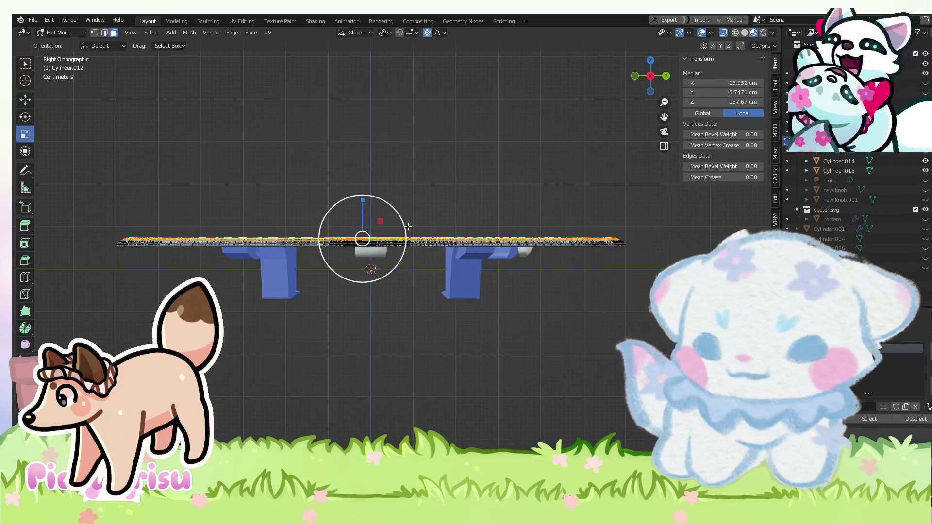
drag(363, 201, 360, 237)
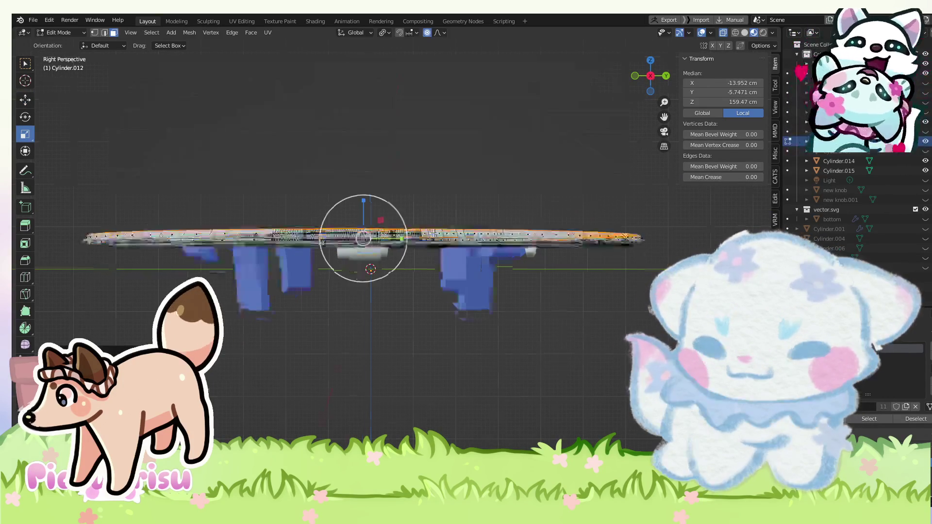
Deselect, return to Object Mode and view the thinner disc from a low side angle.
key(alt+a)
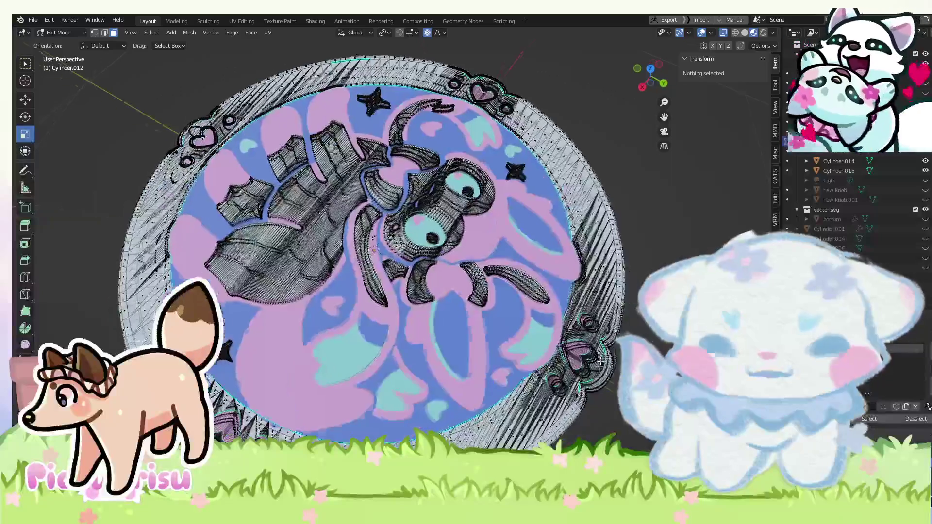
key(a)
key(alt+a)
drag(369, 243, 292, 146)
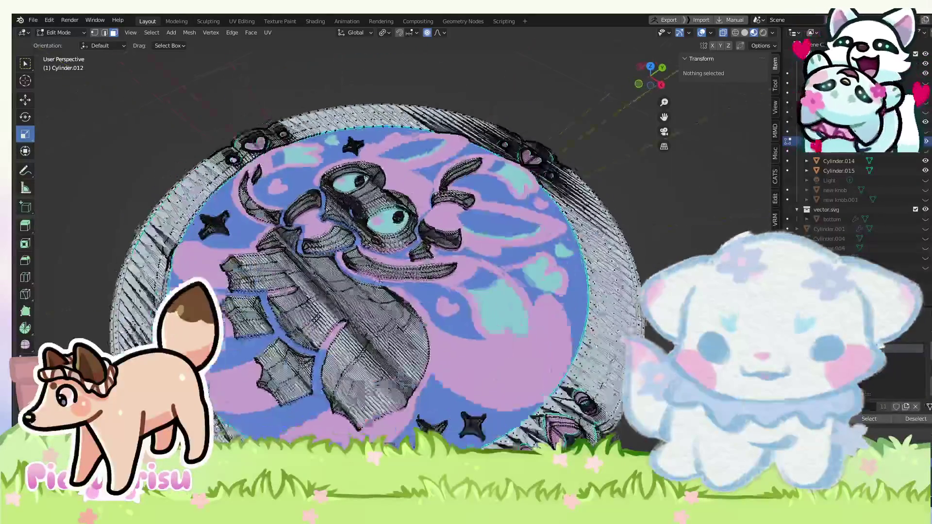
click(68, 34)
click(58, 43)
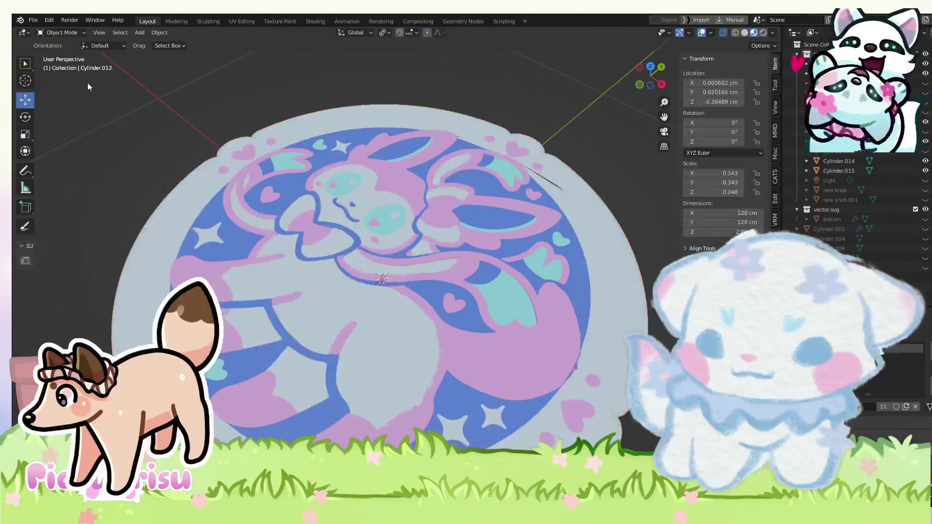
scroll(348, 235, down, 5)
mouse_move(438, 290)
mouse_down()
mouse_move(397, 302)
mouse_move(400, 113)
mouse_move(425, 254)
mouse_move(424, 167)
mouse_move(439, 389)
mouse_move(583, 301)
mouse_up()
key(a)
click(33, 20)
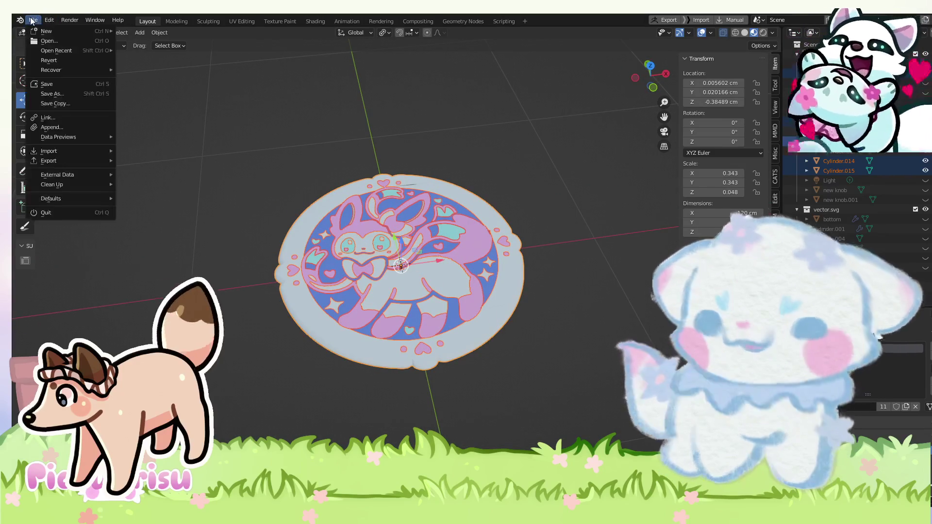
mouse_move(47, 151)
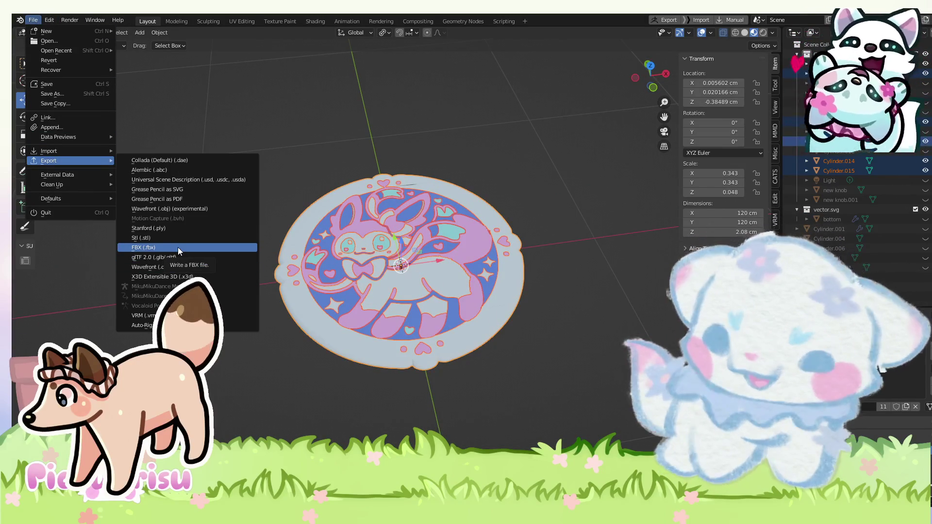
click(181, 238)
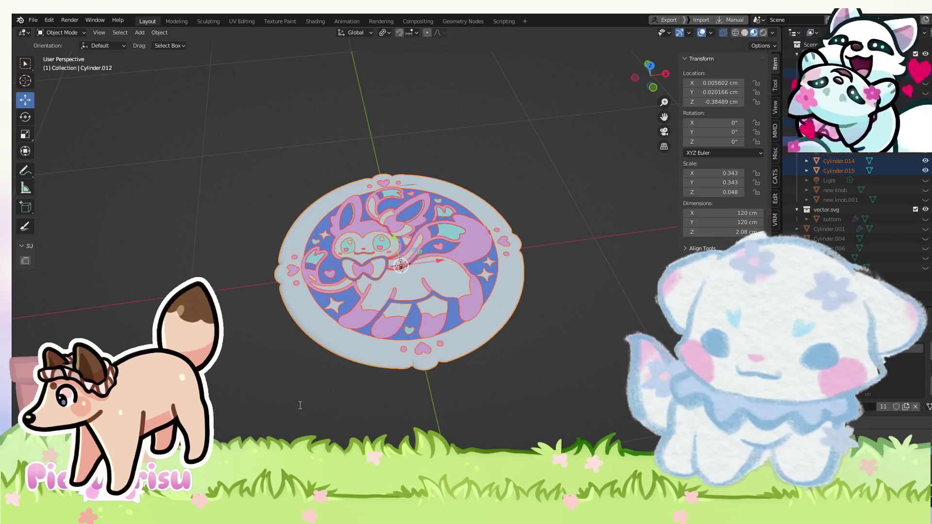
click(508, 380)
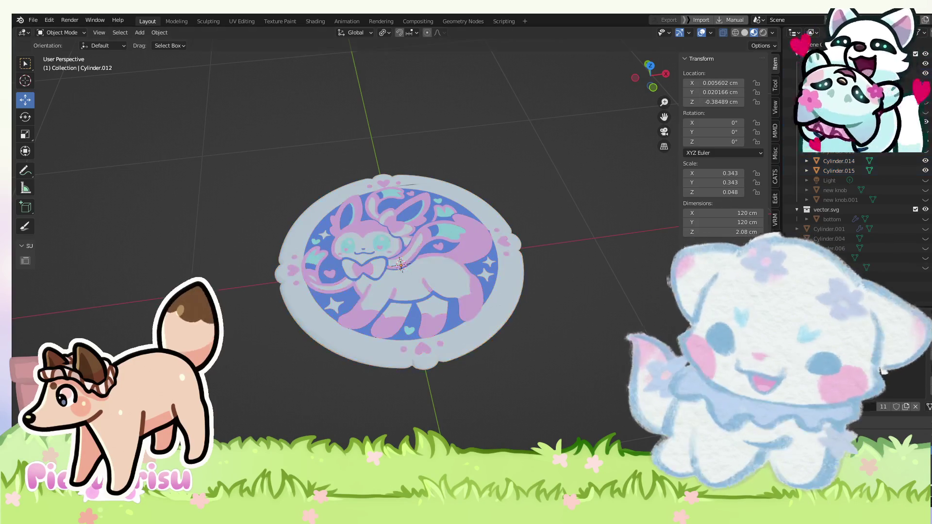
key(alt+z)
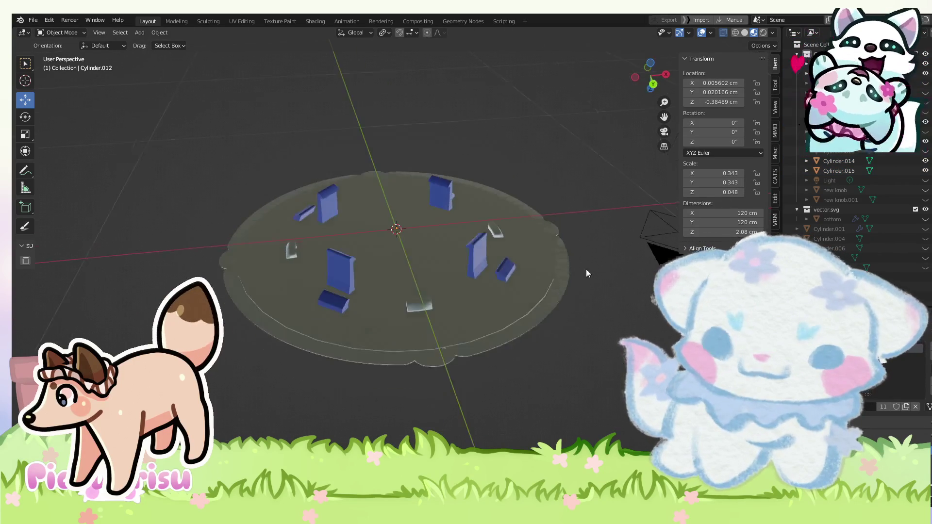
Select the pegs, switch to a side view and box-select their top vertices in Edit Mode.
key(a)
click(61, 32)
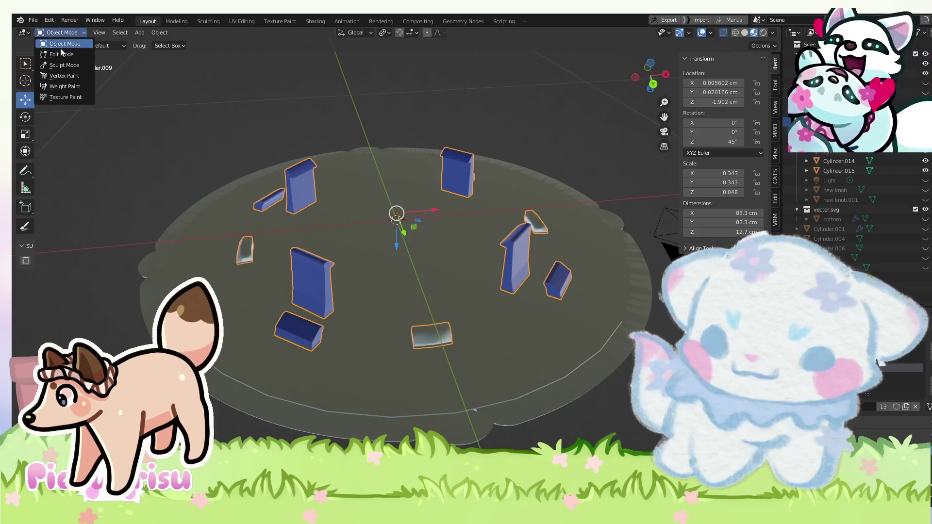
click(82, 56)
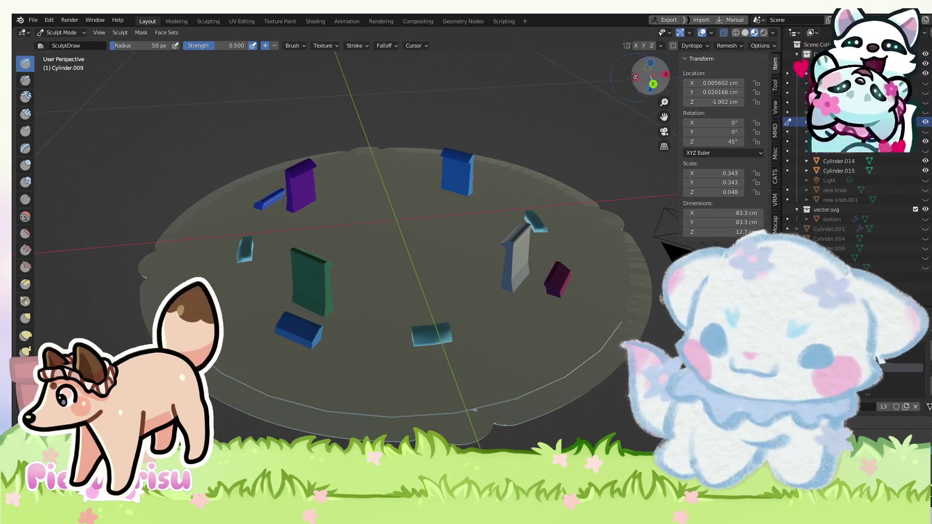
click(652, 85)
click(61, 33)
click(62, 49)
mouse_move(167, 224)
mouse_down()
mouse_move(665, 238)
mouse_move(664, 250)
mouse_up()
Raise the pegs' top vertices along Z to a median of 162.01 cm, meeting the disc.
scroll(340, 209, up, 3)
click(32, 102)
scroll(346, 194, up, 3)
scroll(346, 193, up, 2)
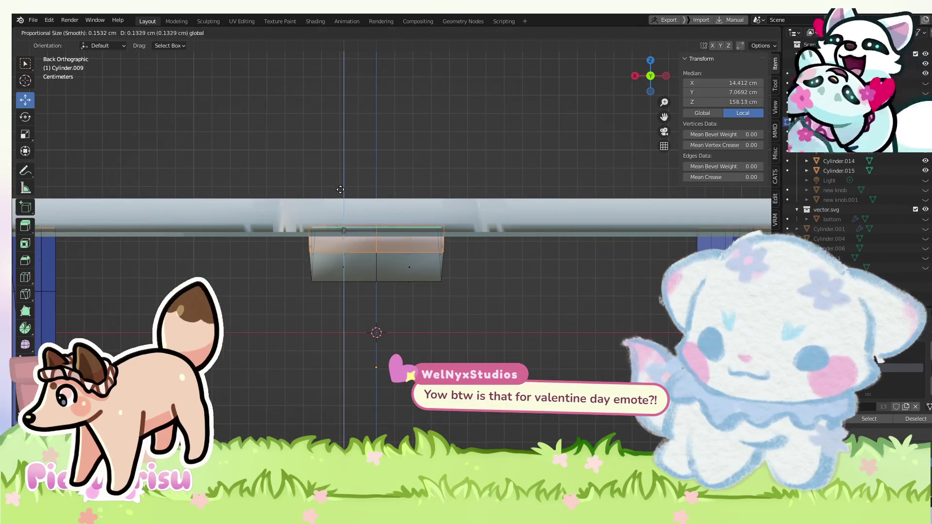
drag(341, 186, 341, 186)
scroll(341, 186, down, 3)
scroll(258, 180, down, 2)
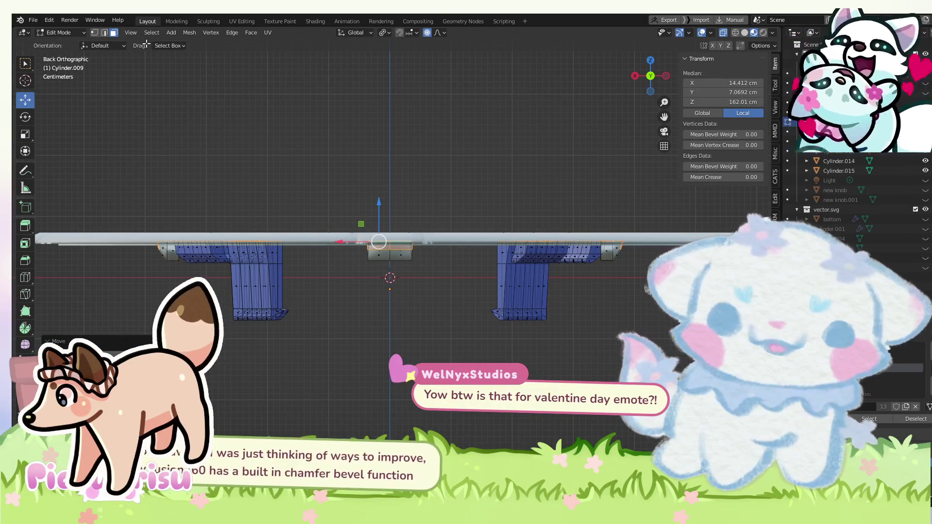
Return to Object Mode and check the disc from several angles, including underneath.
click(76, 33)
click(63, 43)
scroll(348, 154, down, 3)
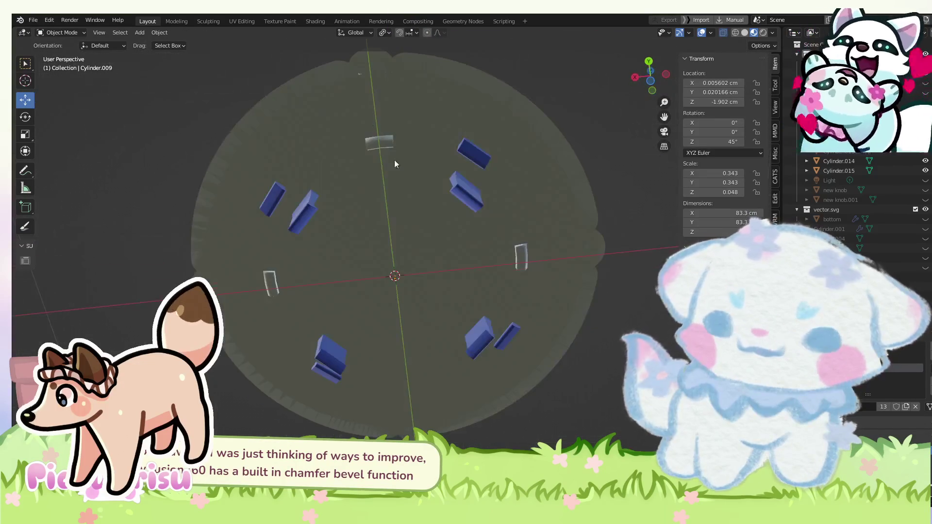
drag(381, 281, 633, 313)
drag(18, 346, 146, 311)
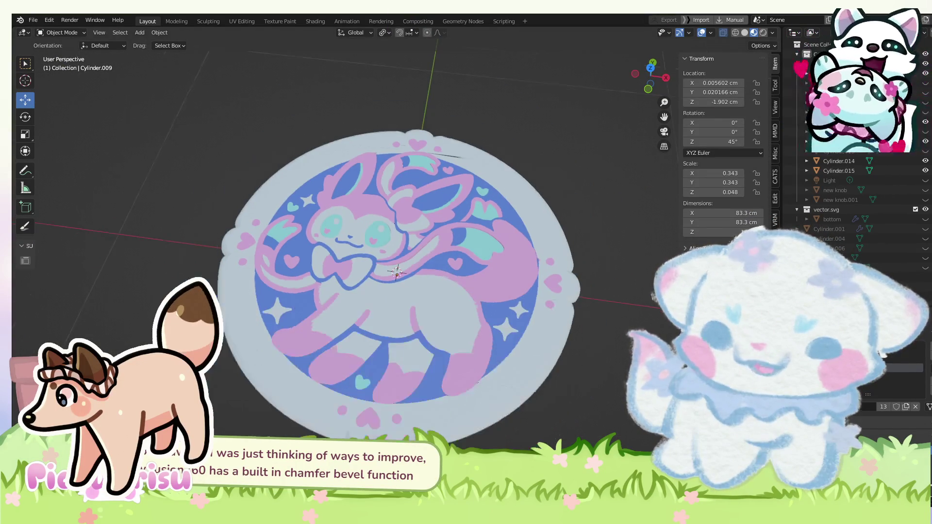
drag(523, 197, 585, 286)
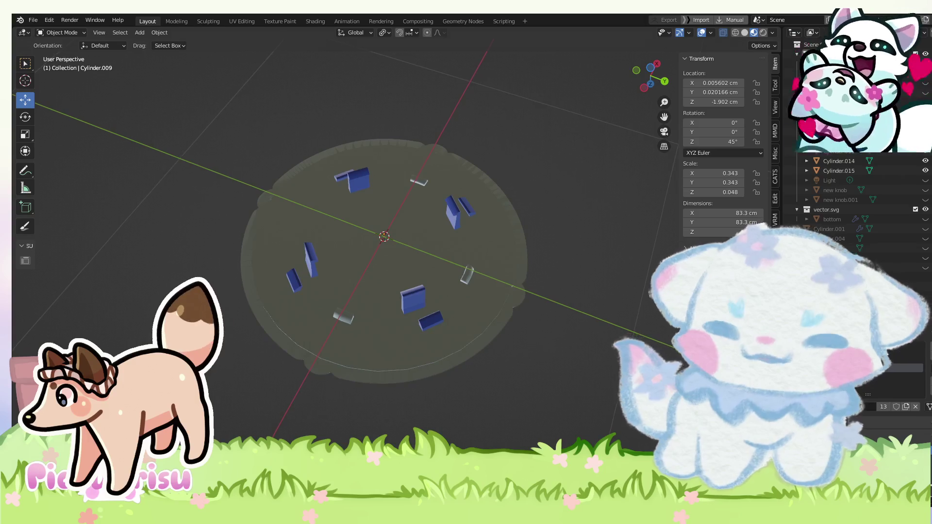
Toggle the knob objects' and blue outer rim's visibility in the outliner to check each part.
click(925, 190)
click(925, 190)
click(926, 200)
click(926, 200)
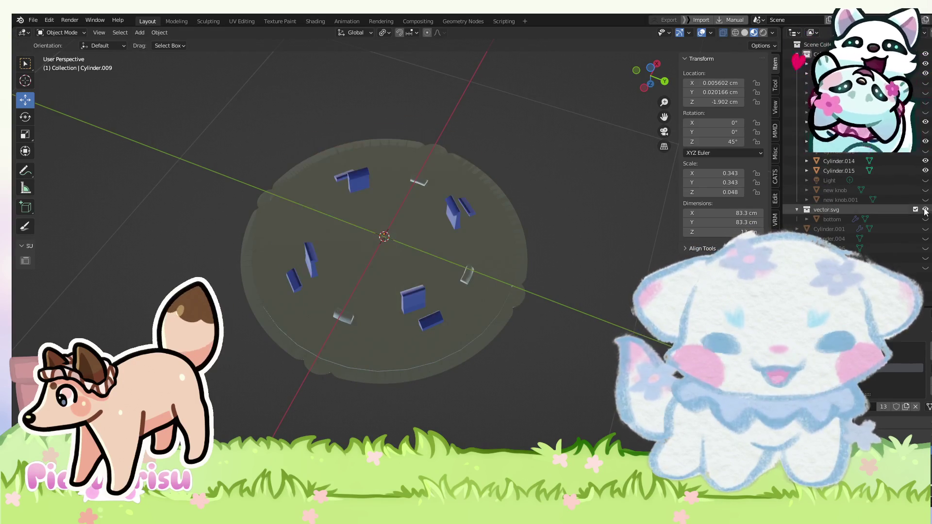
click(926, 209)
click(926, 209)
click(926, 209)
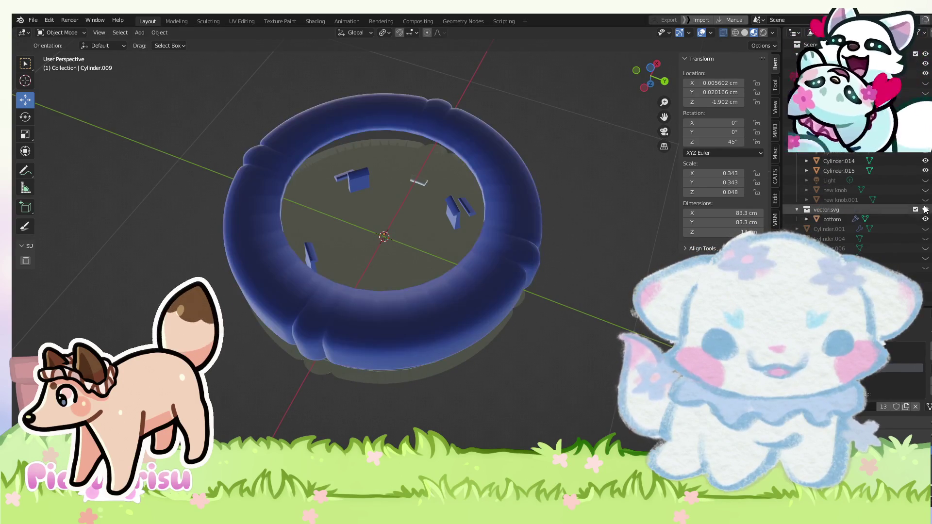
click(925, 219)
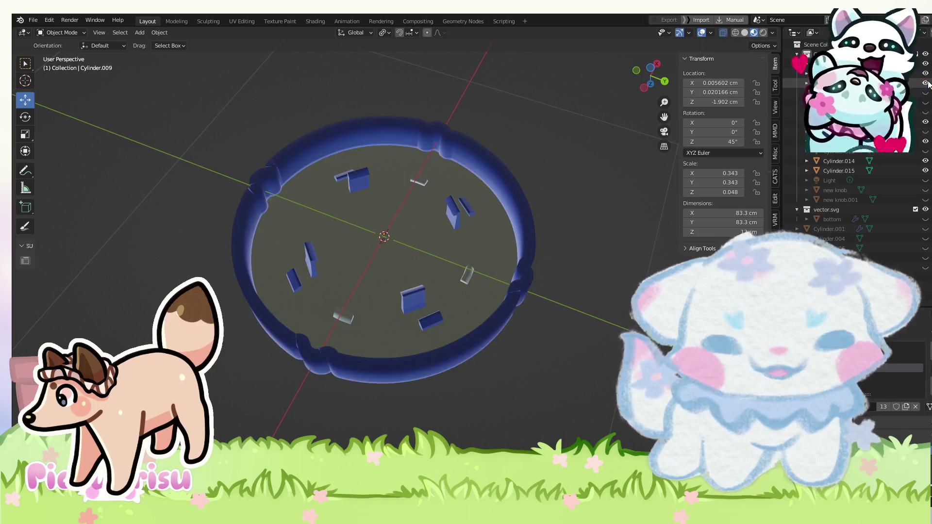
Select the blue rim Cylinder.003 and try lowering it in side view, then cancel the move.
mouse_move(465, 391)
mouse_down()
mouse_move(474, 319)
mouse_move(482, 346)
mouse_up()
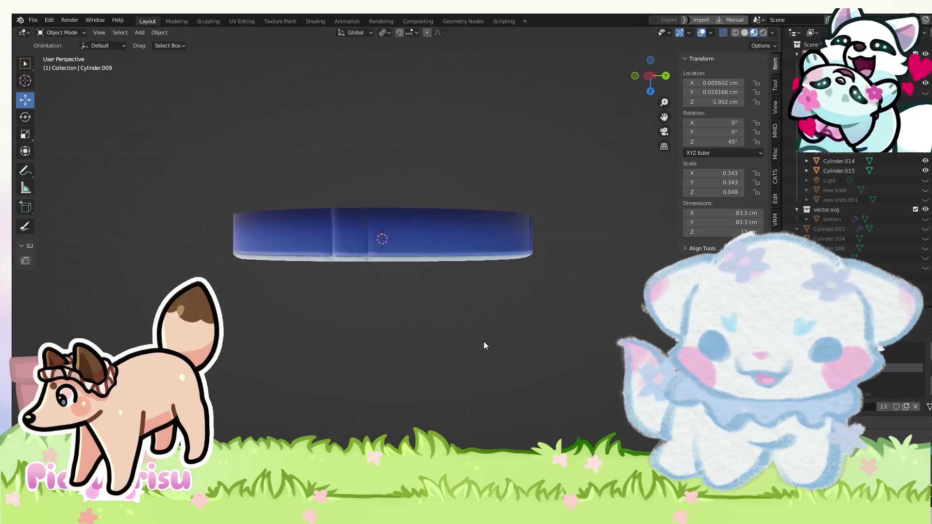
scroll(364, 223, up, 4)
click(369, 229)
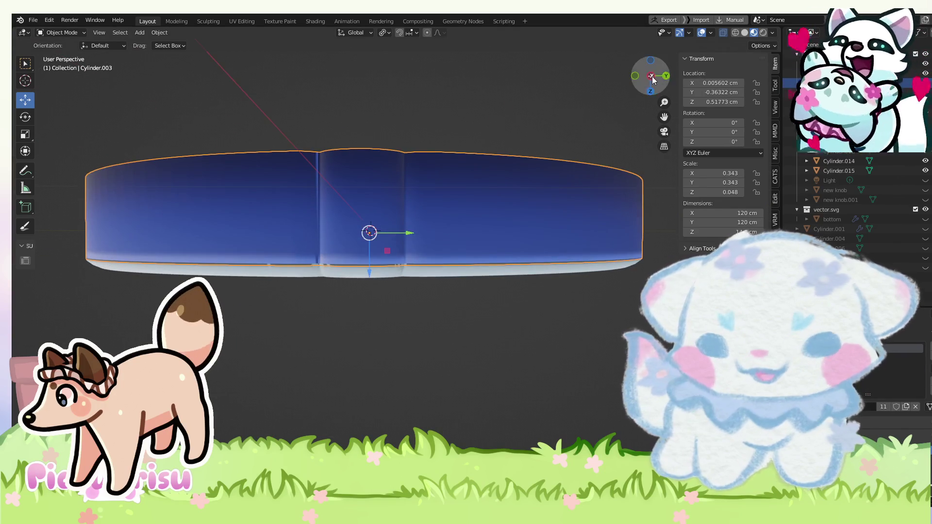
click(651, 76)
scroll(449, 233, up, 3)
scroll(441, 252, up, 3)
drag(515, 289, 512, 317)
right_click(512, 317)
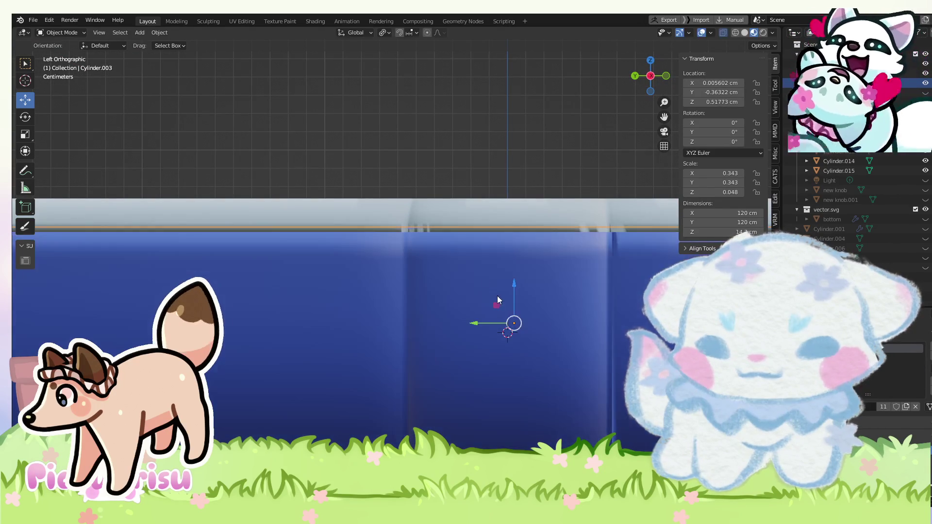
Select every object and show the blue rim base again beneath the illustrated top.
scroll(419, 268, down, 2)
scroll(417, 264, down, 2)
scroll(415, 262, down, 1)
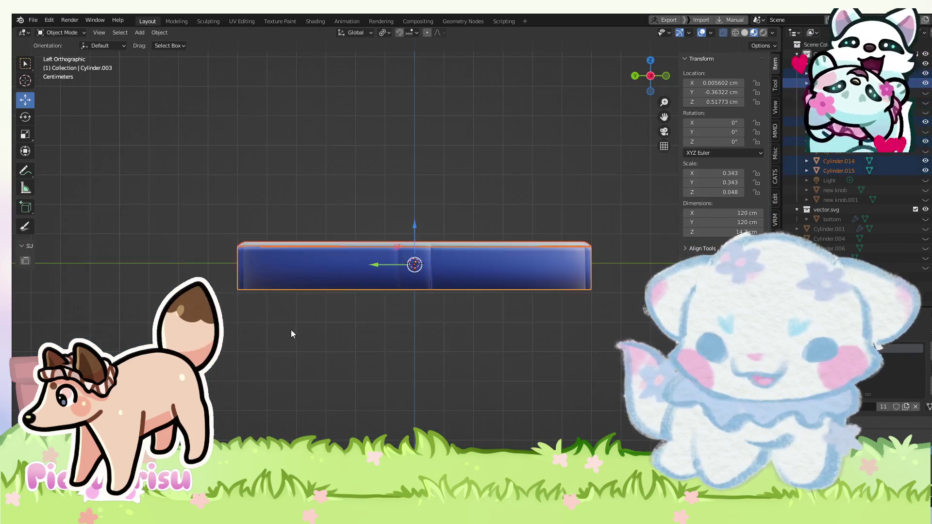
drag(292, 333, 613, 412)
key(a)
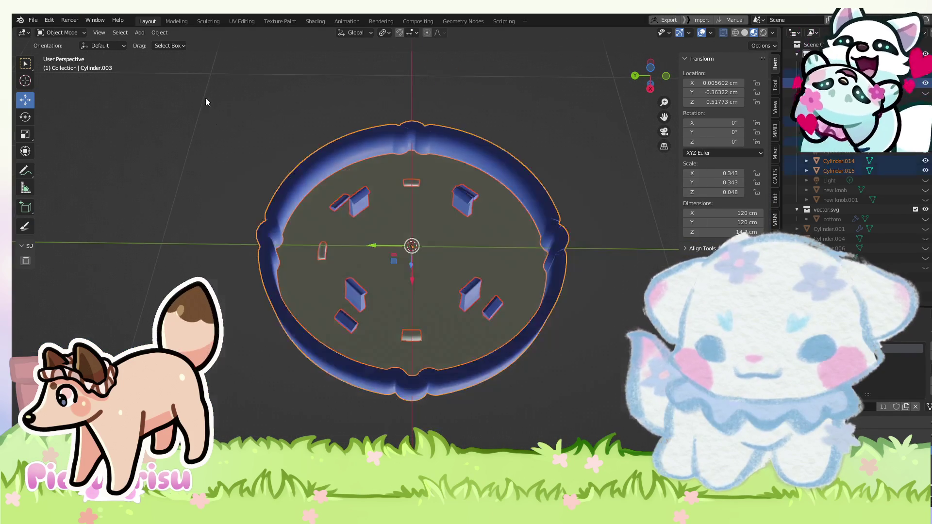
mouse_move(367, 238)
mouse_down()
mouse_move(545, 157)
mouse_move(546, 112)
mouse_up()
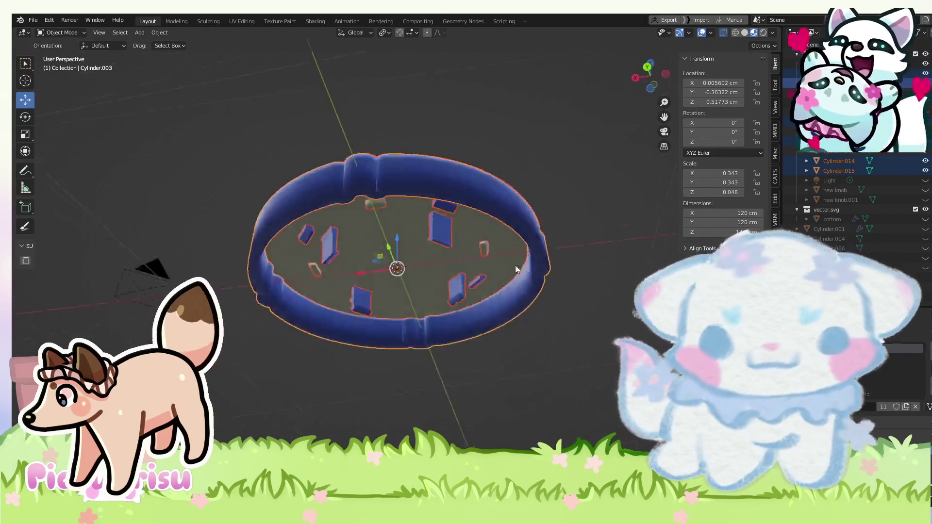
click(926, 219)
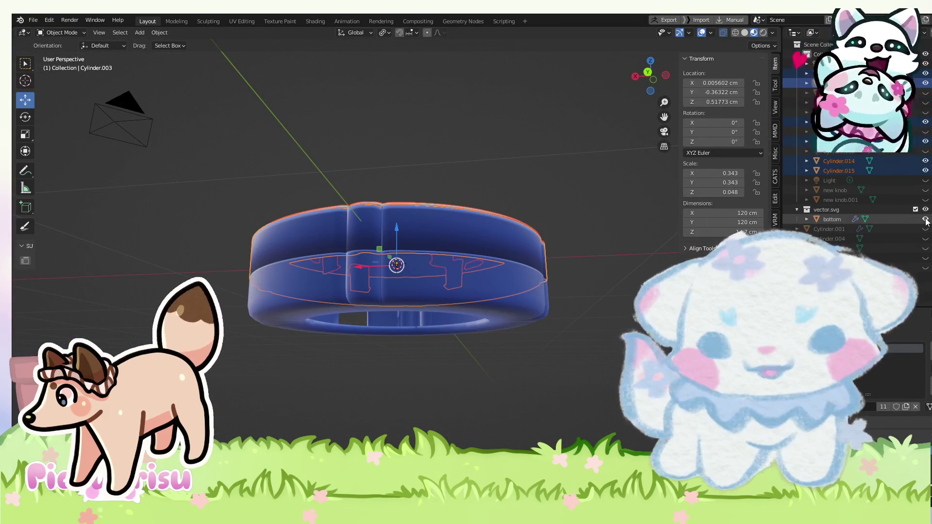
drag(562, 188, 134, 48)
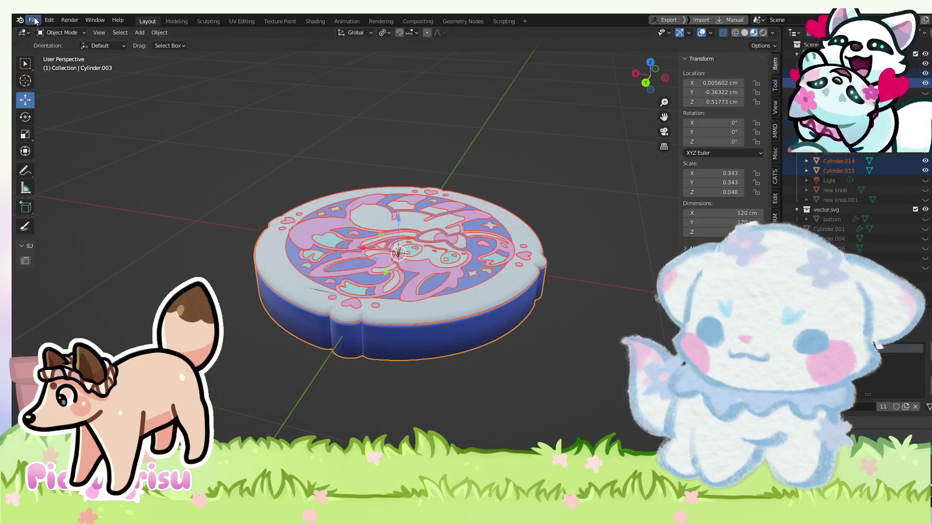
click(33, 20)
mouse_move(68, 160)
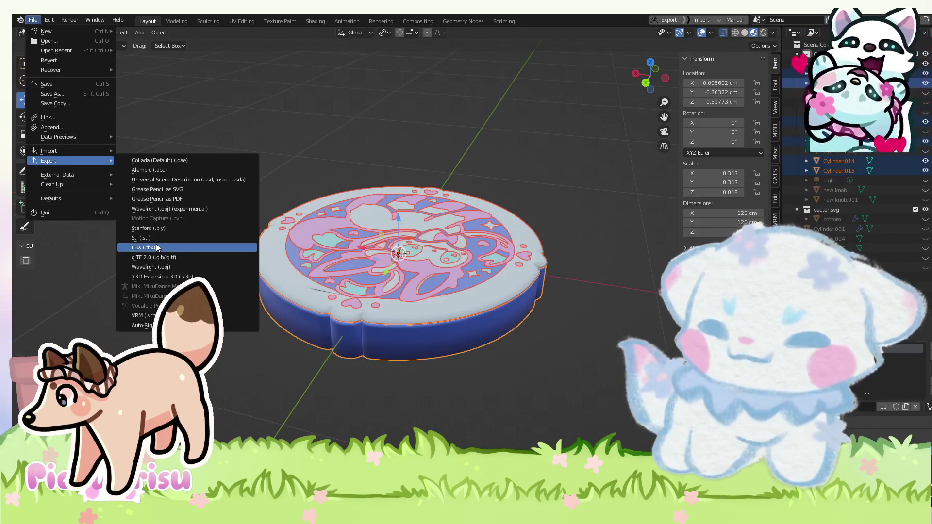
click(156, 245)
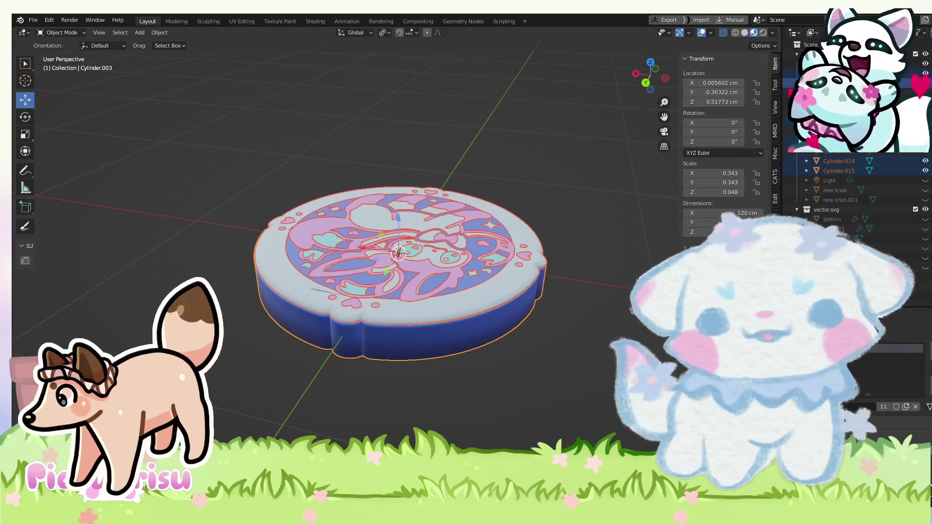
drag(456, 267, 442, 282)
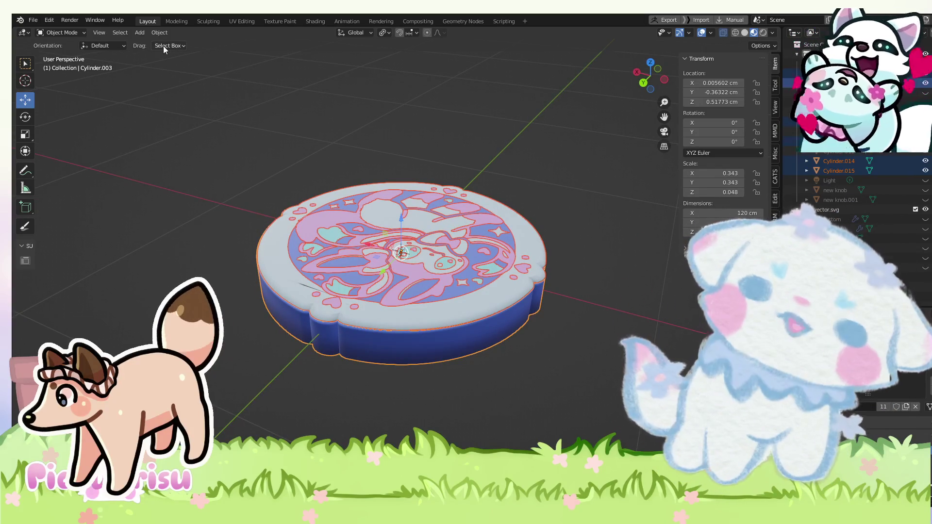
click(30, 21)
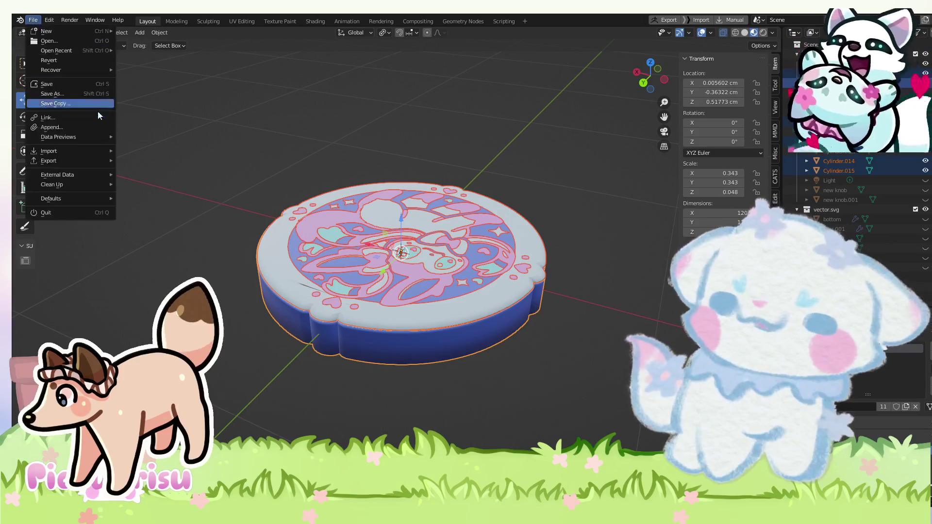
mouse_move(89, 162)
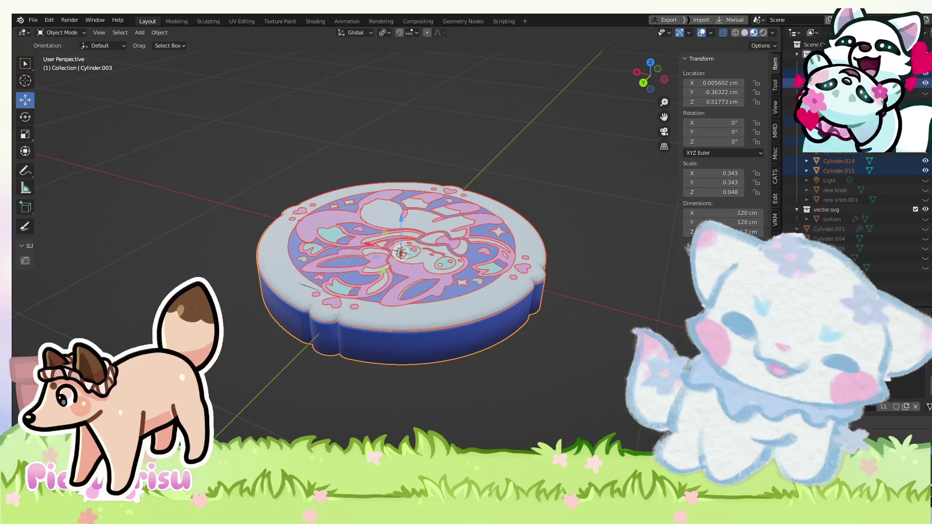
key(alt+a)
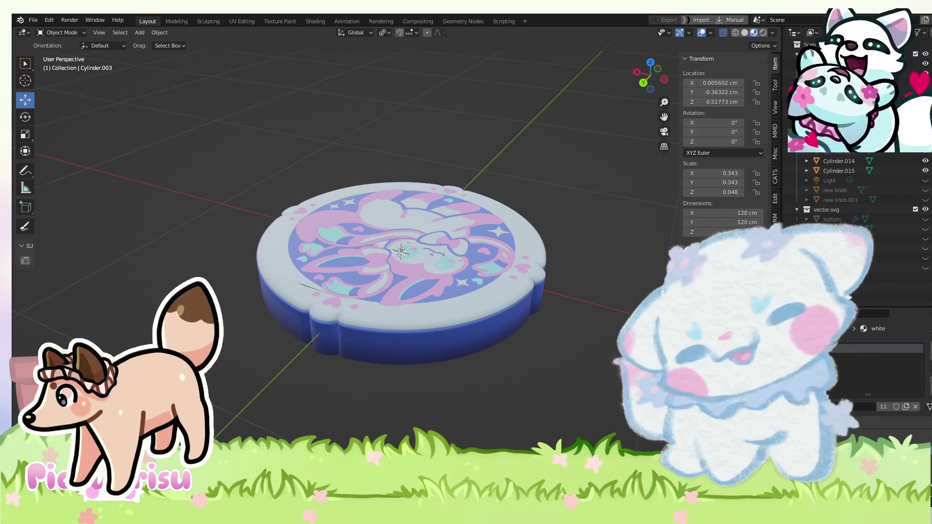
Inspect the disc, select the rim tray with its pegs, and open File > Export for FBX.
scroll(370, 300, down, 4)
drag(496, 283, 372, 258)
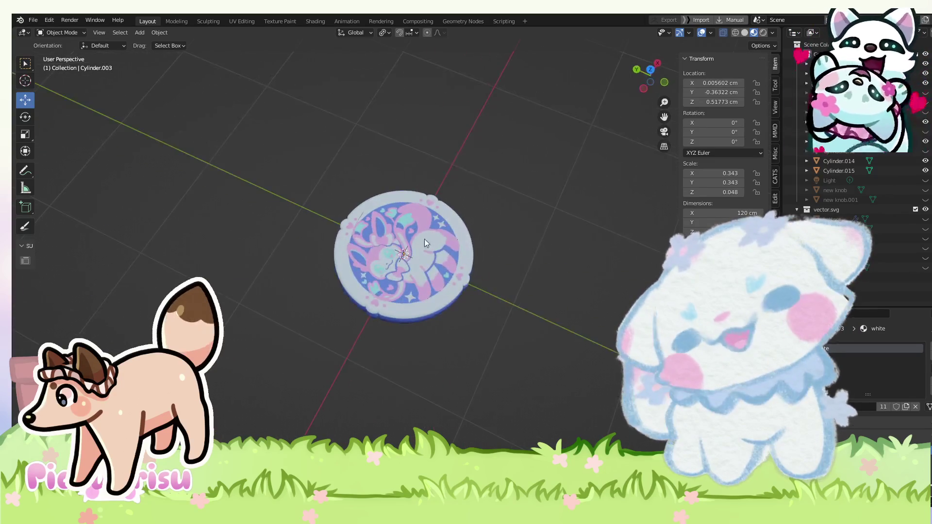
mouse_move(571, 246)
mouse_down()
mouse_move(498, 294)
mouse_move(511, 324)
mouse_up()
scroll(525, 275, up, 2)
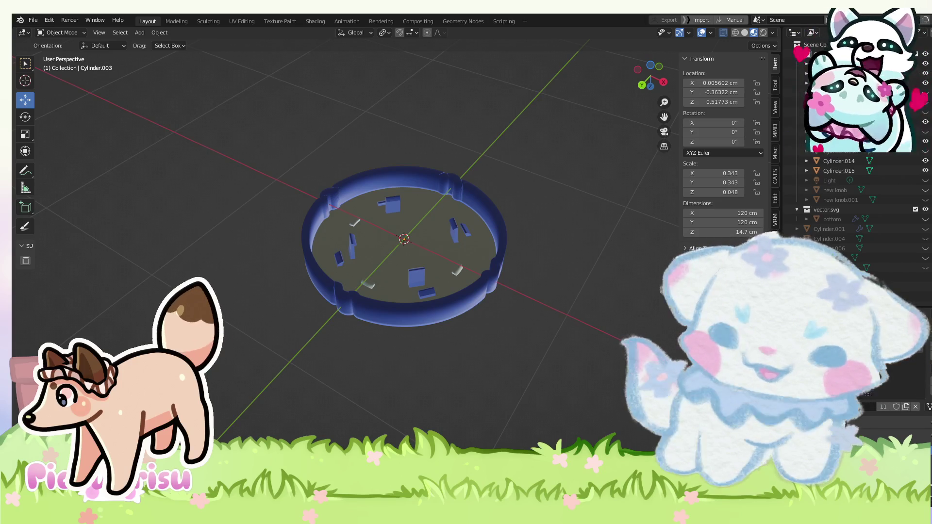
click(386, 270)
drag(386, 271, 365, 209)
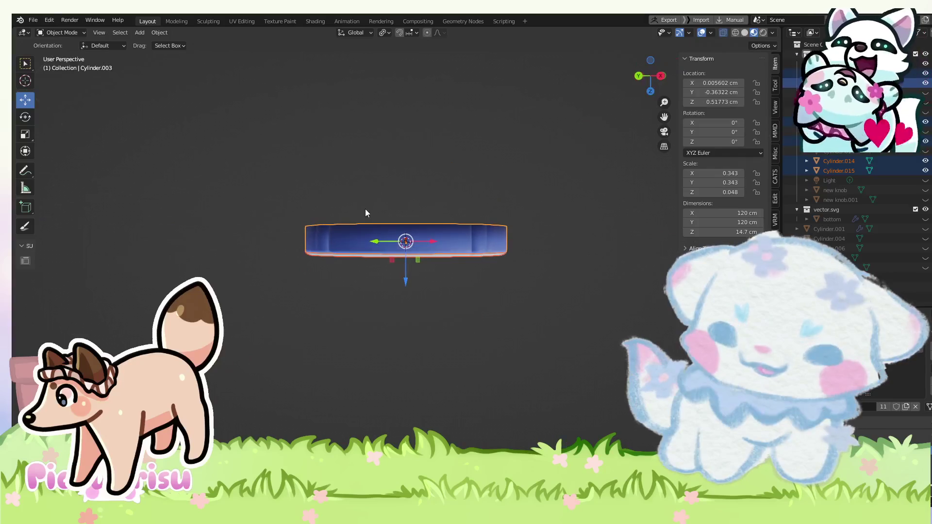
click(33, 20)
mouse_move(90, 162)
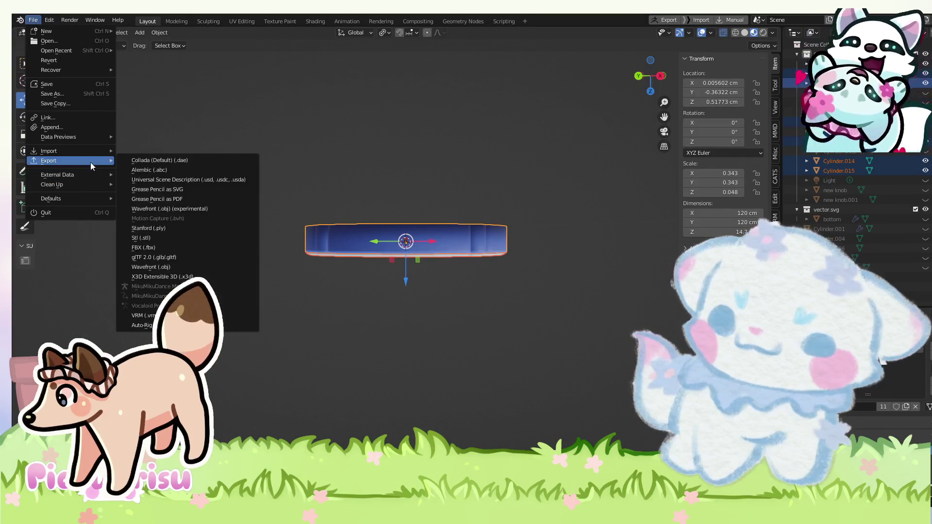
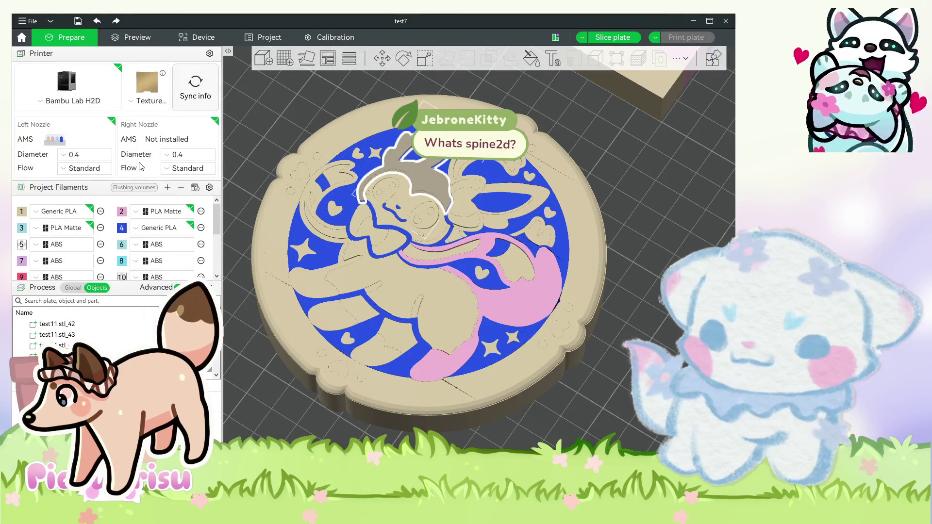
Assign the pink filament to the paw piece and remaining outline and ribbon parts, including the right-side heart.
scroll(82, 340, down, 1)
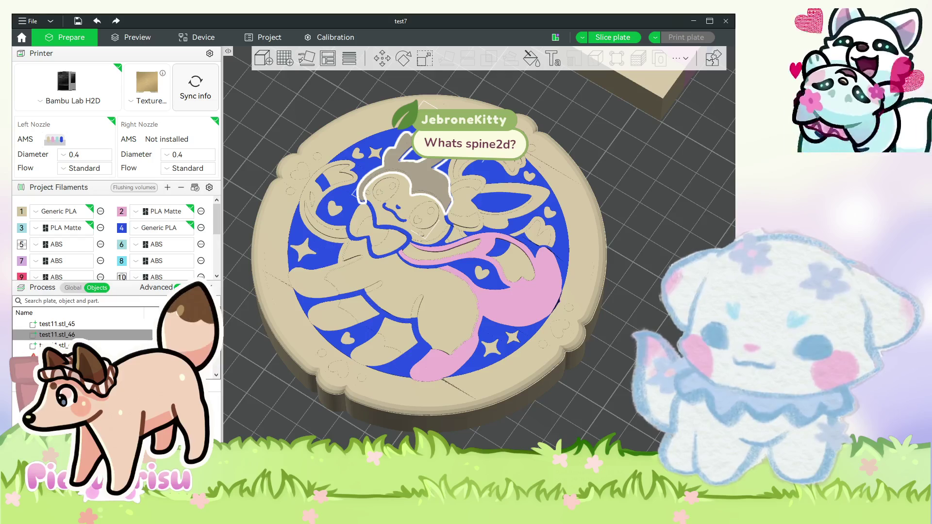
click(54, 345)
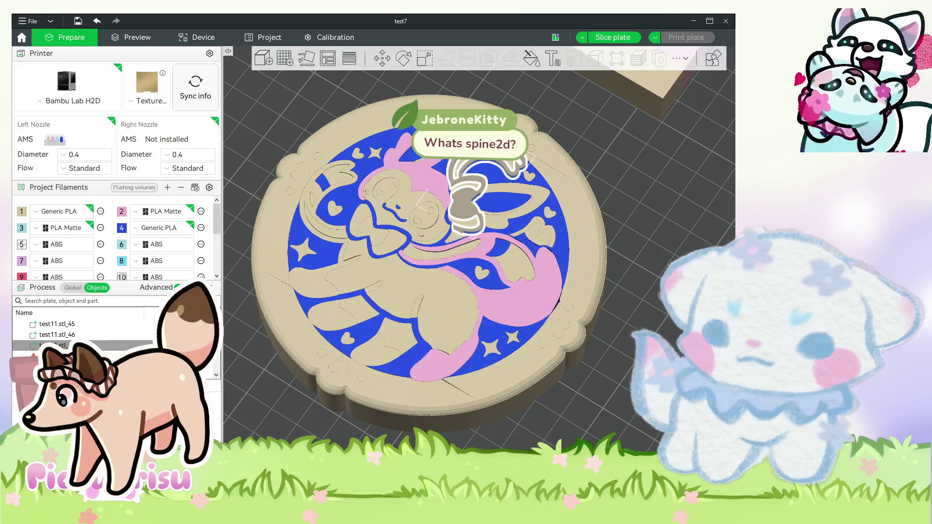
click(53, 356)
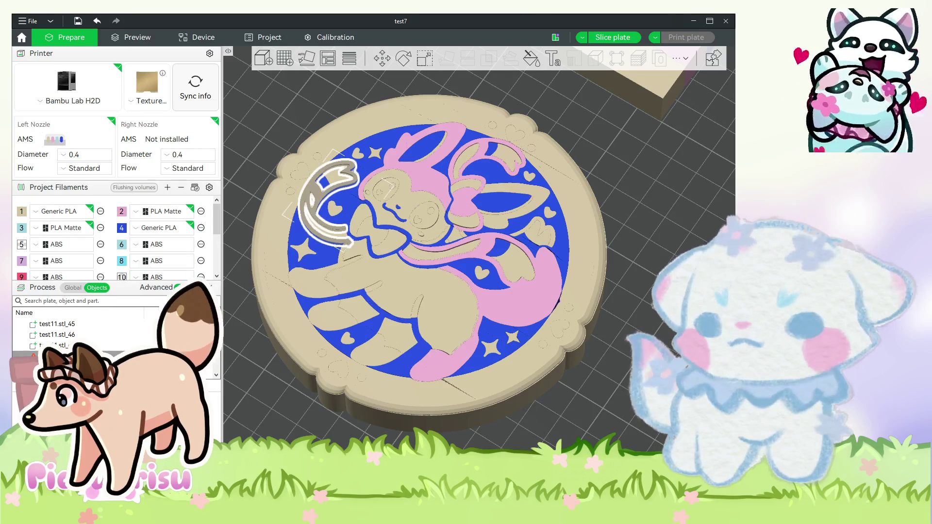
click(54, 368)
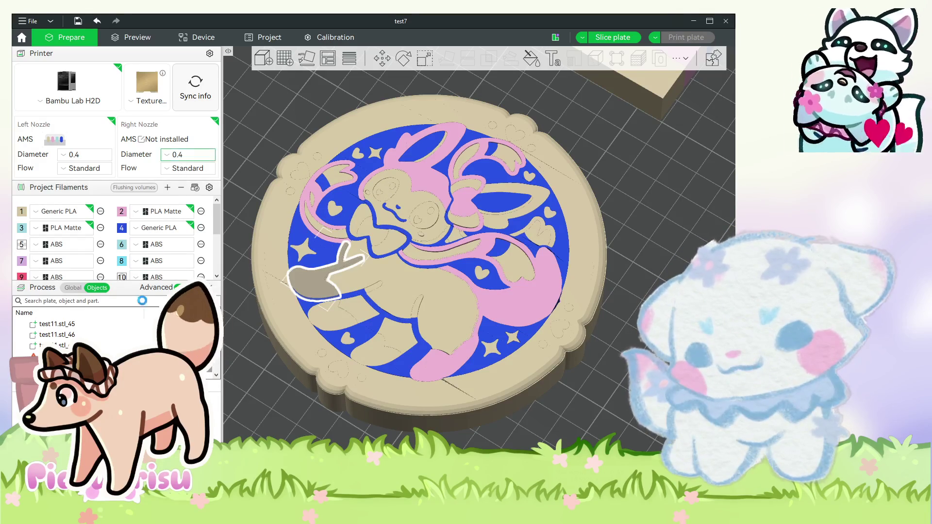
scroll(83, 340, down, 1)
click(58, 345)
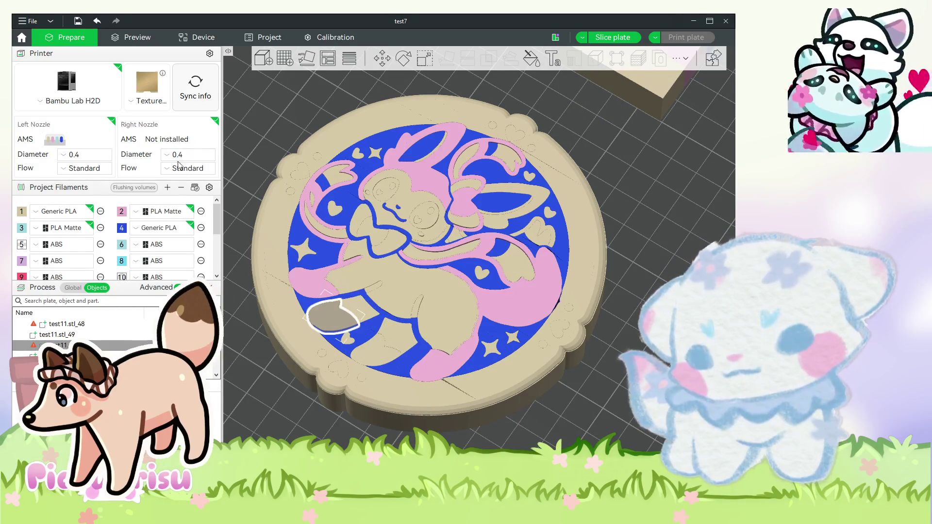
click(58, 356)
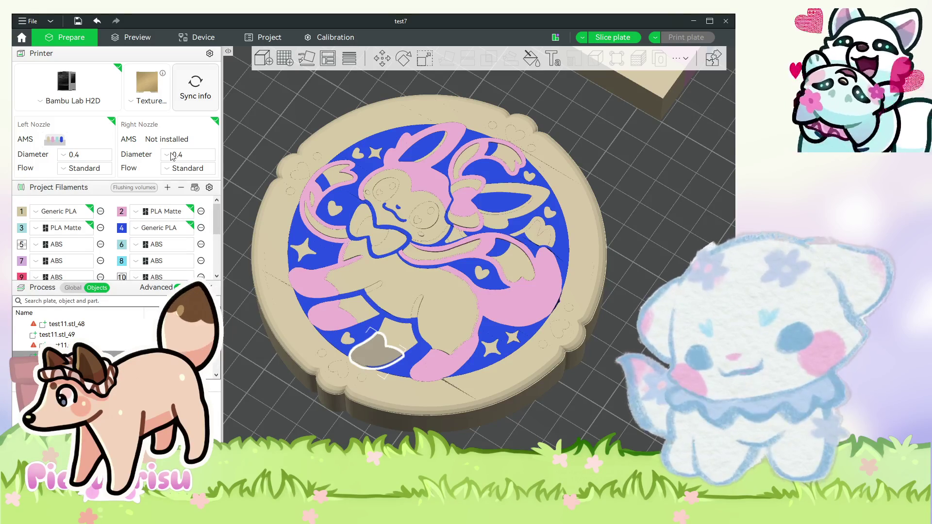
click(559, 330)
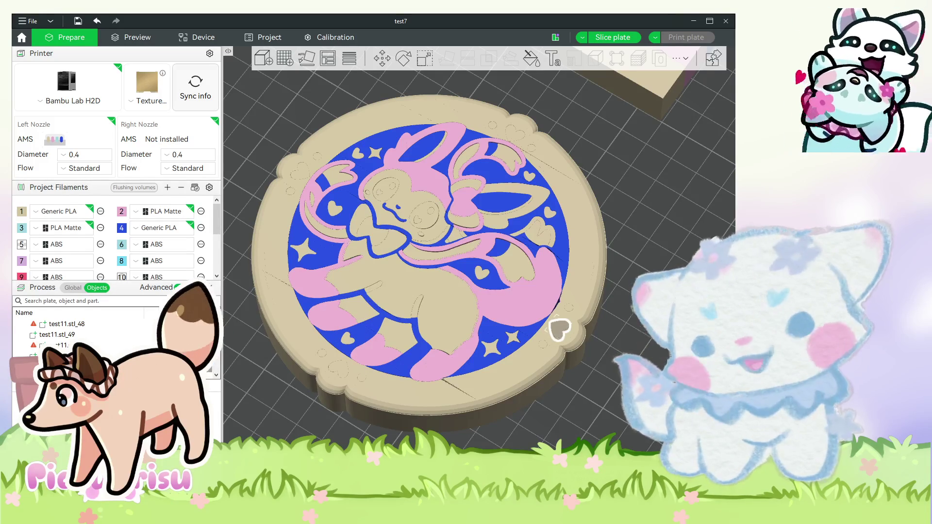
click(559, 329)
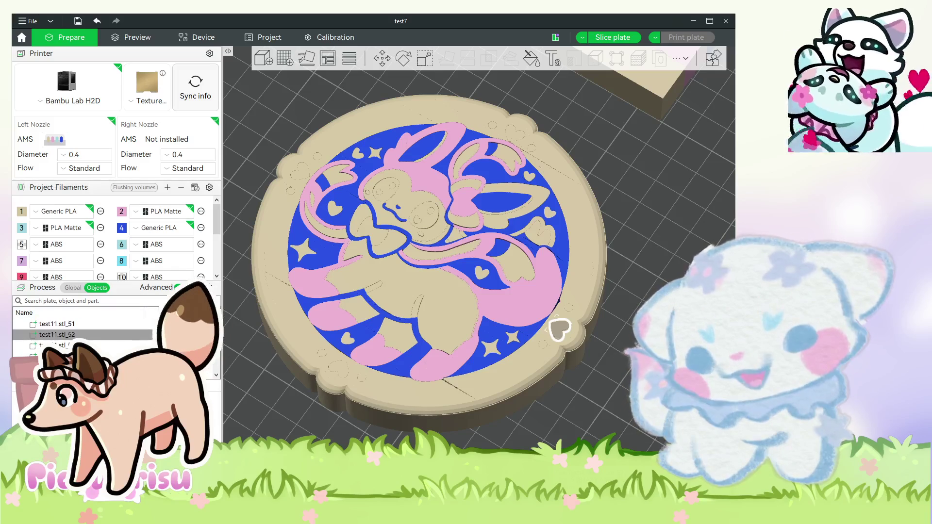
Make the top, left and bottom rim hearts and two small rim circles pink.
click(515, 135)
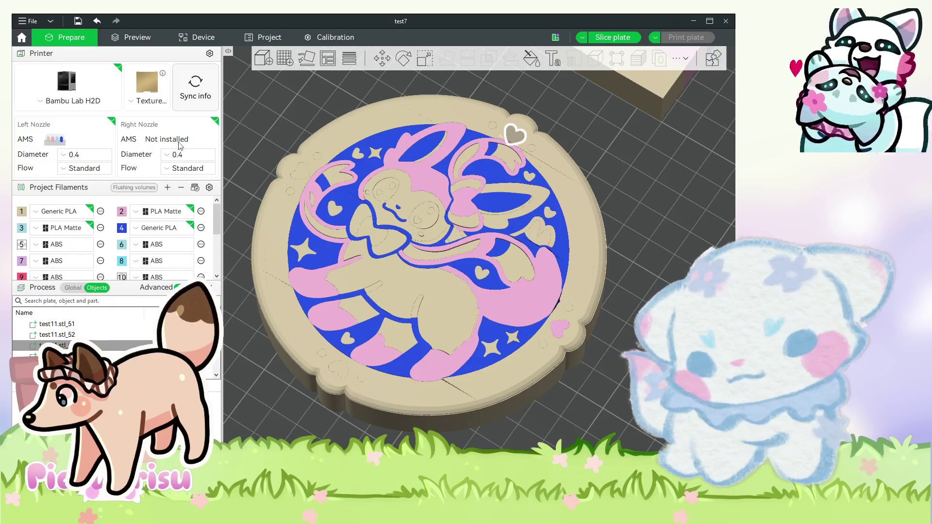
click(301, 172)
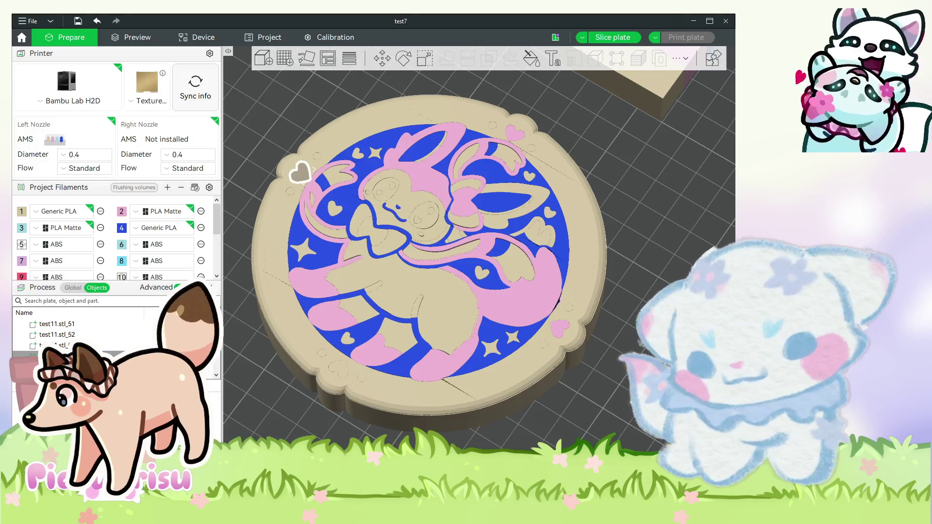
click(338, 370)
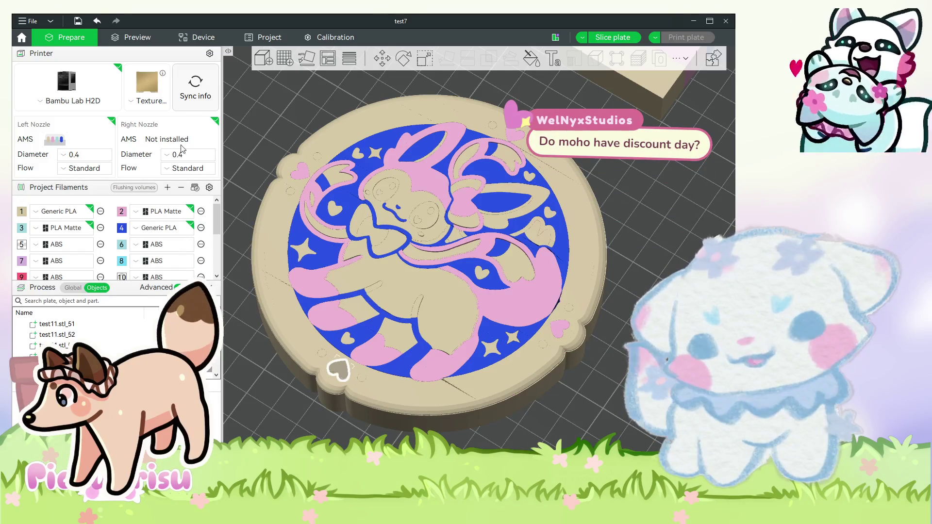
click(569, 309)
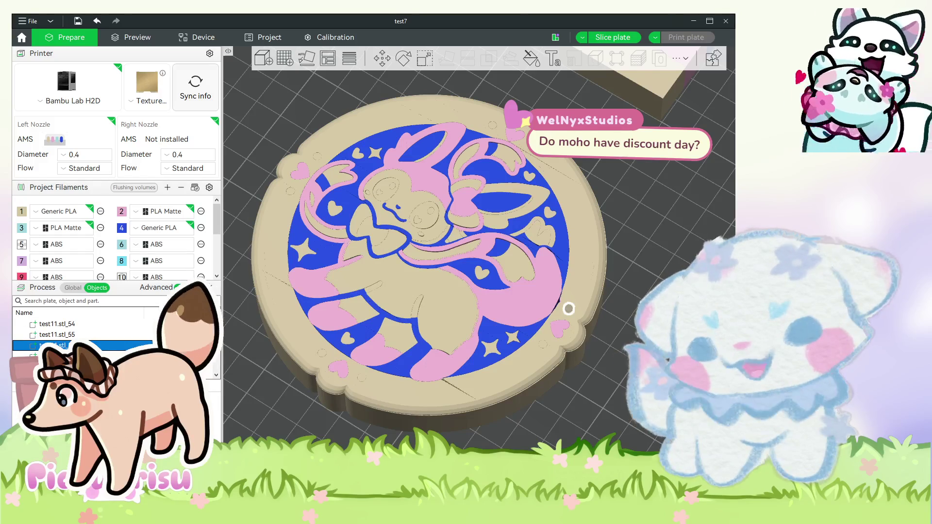
click(317, 157)
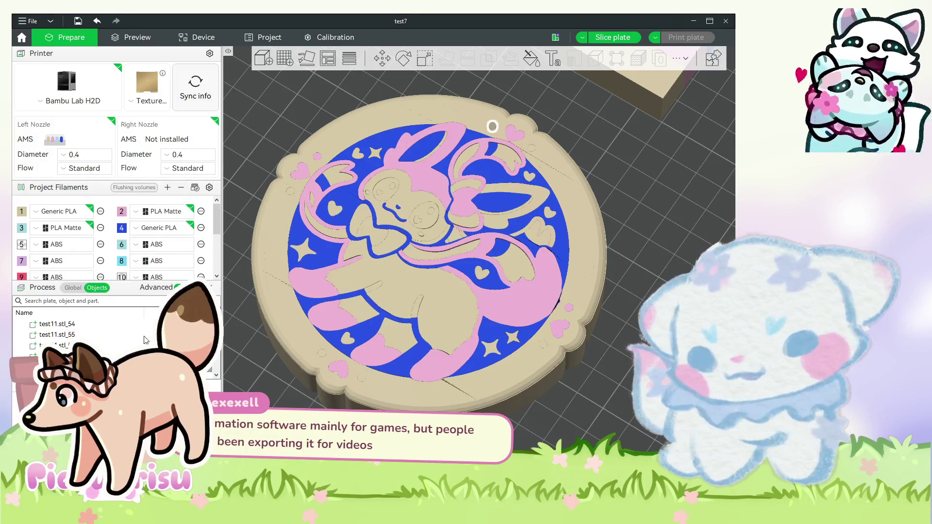
Step through the remaining parts, including the wing, head bow and test11.stl_67, setting each pink.
scroll(146, 340, down, 1)
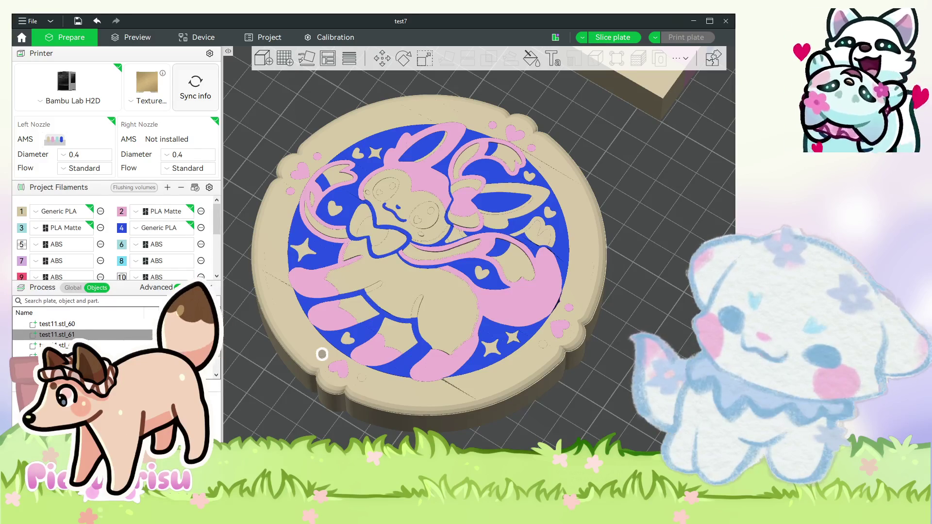
key(Down)
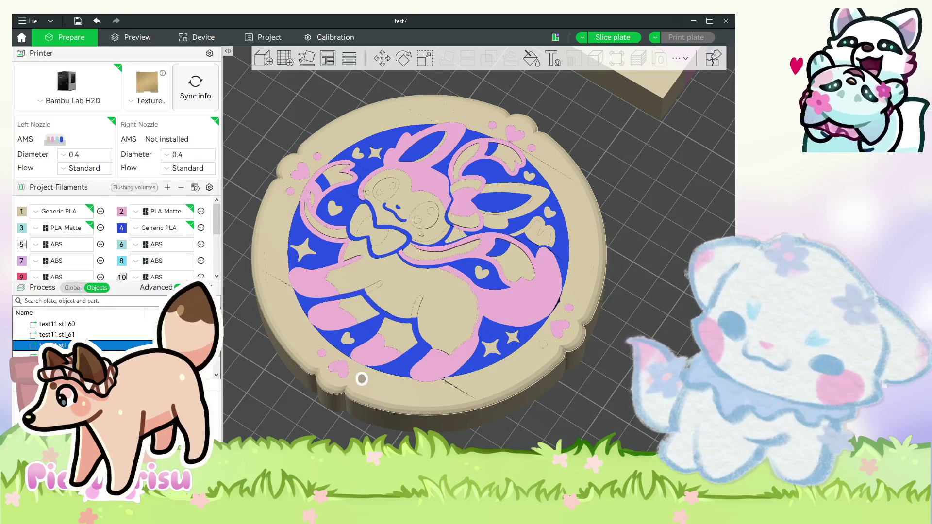
key(Down)
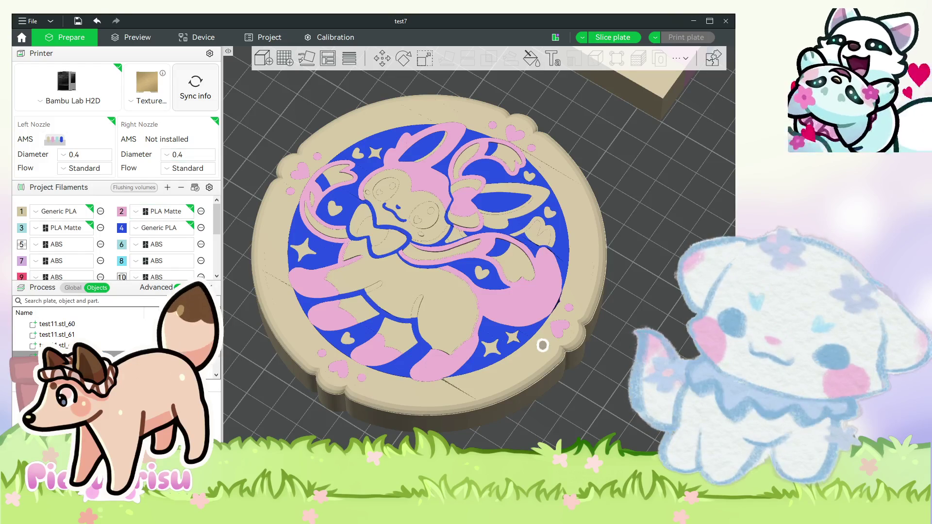
key(Down)
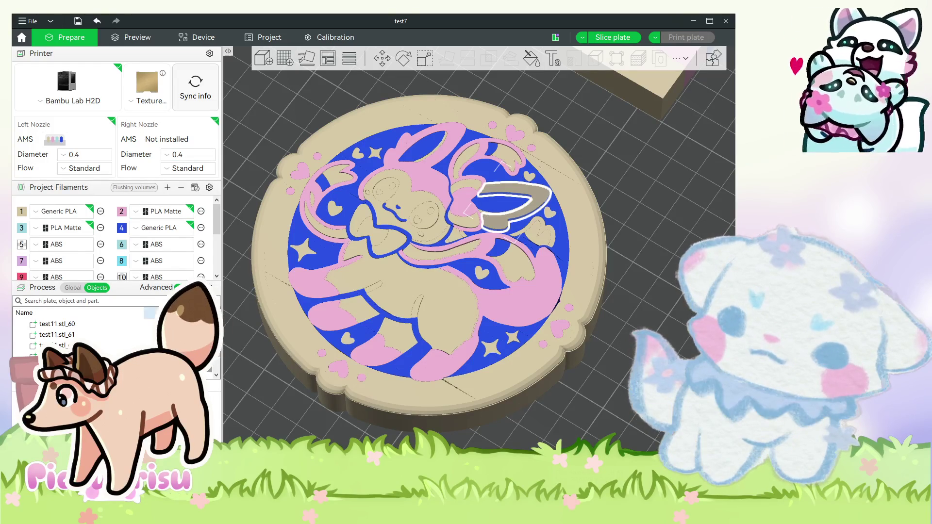
click(391, 227)
key(Down)
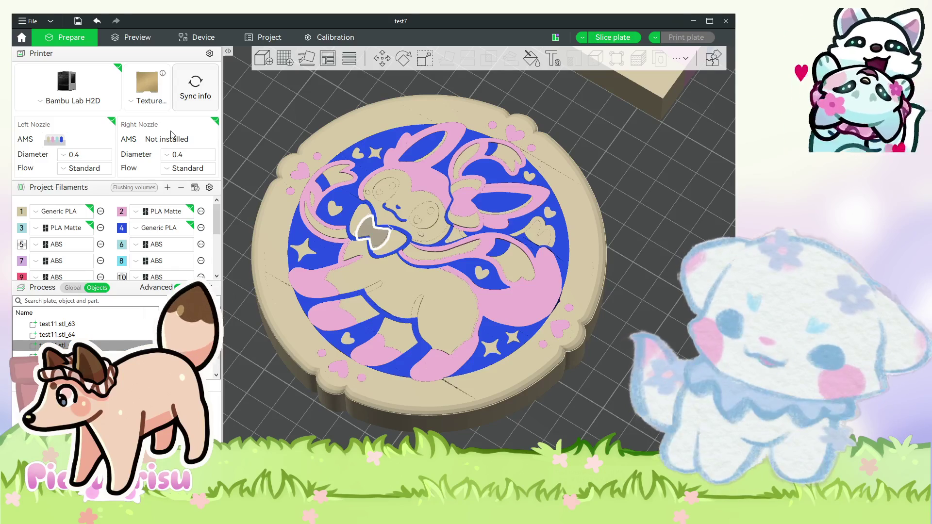
click(559, 230)
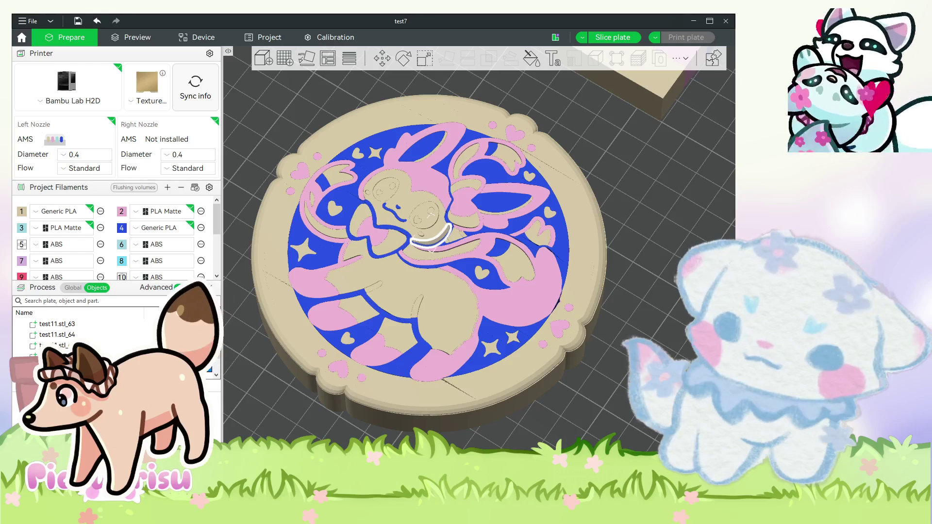
click(57, 335)
click(335, 209)
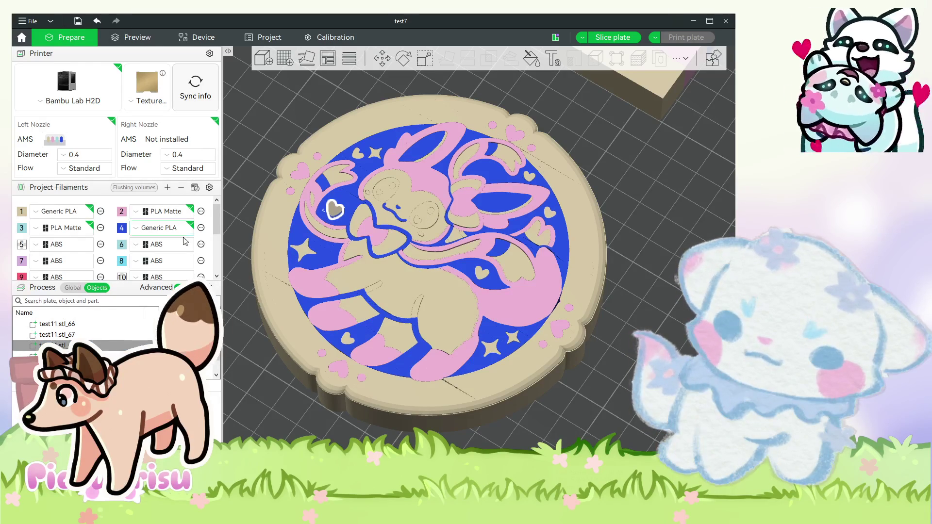
click(480, 273)
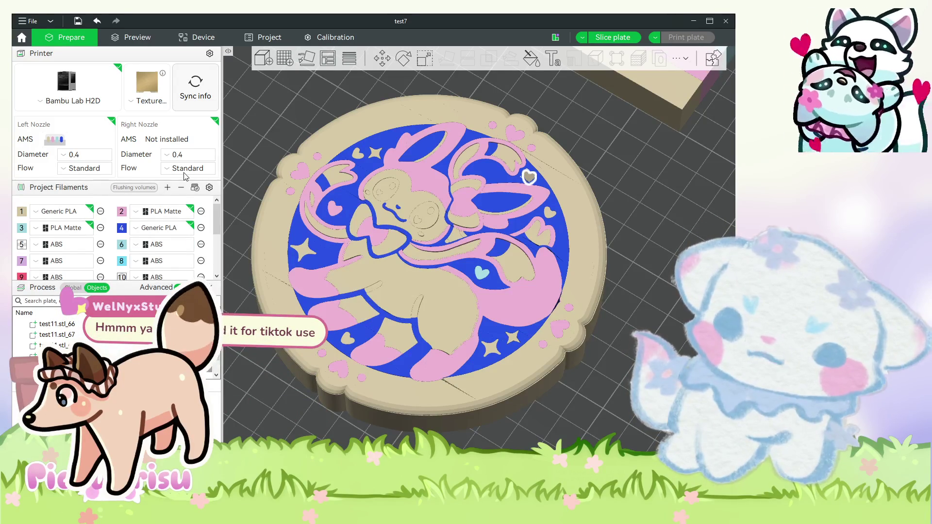
Set the small hearts scattered in the blue background to the light blue filament.
scroll(116, 335, down, 1)
click(463, 234)
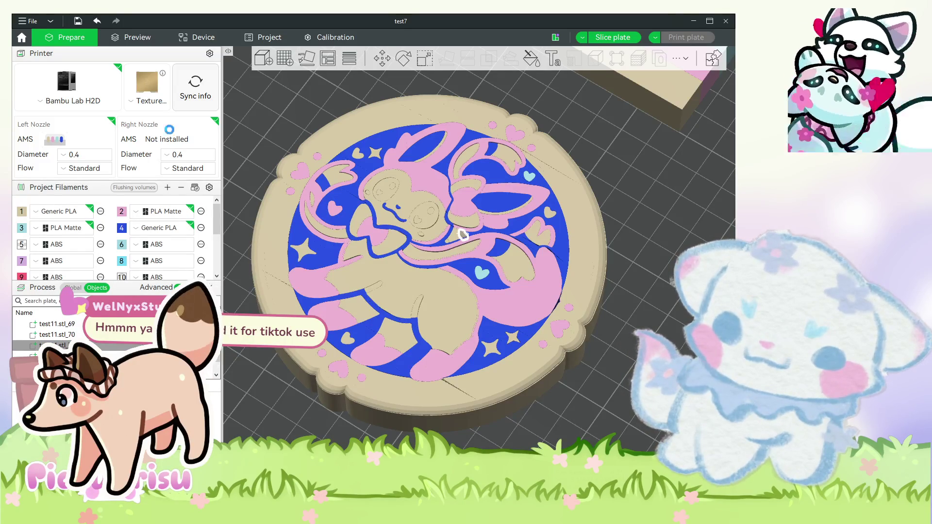
click(445, 241)
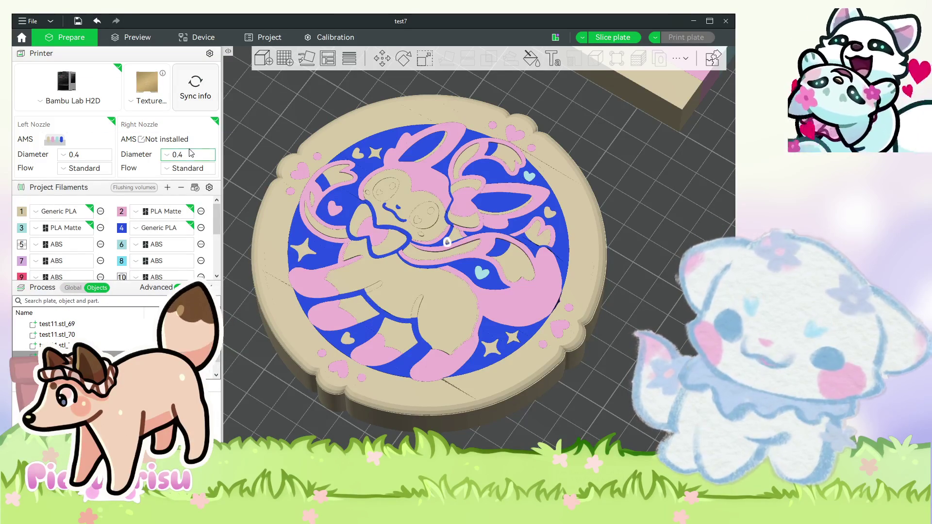
click(415, 311)
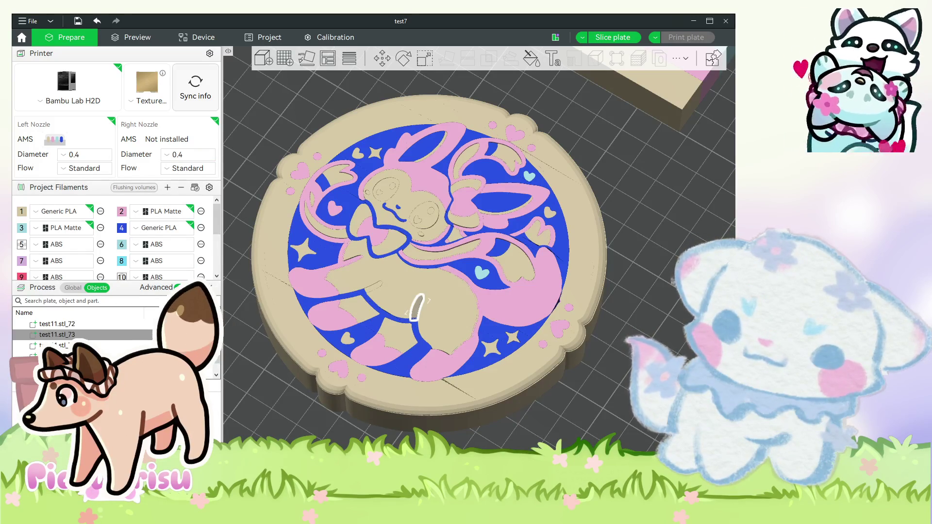
click(373, 287)
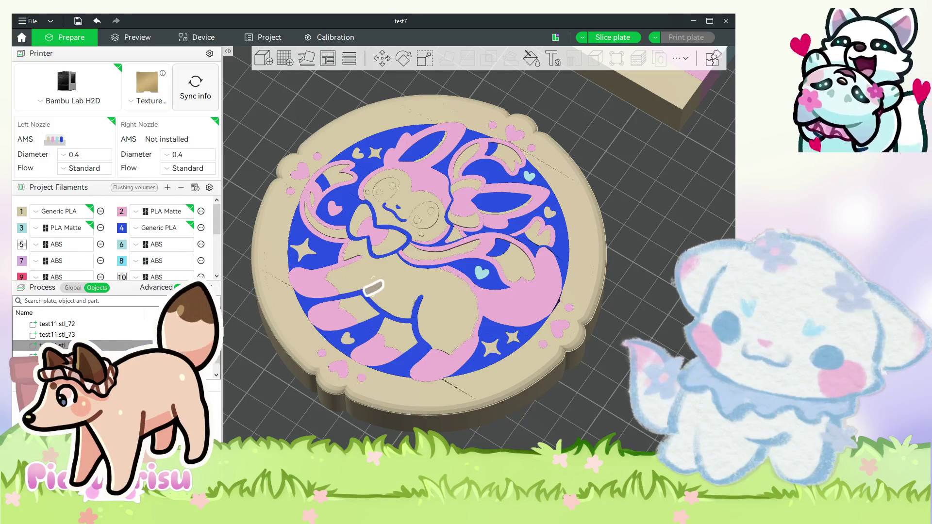
click(421, 235)
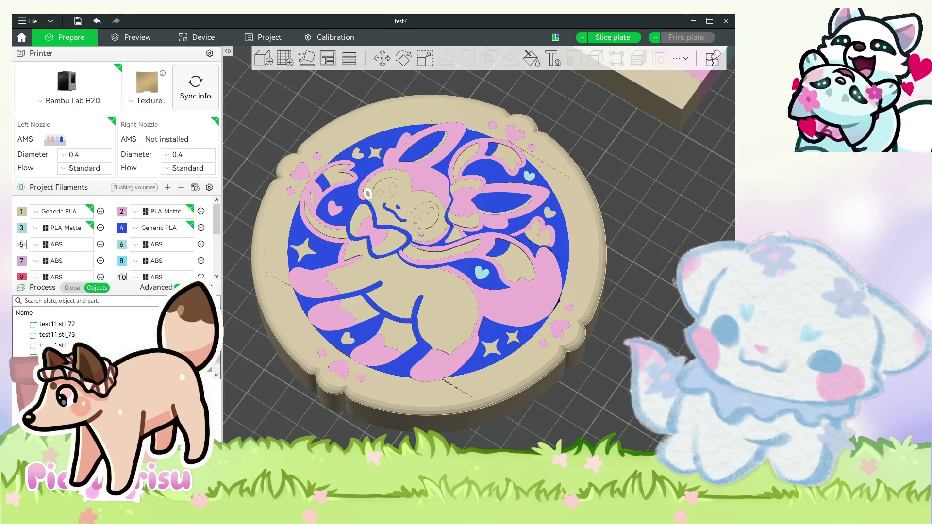
Make the right-hand heart in the blue field and the tail-ribbon tip piece light blue.
scroll(131, 334, down, 1)
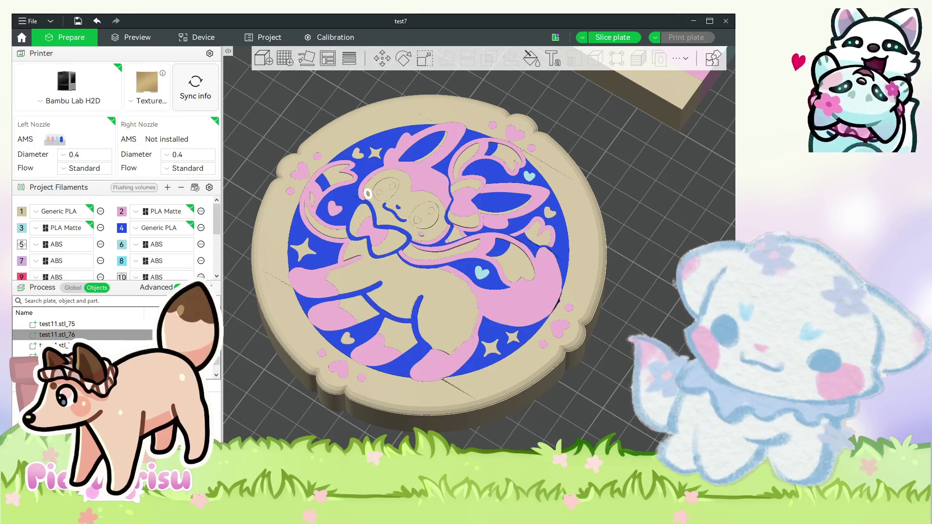
click(418, 221)
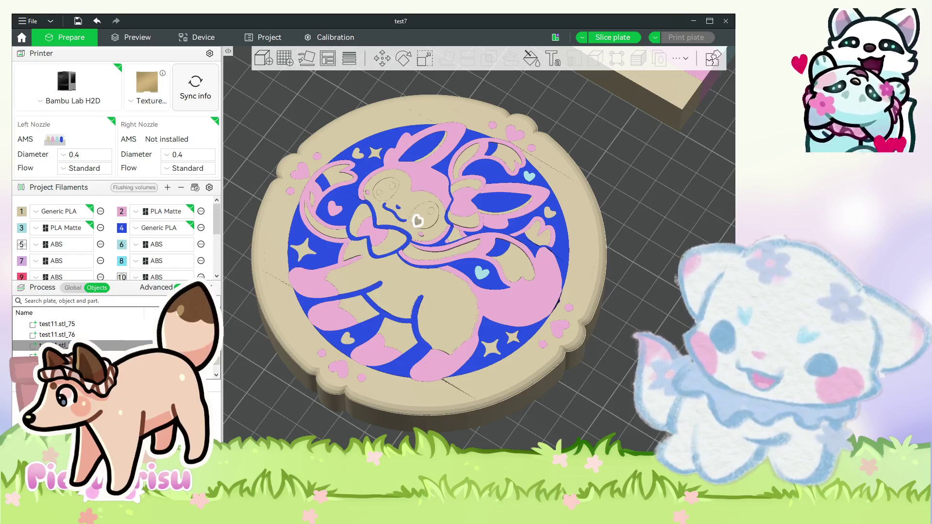
click(380, 193)
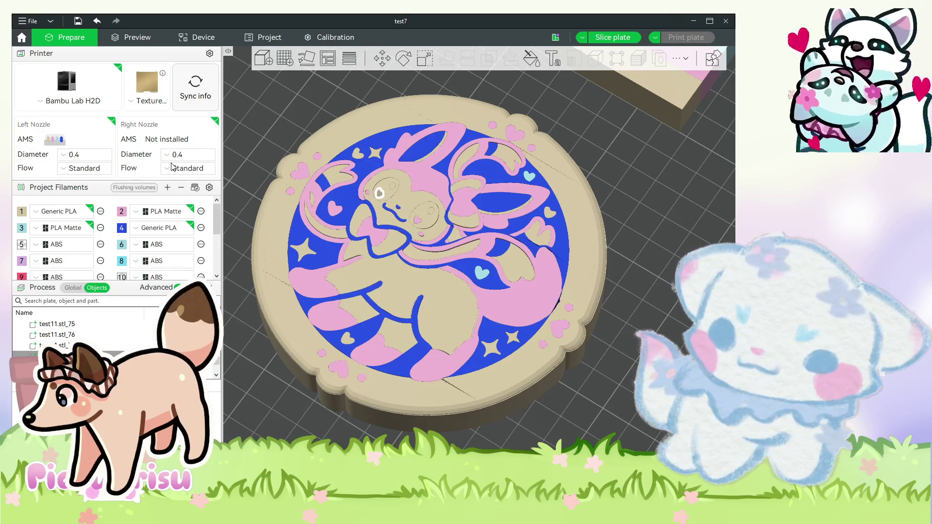
click(513, 264)
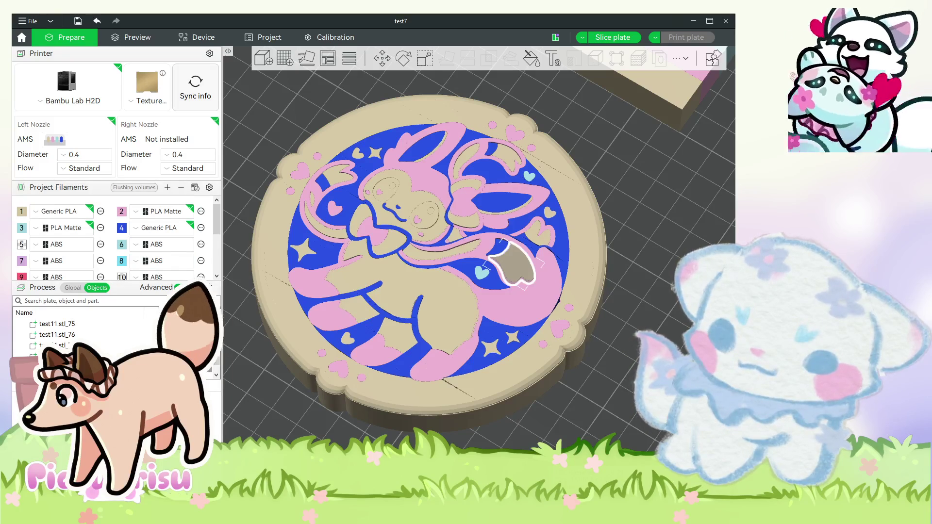
click(539, 234)
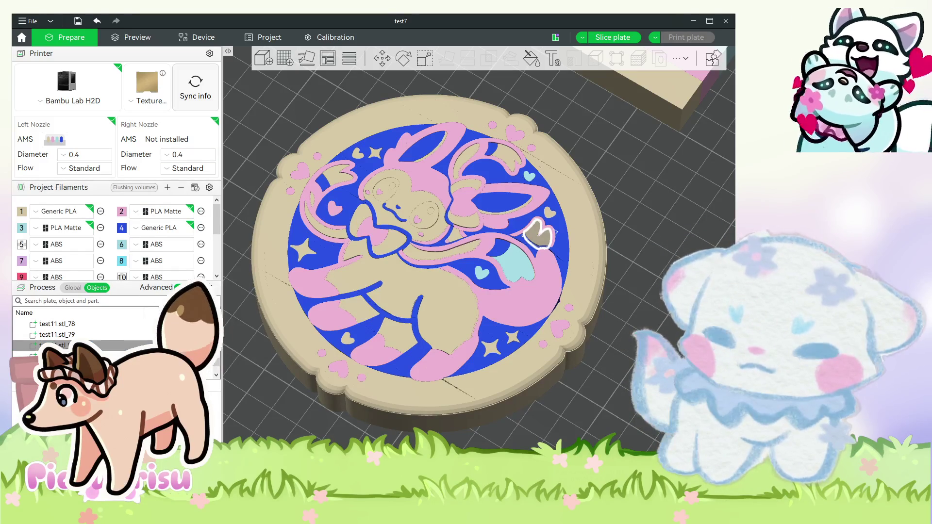
click(550, 213)
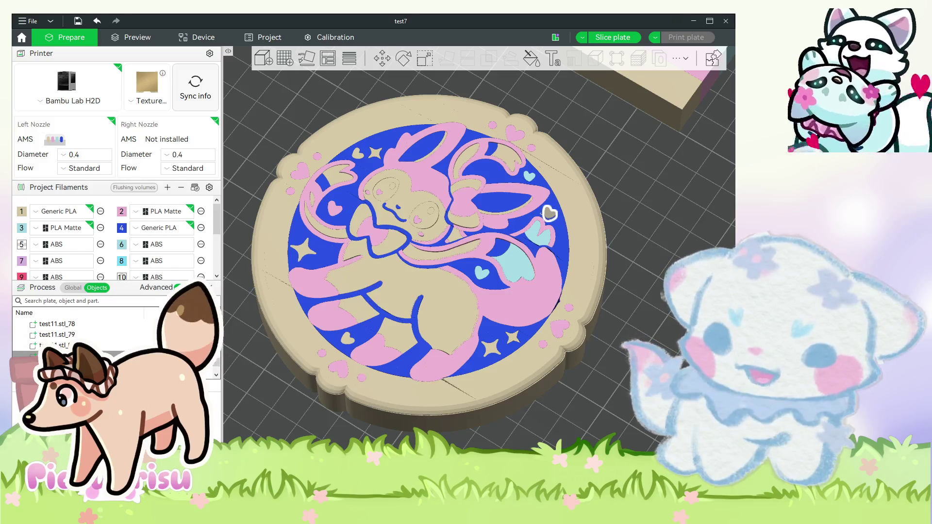
click(358, 154)
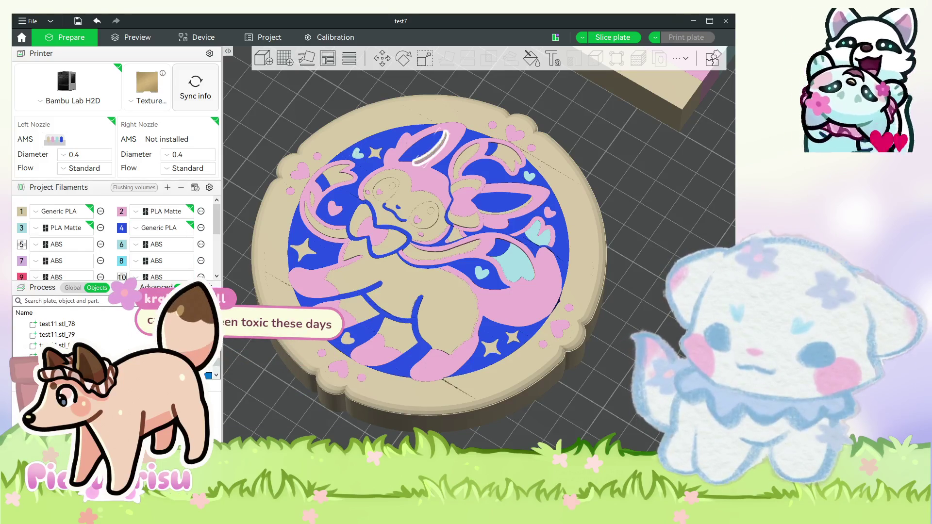
click(435, 145)
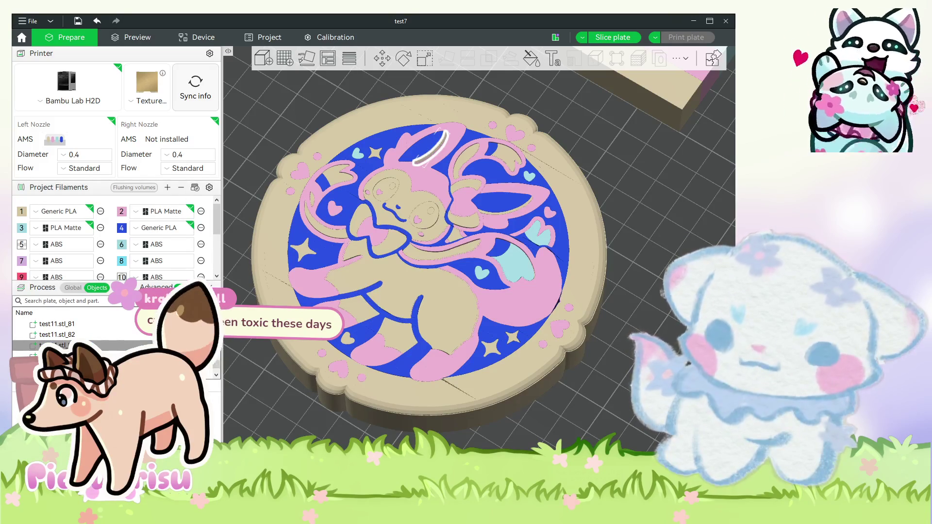
click(348, 340)
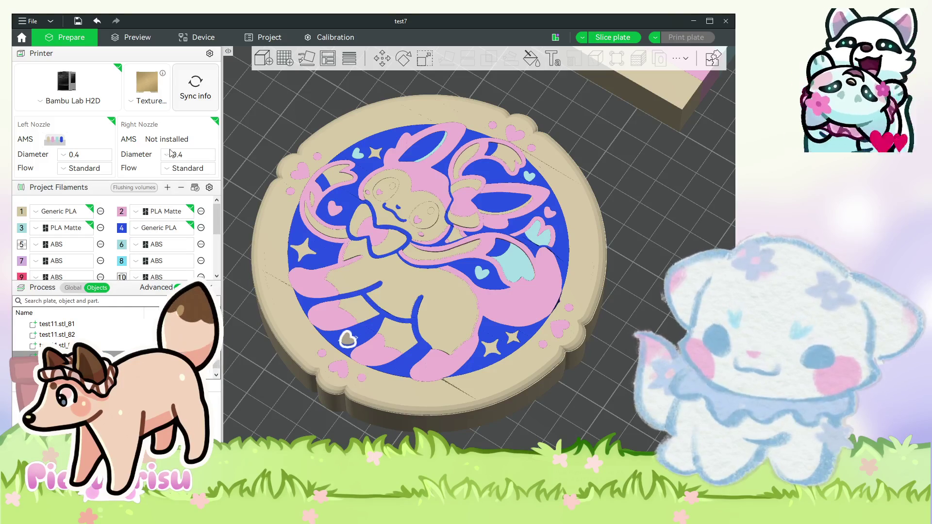
click(505, 157)
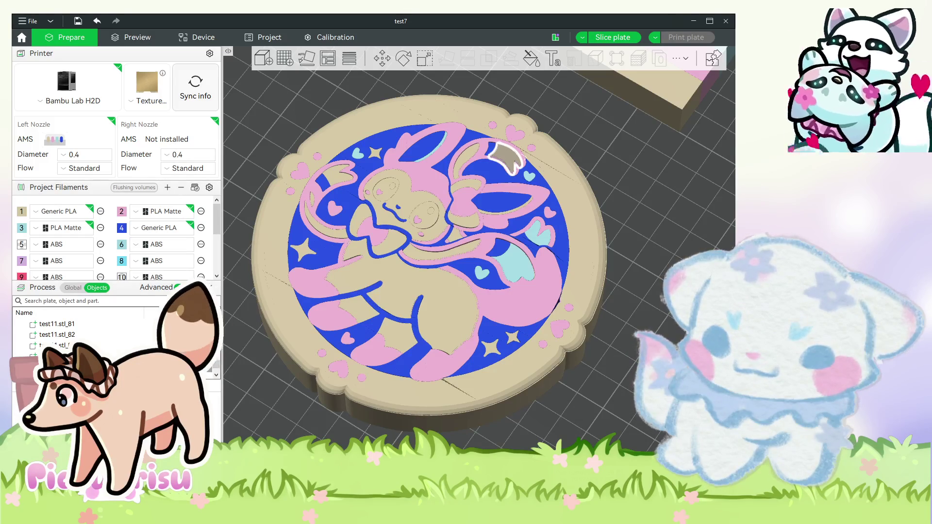
click(505, 206)
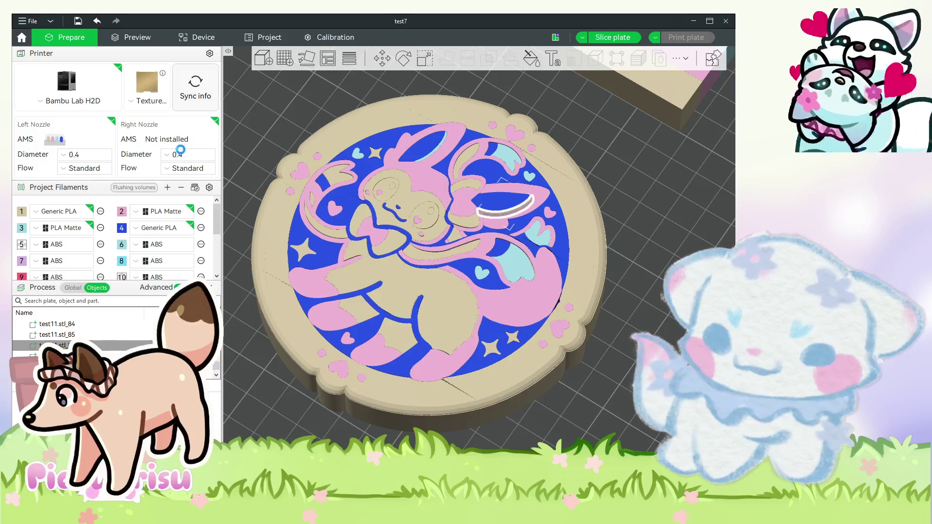
click(339, 176)
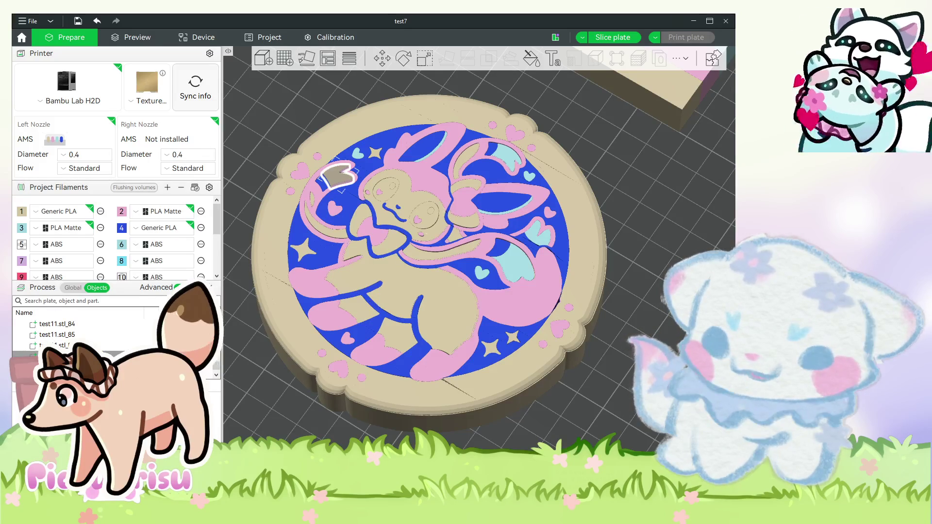
click(418, 219)
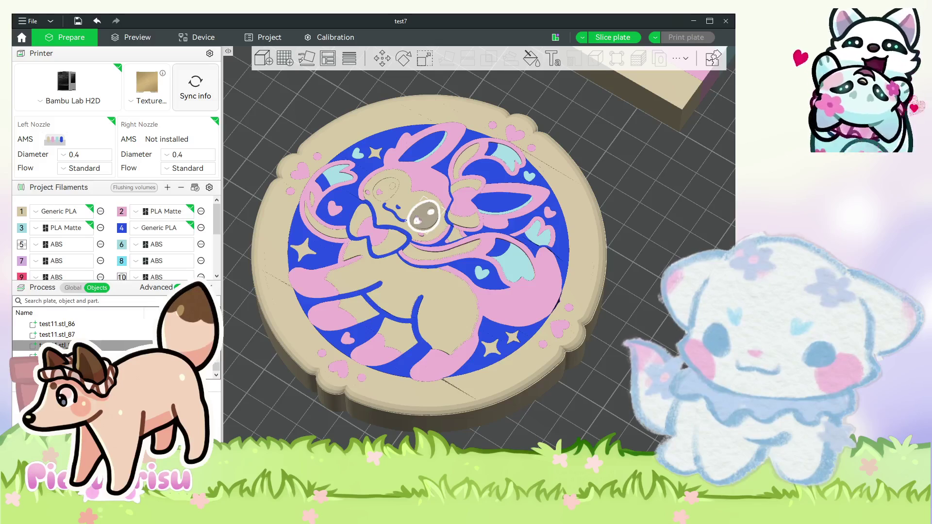
click(386, 189)
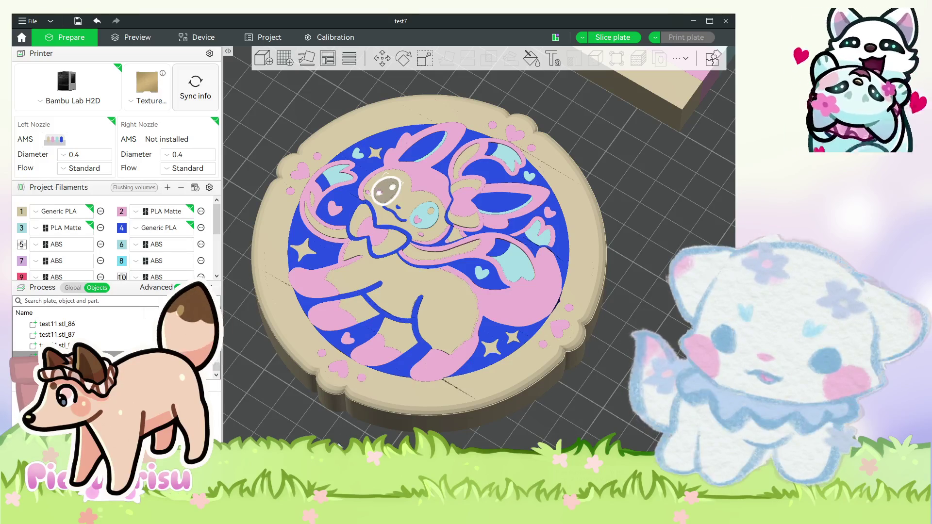
key(Escape)
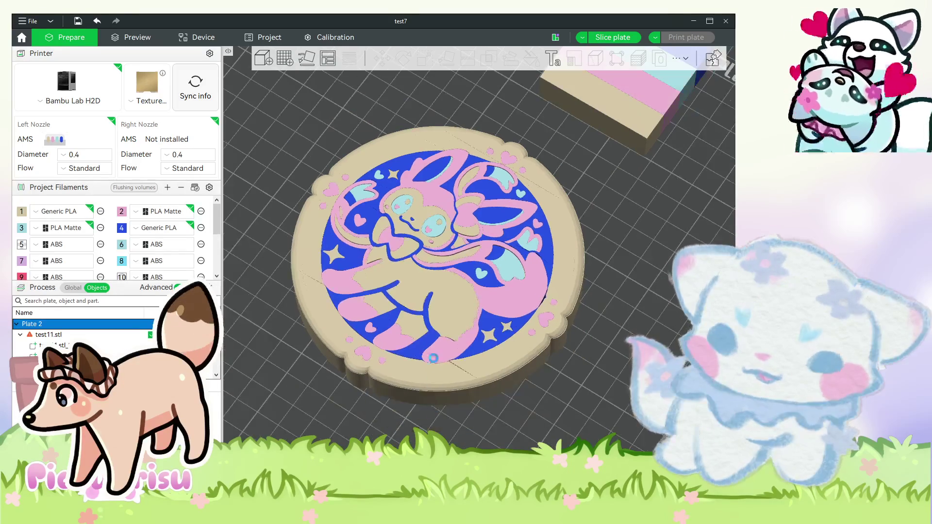
key(2)
click(546, 359)
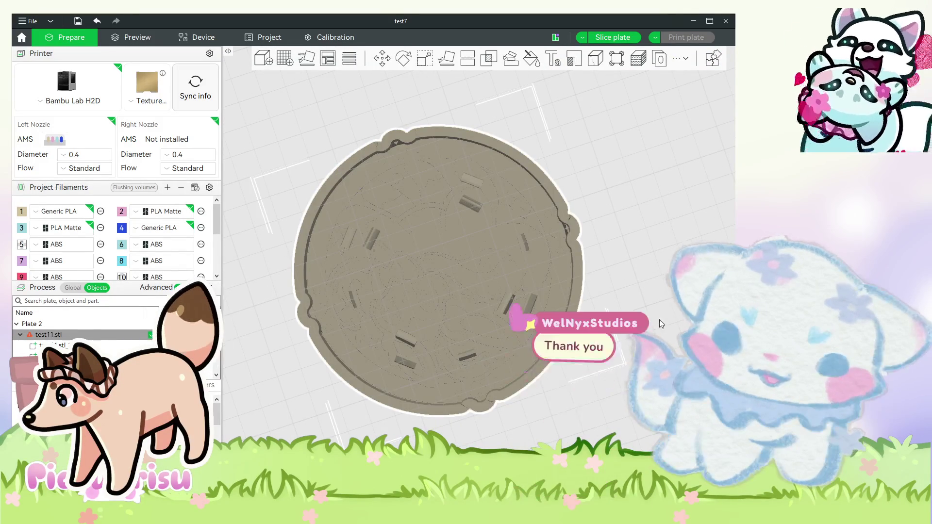
key(0)
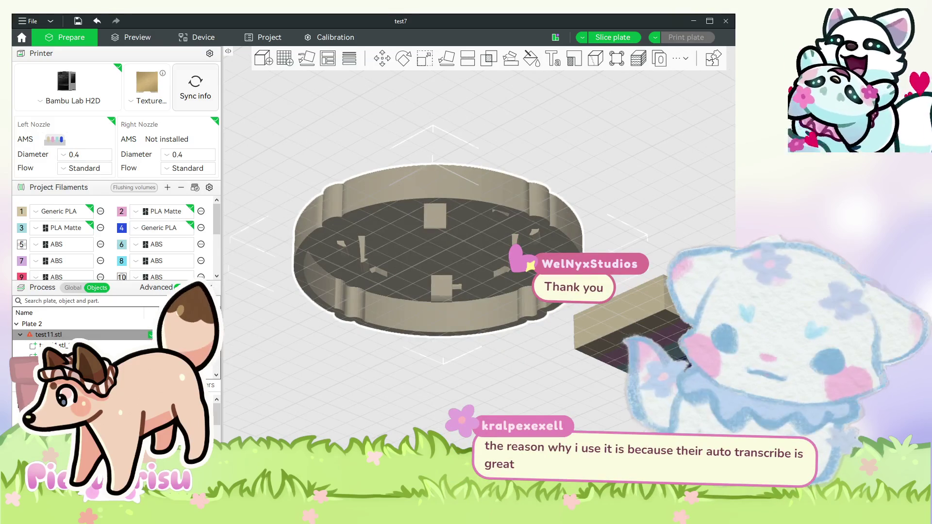
click(386, 297)
key(1)
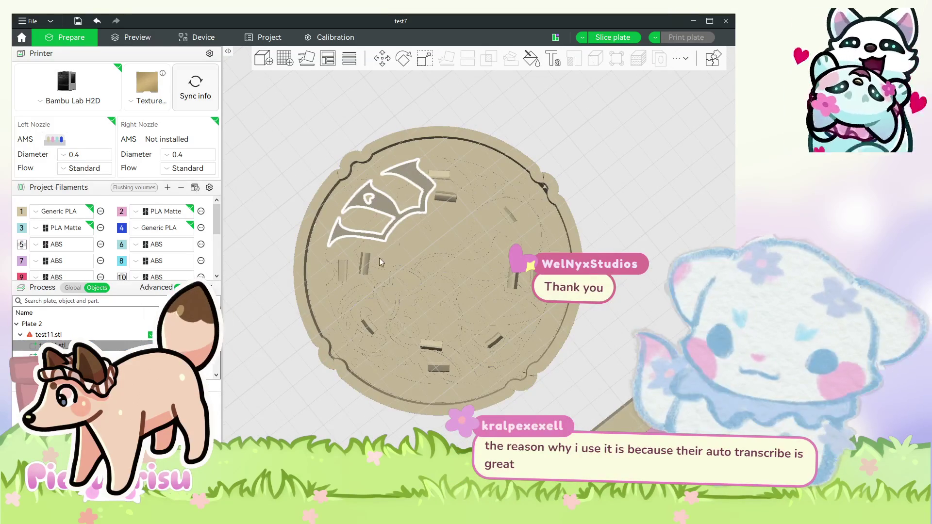
click(365, 262)
click(412, 222)
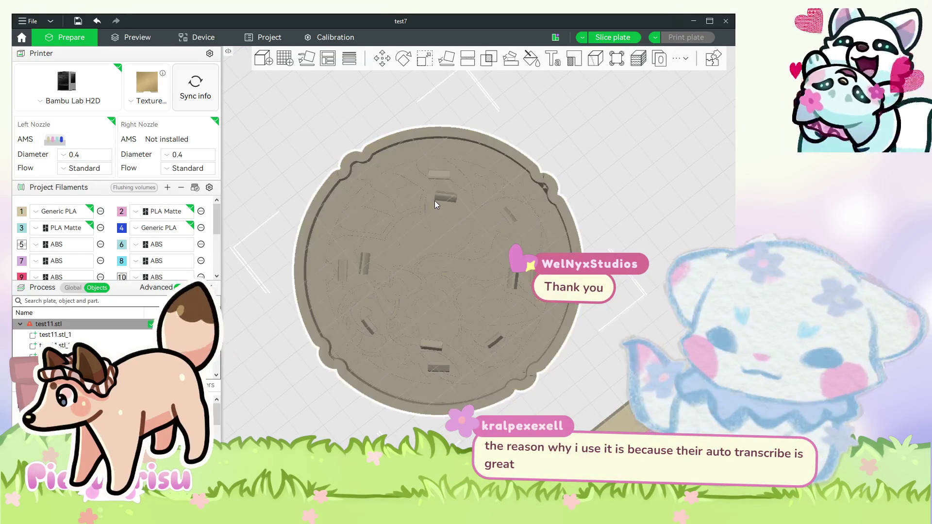
click(414, 306)
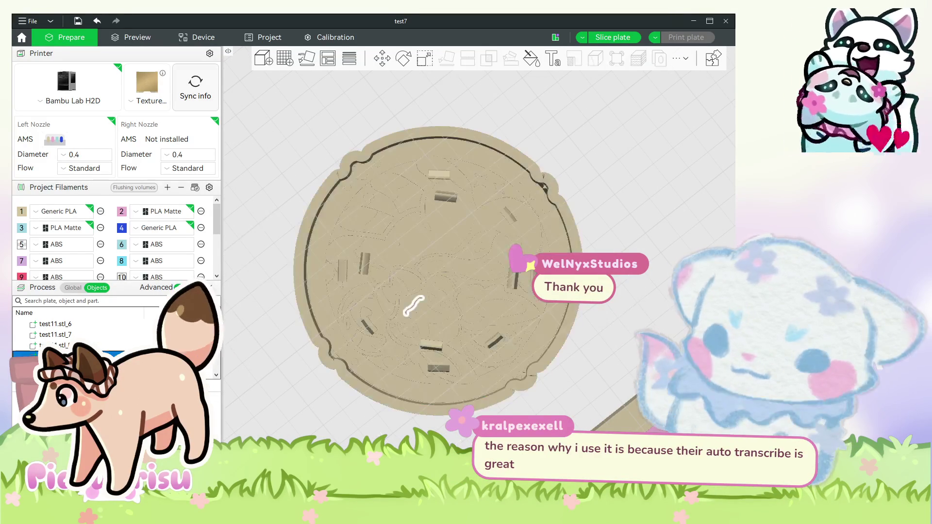
click(535, 270)
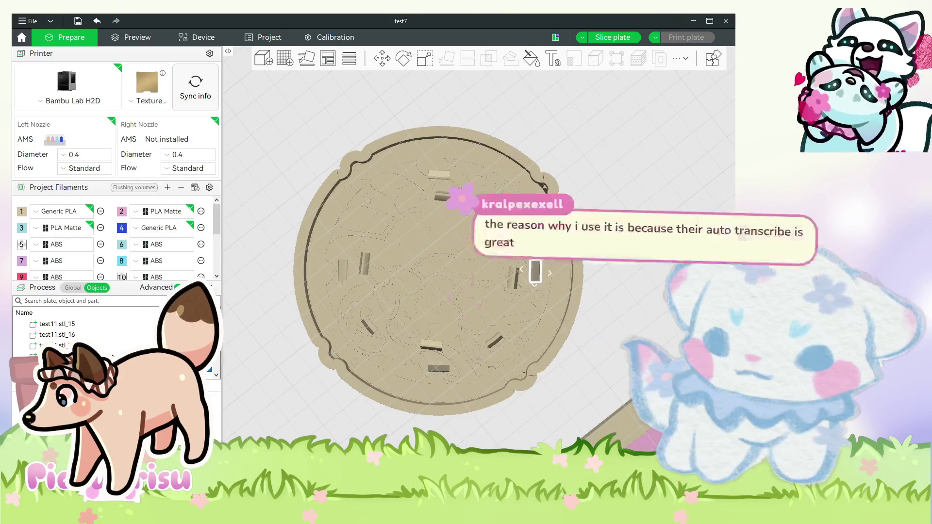
scroll(114, 356, up, 3)
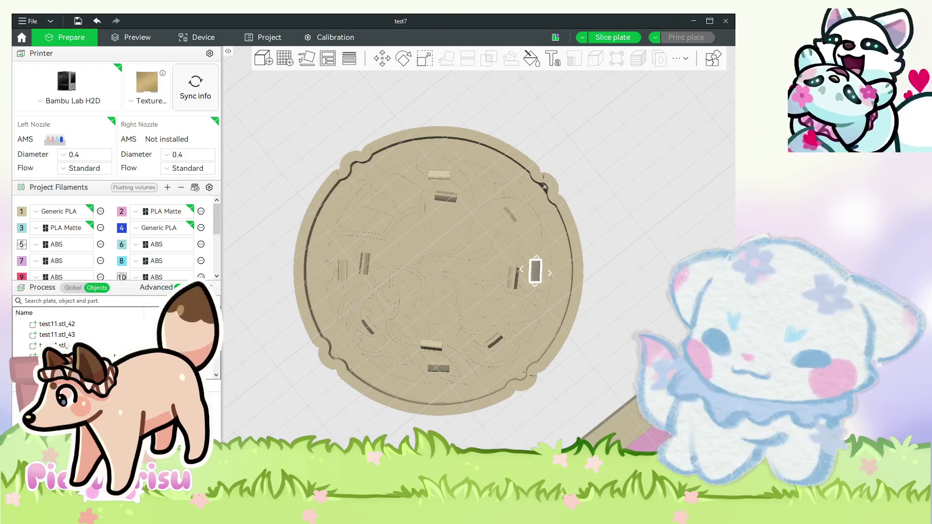
click(107, 345)
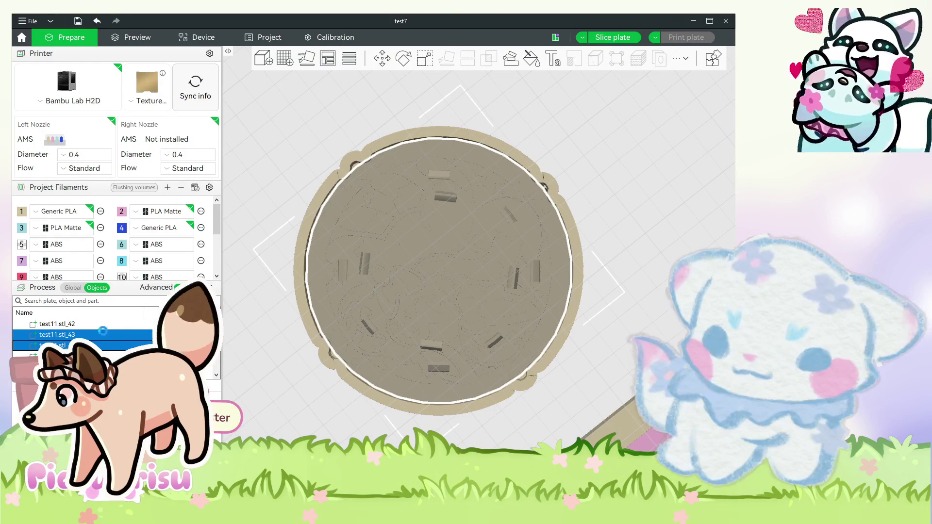
ctrl+click(120, 340)
ctrl+click(122, 323)
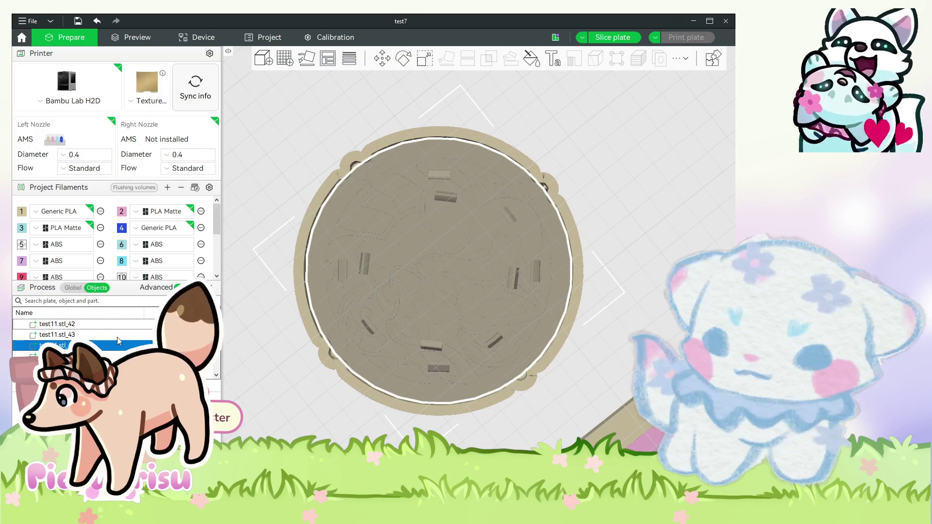
scroll(117, 337, up, 2)
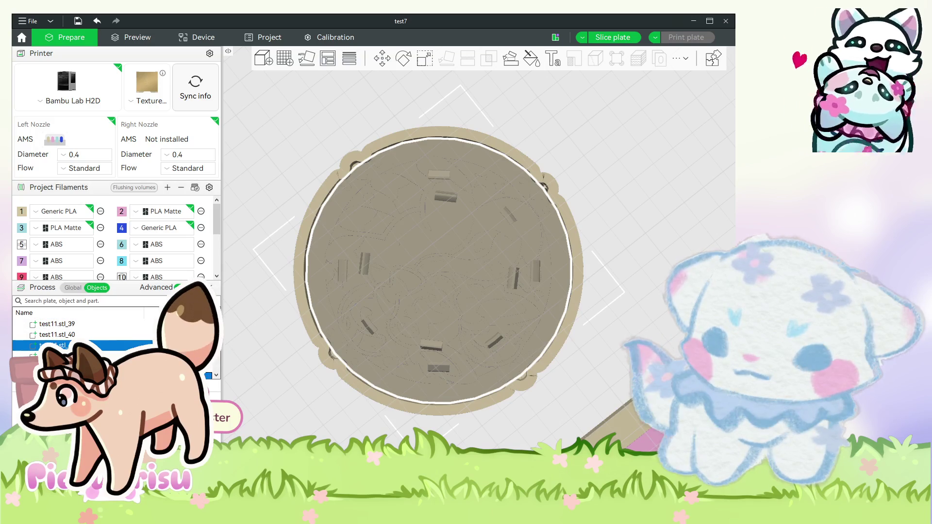
click(83, 324)
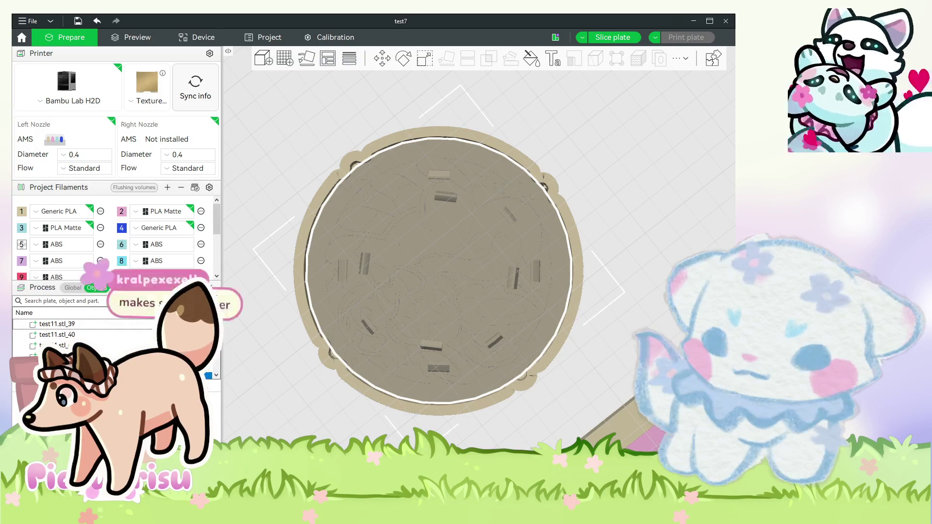
click(349, 426)
key(0)
scroll(95, 340, down, 2)
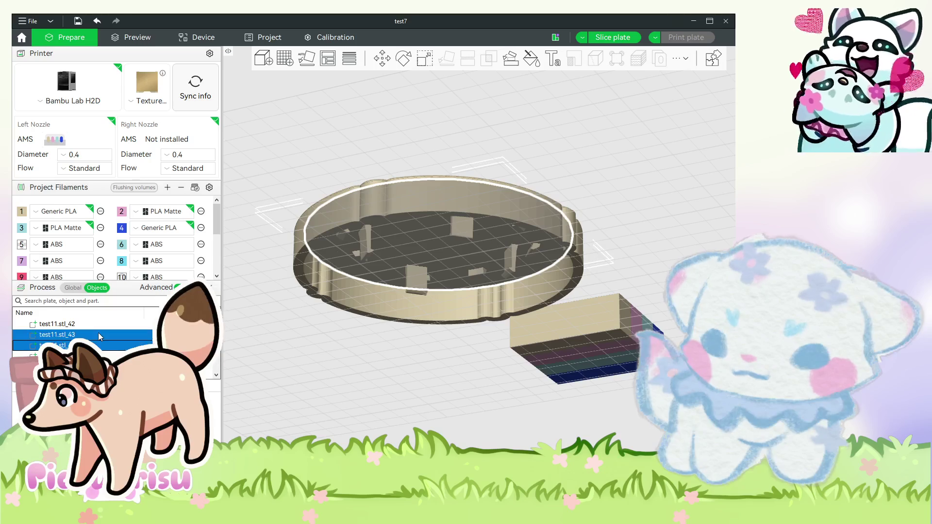
click(105, 344)
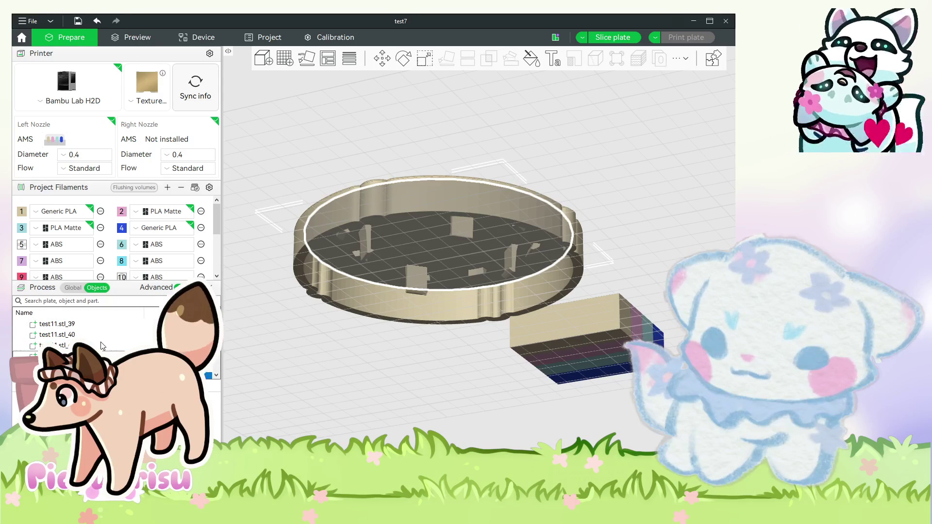
scroll(106, 343, up, 2)
click(107, 336)
scroll(106, 339, up, 2)
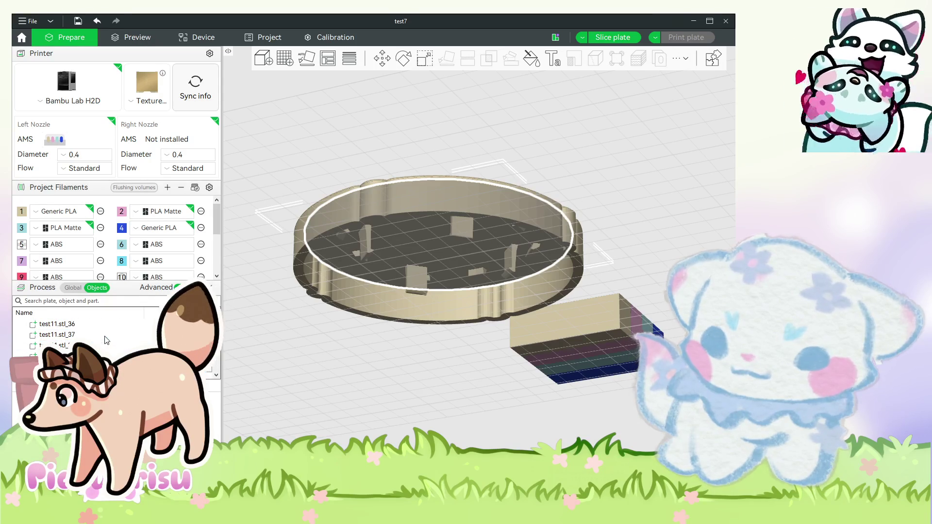
click(101, 345)
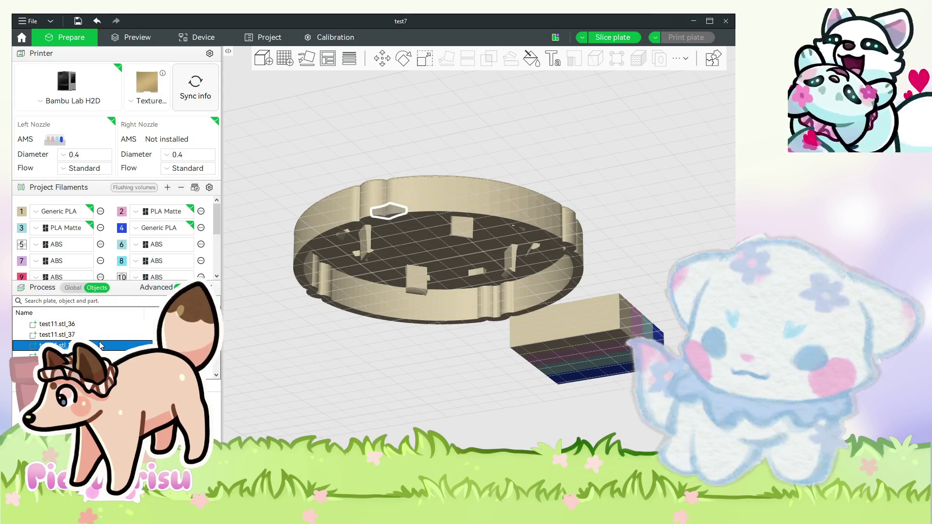
scroll(102, 345, down, 1)
scroll(102, 348, up, 2)
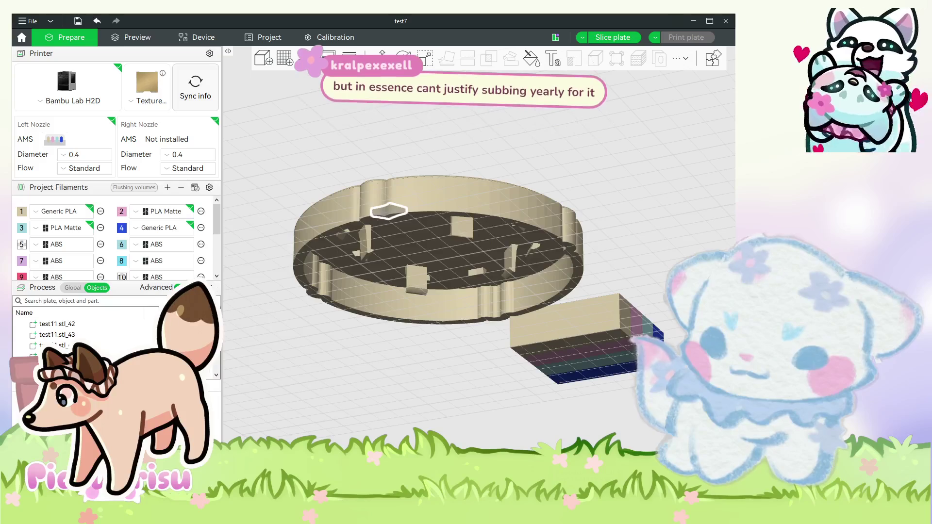
click(101, 345)
mouse_move(452, 383)
mouse_down()
mouse_move(450, 420)
mouse_move(401, 344)
mouse_up()
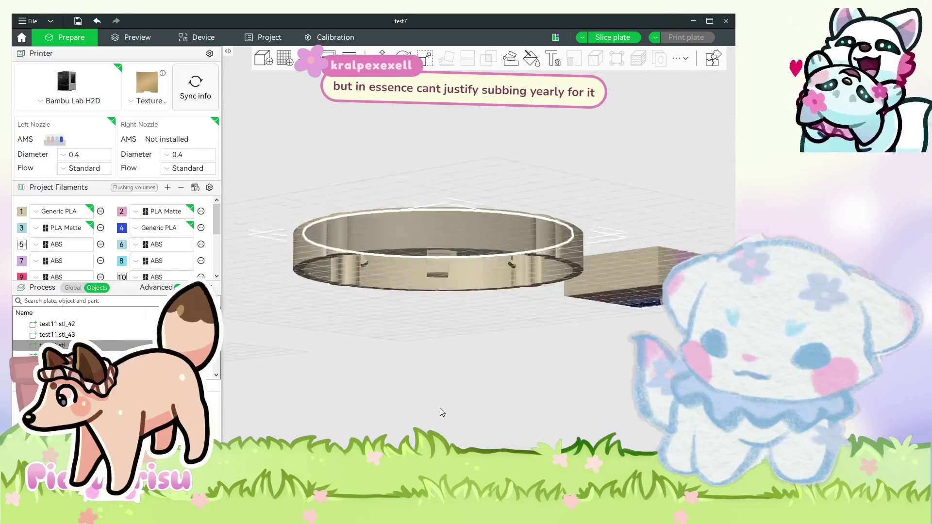
click(398, 295)
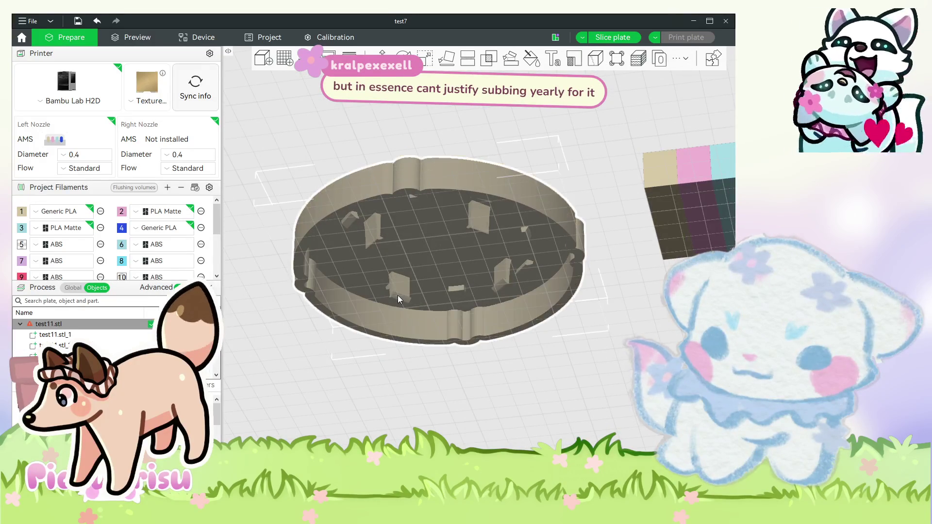
scroll(398, 295, up, 3)
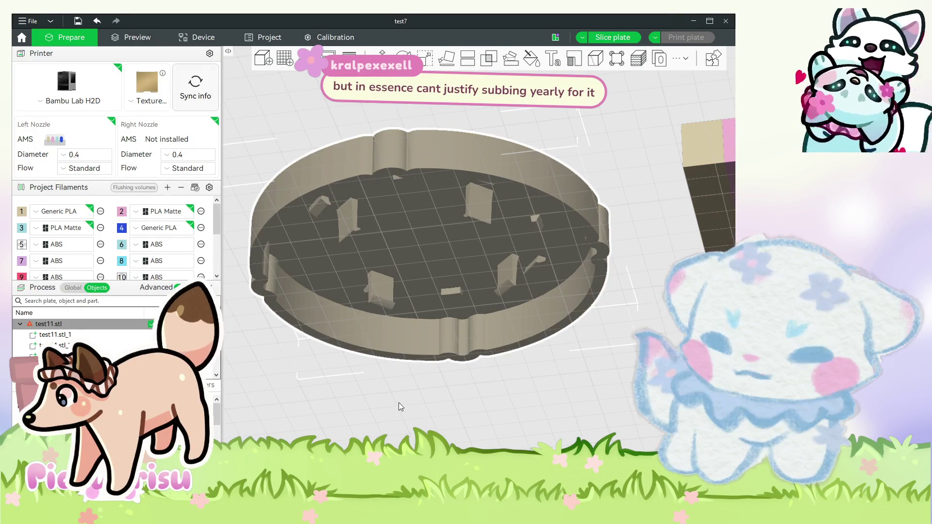
key(1)
scroll(449, 340, down, 3)
scroll(477, 422, down, 2)
mouse_move(477, 421)
mouse_down()
mouse_move(469, 414)
mouse_move(493, 260)
mouse_up()
key(1)
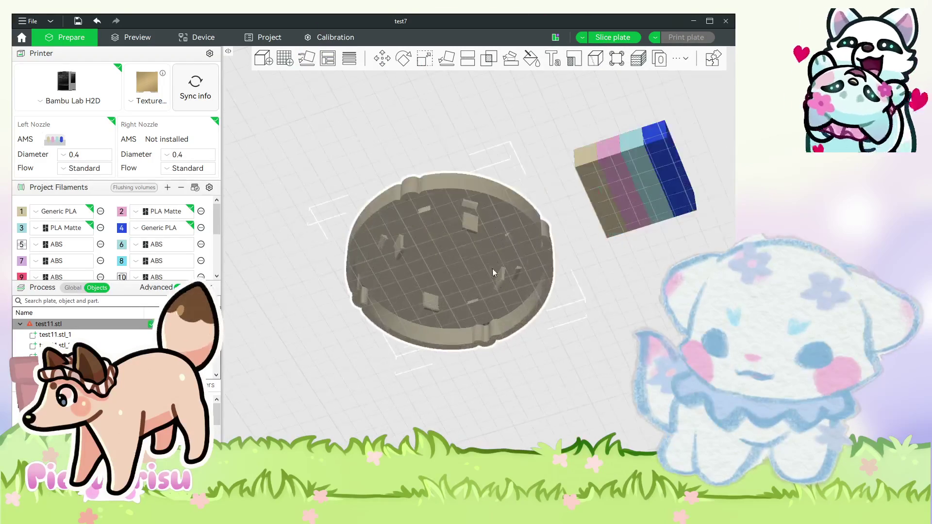
scroll(493, 260, up, 3)
scroll(510, 277, up, 2)
click(419, 319)
click(437, 362)
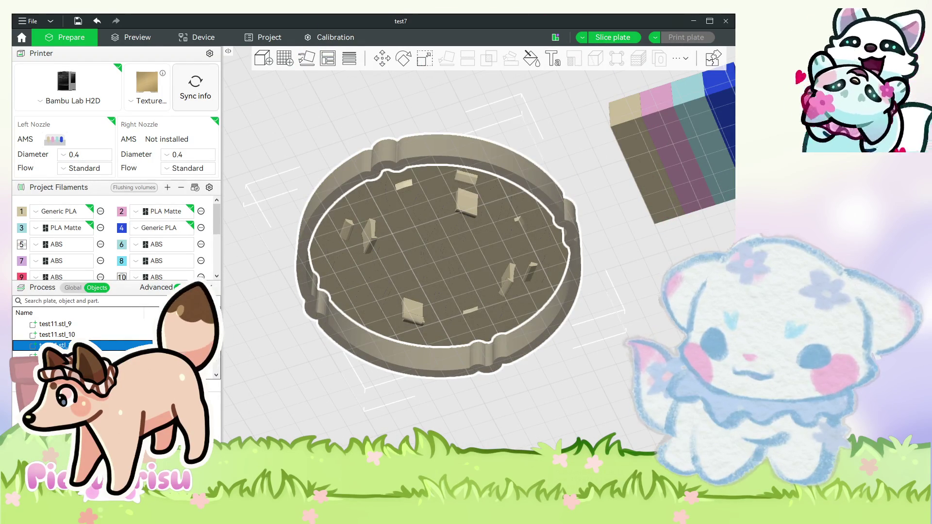
scroll(406, 427, down, 5)
drag(406, 427, 438, 433)
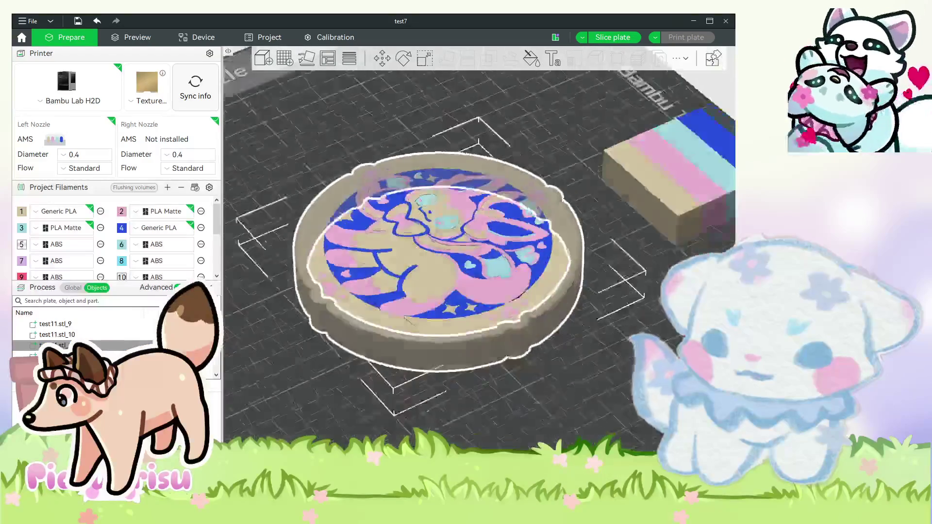
key(2)
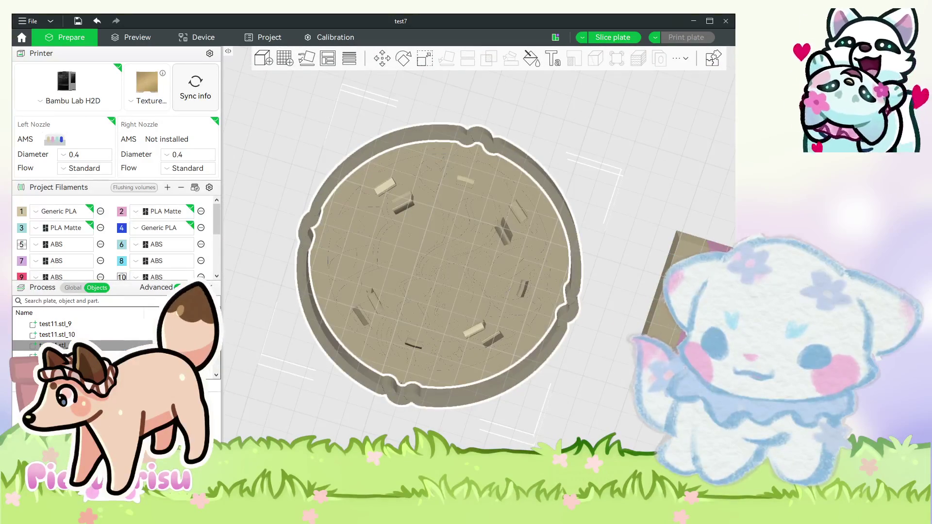
Multi-select all the insert tabs, then select the coaster base and tilt to a front view.
click(504, 232)
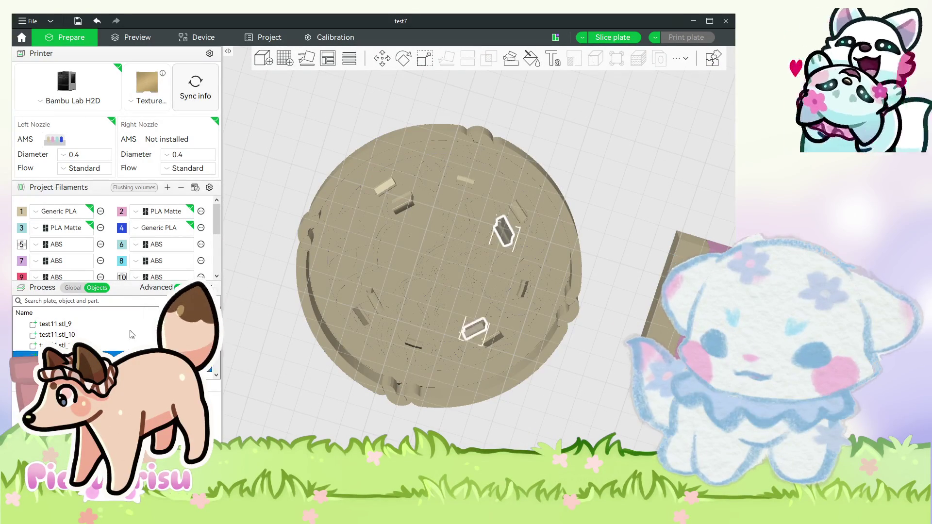
shift+click(117, 345)
shift+click(118, 367)
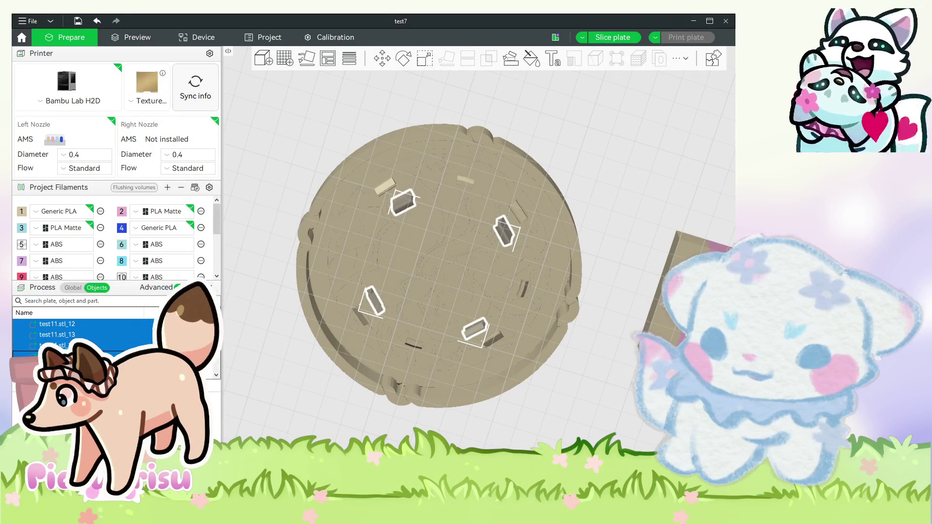
shift+click(118, 366)
shift+click(118, 366)
shift+click(118, 366)
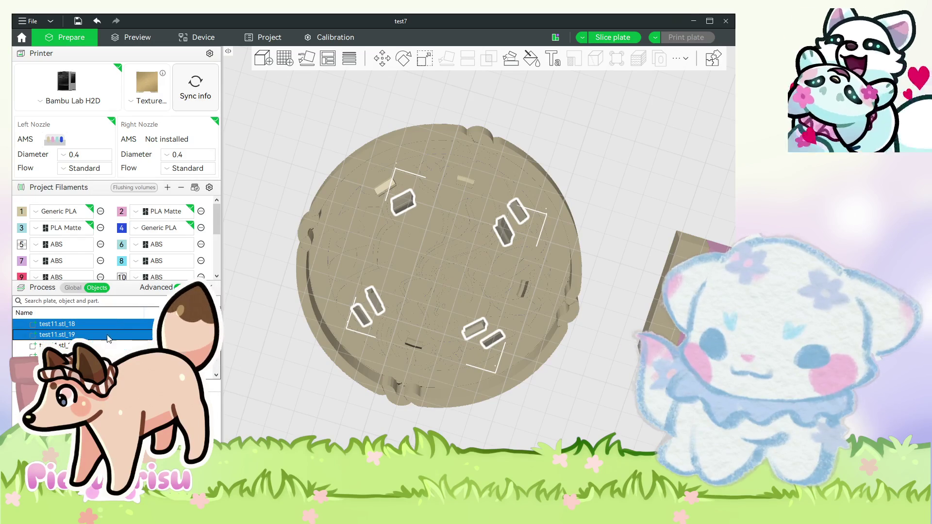
shift+click(118, 367)
shift+click(114, 346)
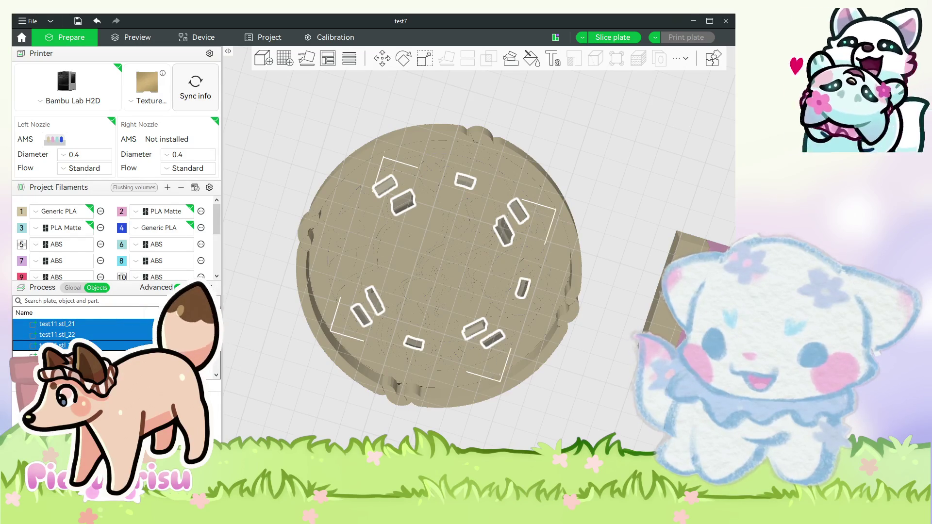
shift+click(112, 346)
mouse_move(447, 486)
mouse_down()
mouse_move(447, 395)
mouse_move(479, 422)
mouse_move(480, 412)
mouse_up()
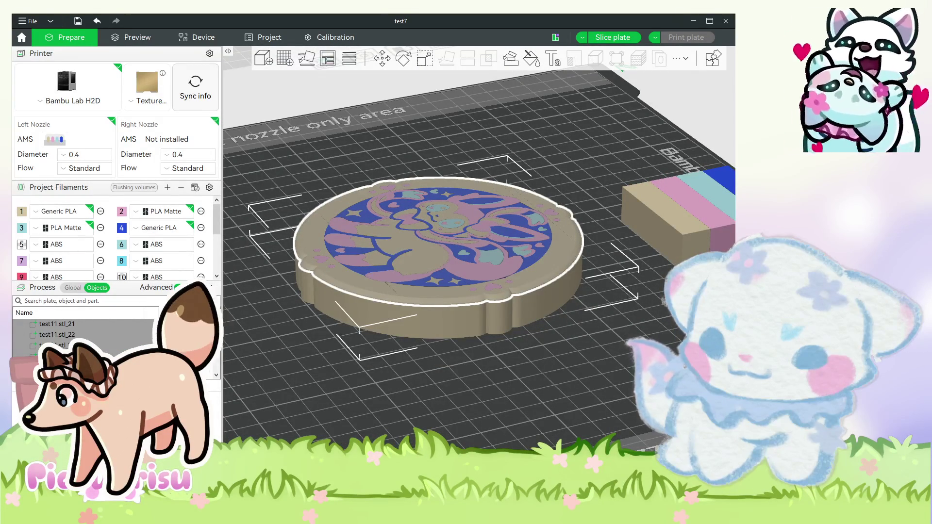
Undo the recent coaster edits, then orbit to a top view and select the coaster on plate 2.
key(ctrl+z)
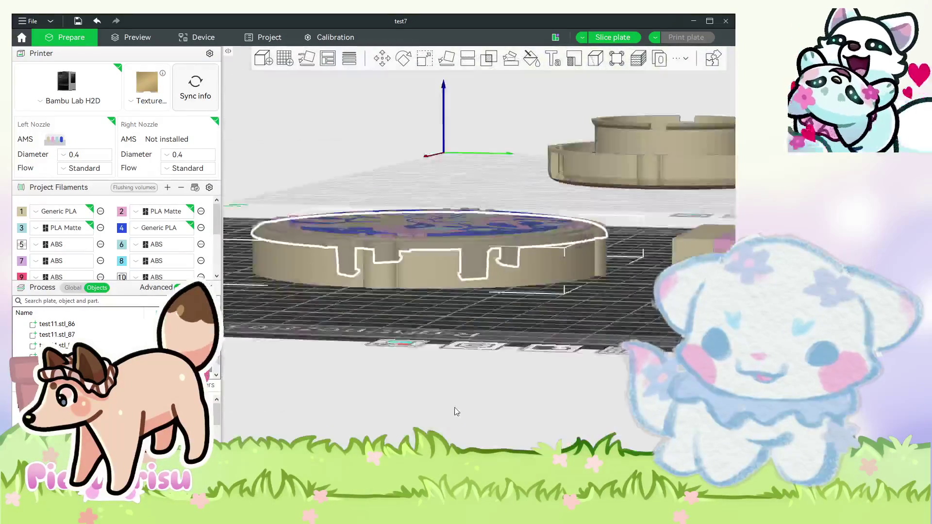
key(0)
key(3)
key(0)
key(z)
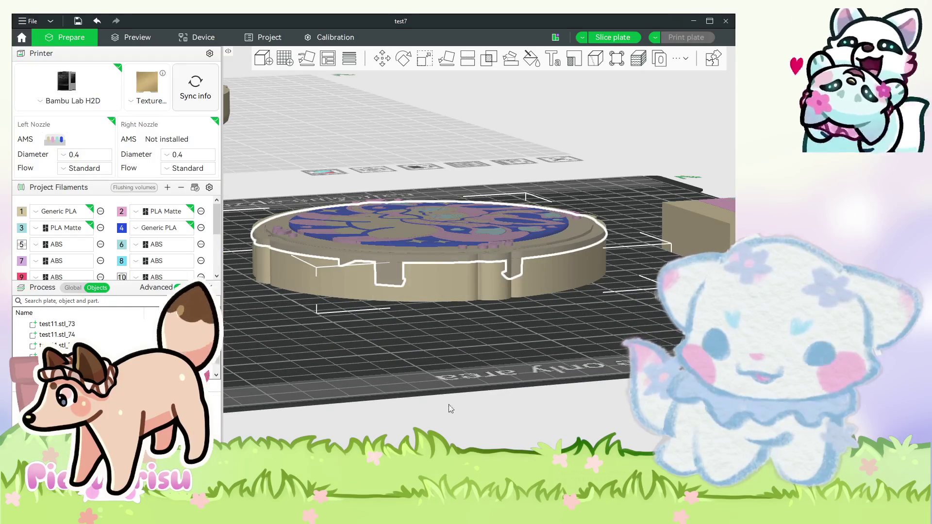
key(ctrl+z)
key(z)
key(3)
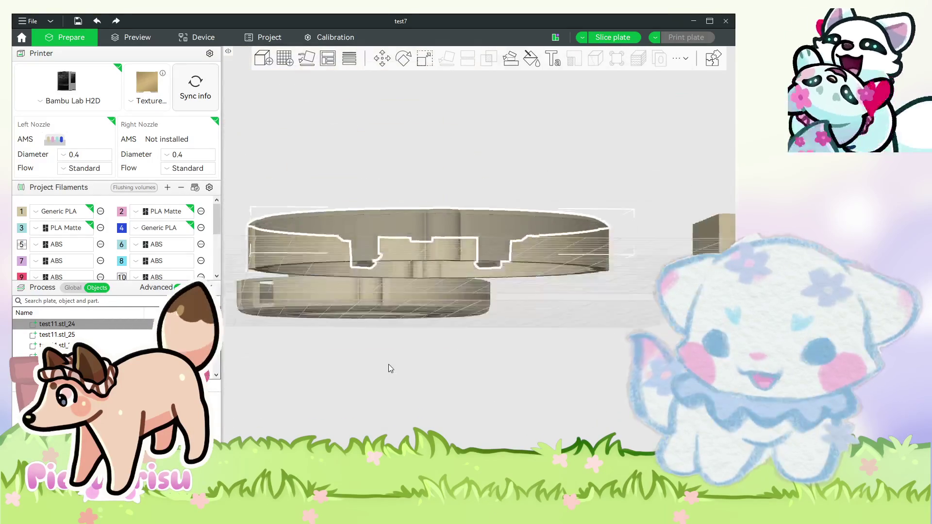
key(0)
mouse_move(374, 366)
mouse_down()
mouse_move(383, 409)
mouse_move(424, 377)
mouse_up()
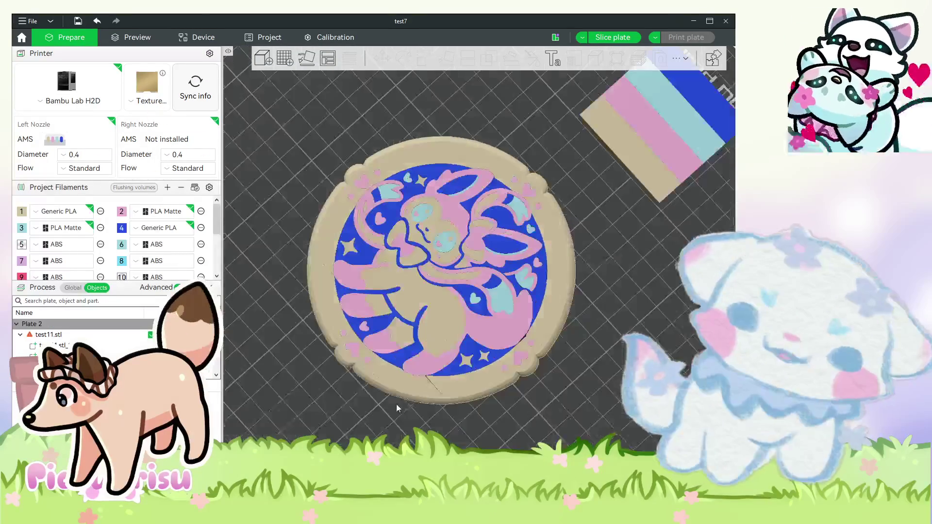
click(424, 376)
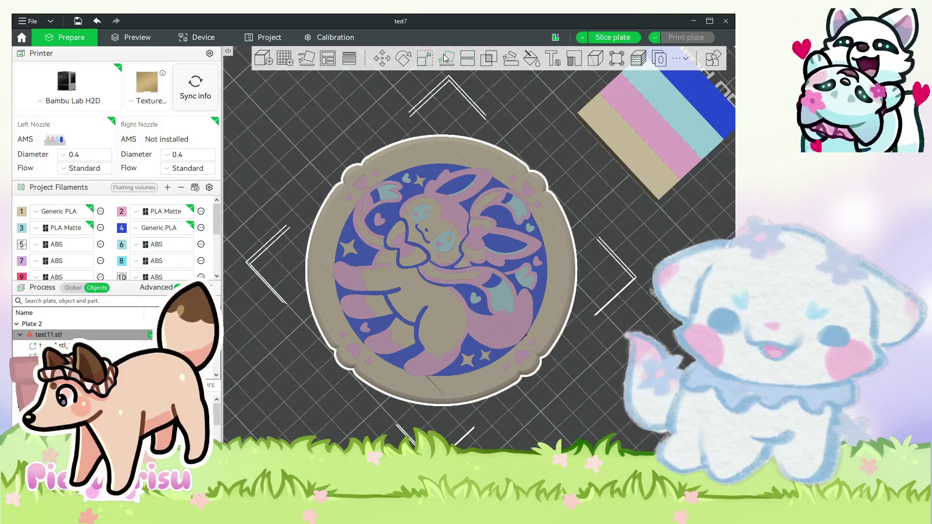
Rotate the coaster 180° about Y using the relative rotation field.
click(421, 59)
click(403, 58)
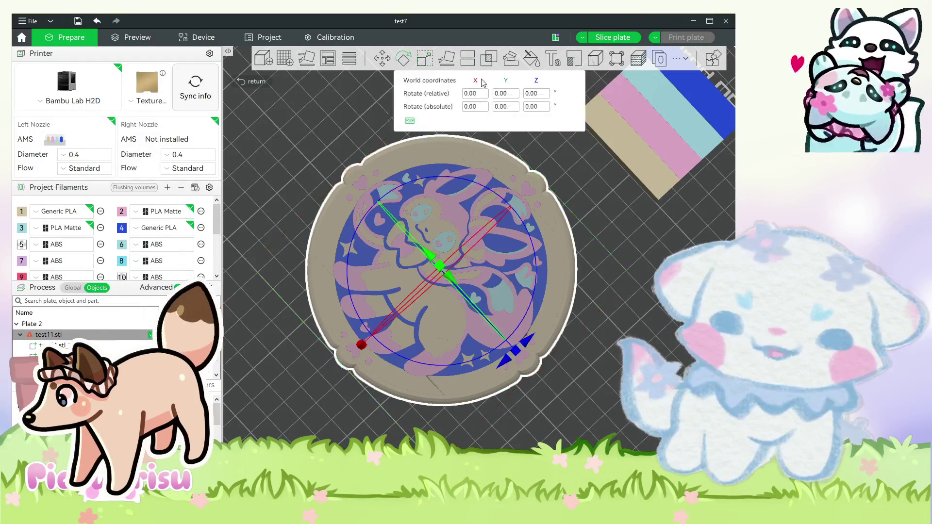
click(505, 94)
text(180)
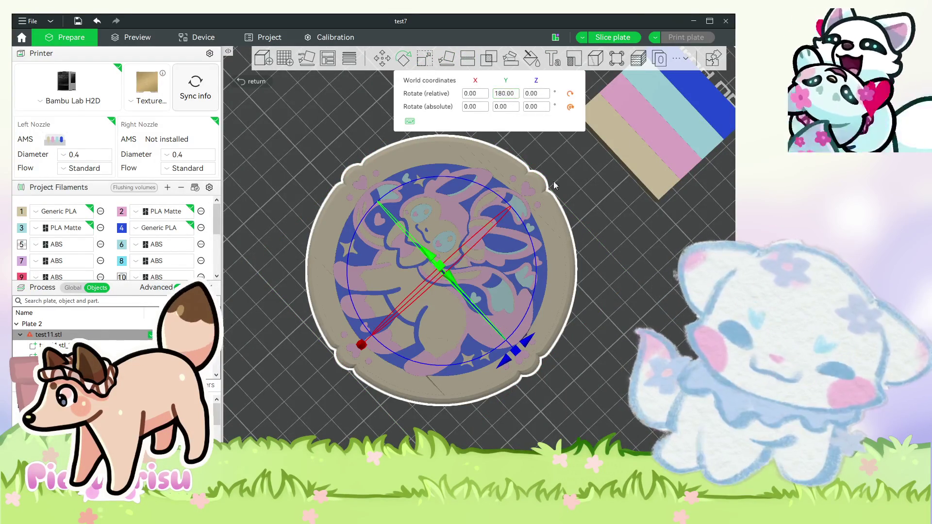
key(Return)
Orbit to inspect the flipped coaster from the side and reselect it.
mouse_move(623, 371)
mouse_down()
mouse_move(597, 313)
mouse_move(613, 330)
mouse_up()
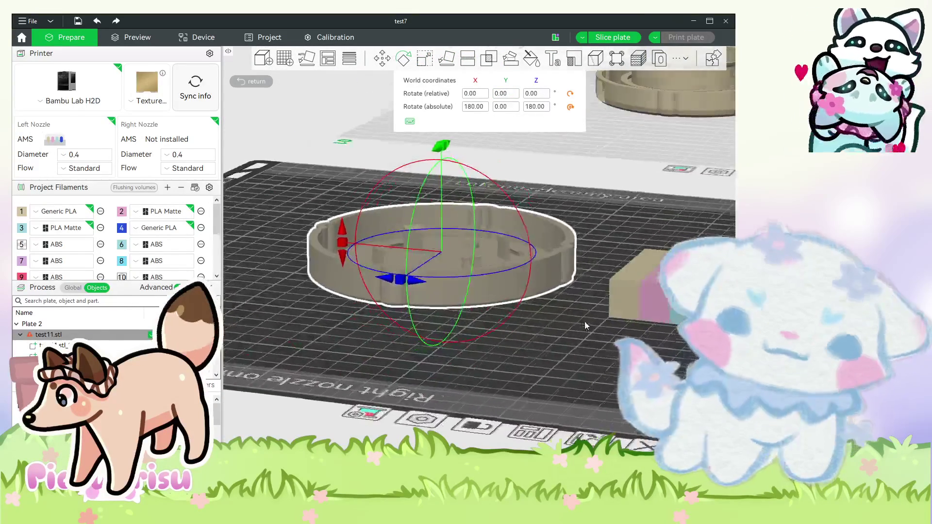
scroll(481, 262, up, 2)
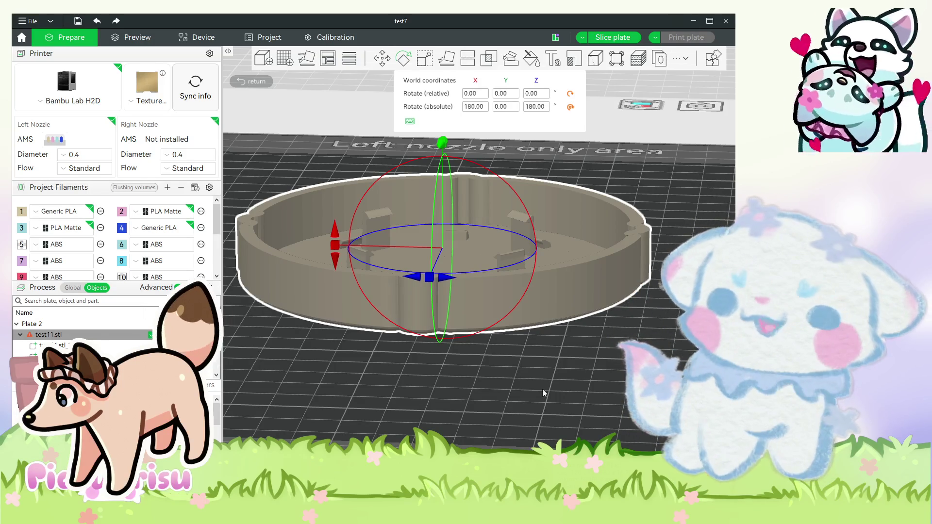
click(573, 316)
click(570, 296)
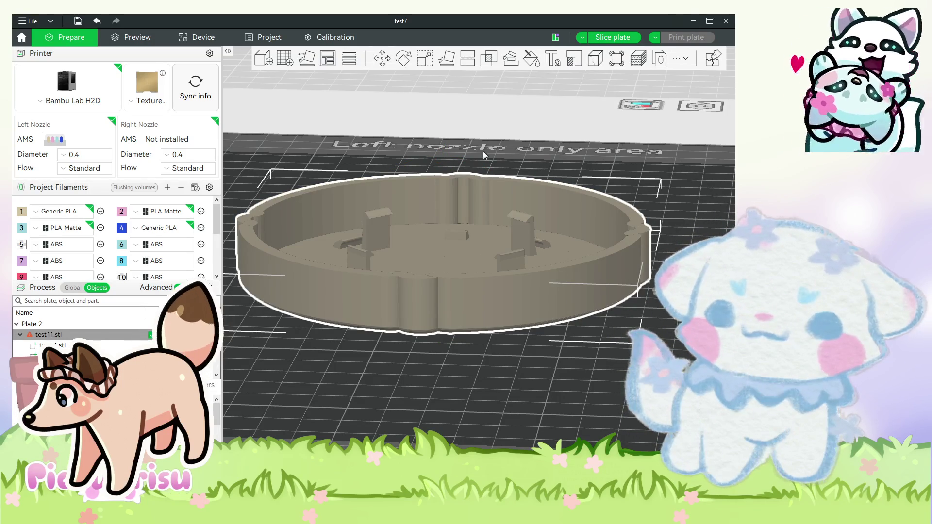
click(382, 60)
Lower the flipped coaster along Z from 8.14 to 6.27 mm, then slice plate 2.
key(3)
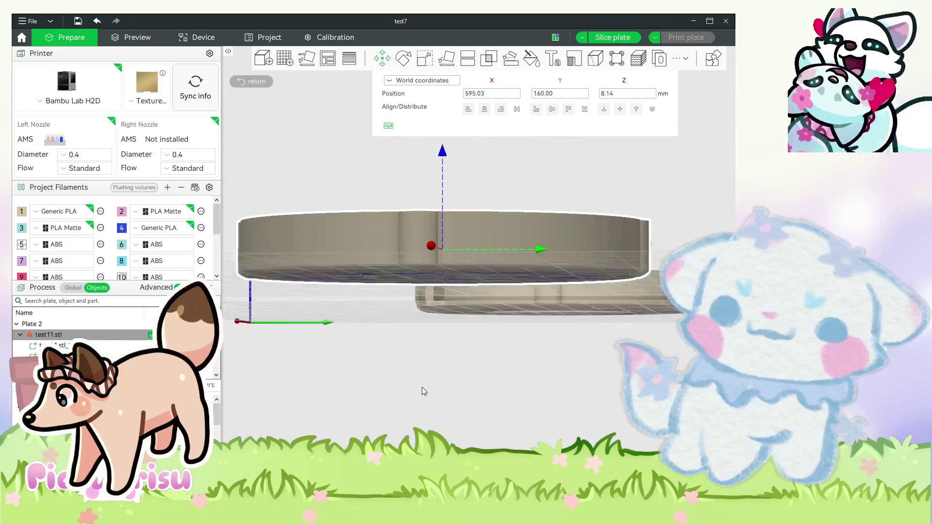
drag(441, 154, 442, 160)
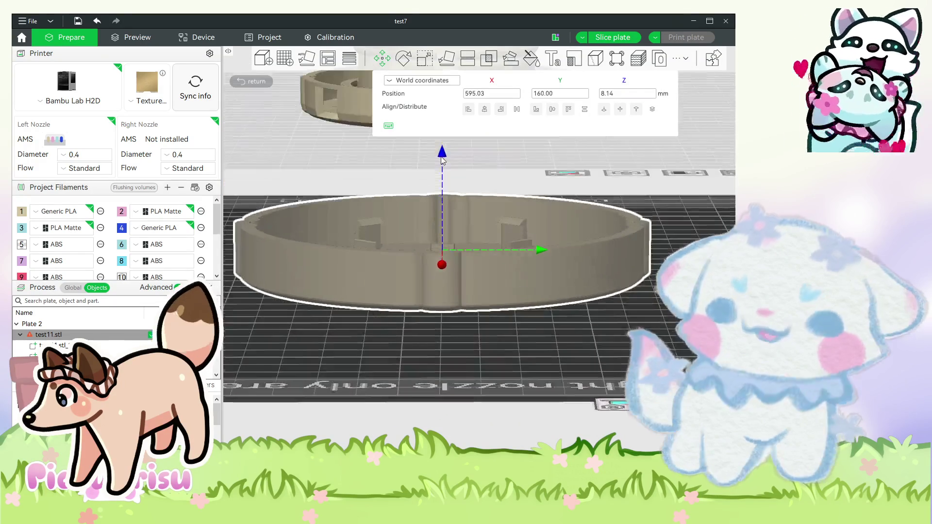
drag(579, 434, 539, 413)
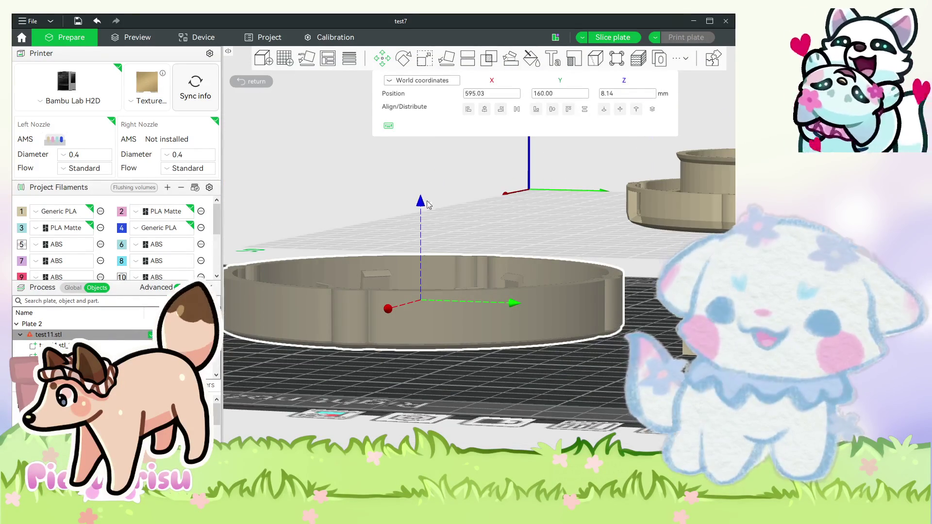
drag(421, 204, 428, 213)
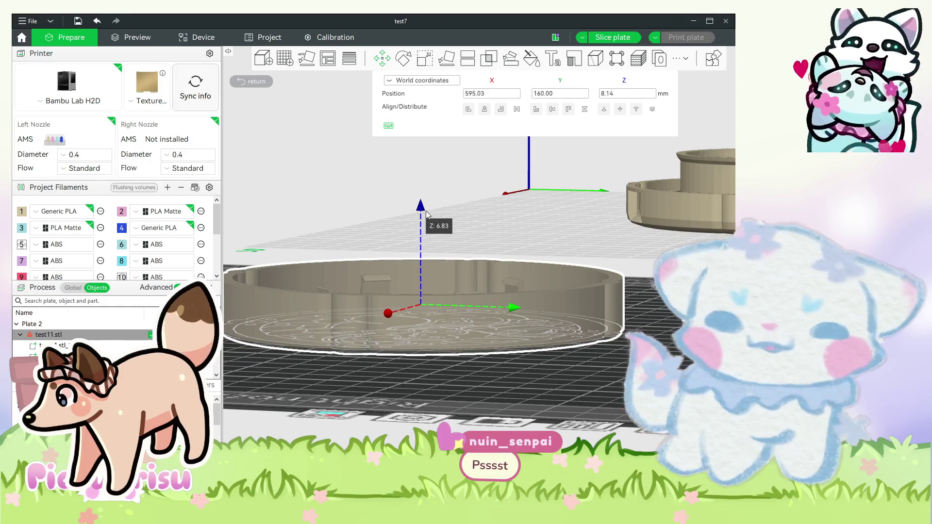
drag(427, 211, 430, 211)
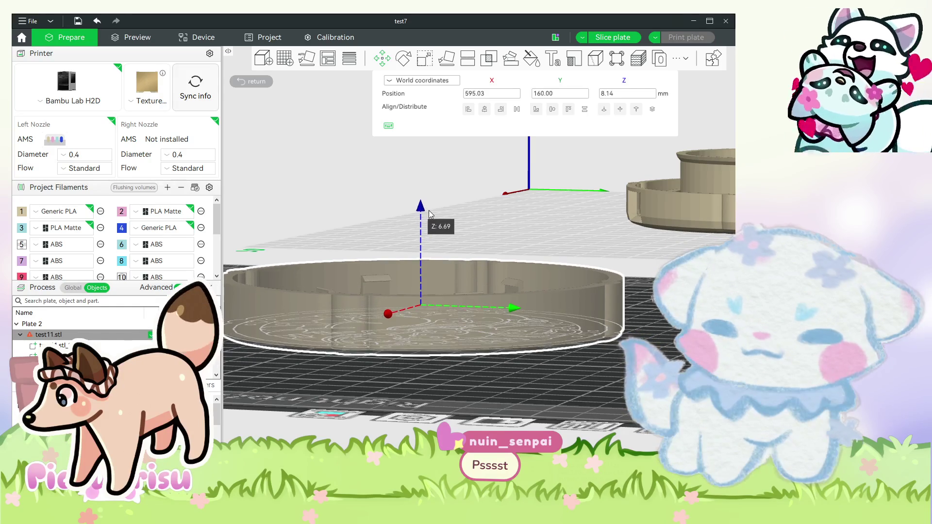
key(ctrl+z)
key(z)
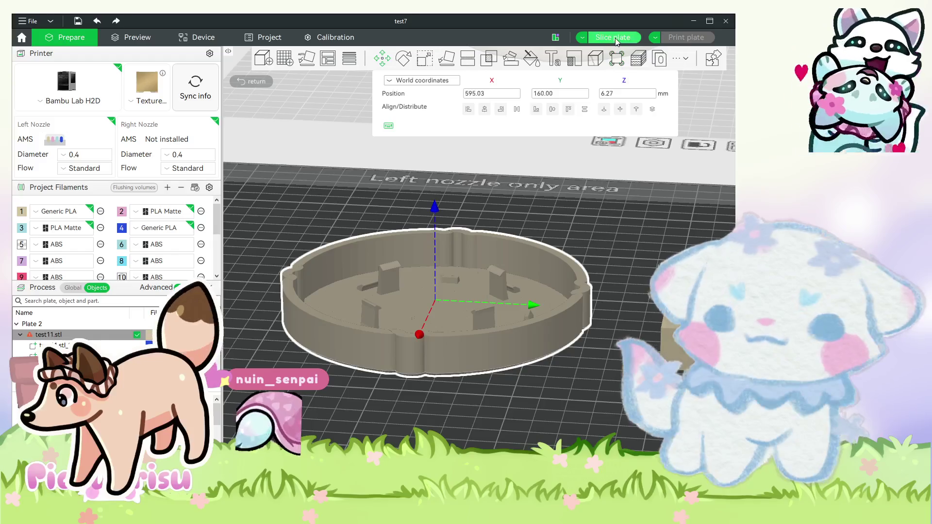
key(m)
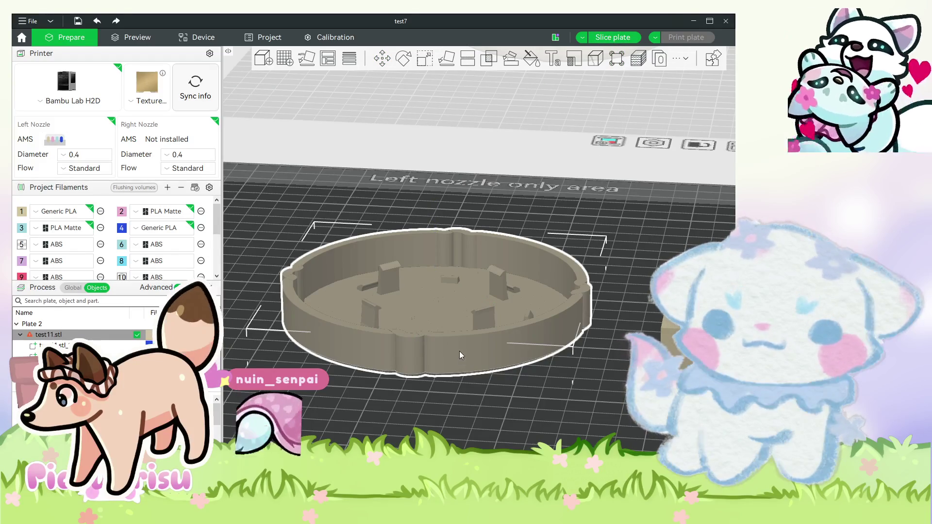
key(ctrl+r)
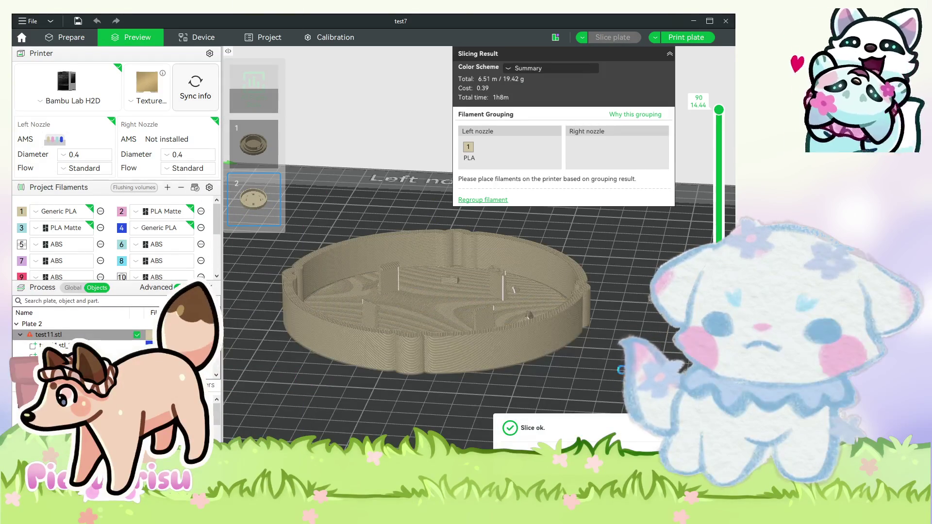
Inspect the bottom layers of the plate 2 slice, then go back to the Prepare view.
drag(619, 386, 611, 379)
drag(718, 110, 718, 413)
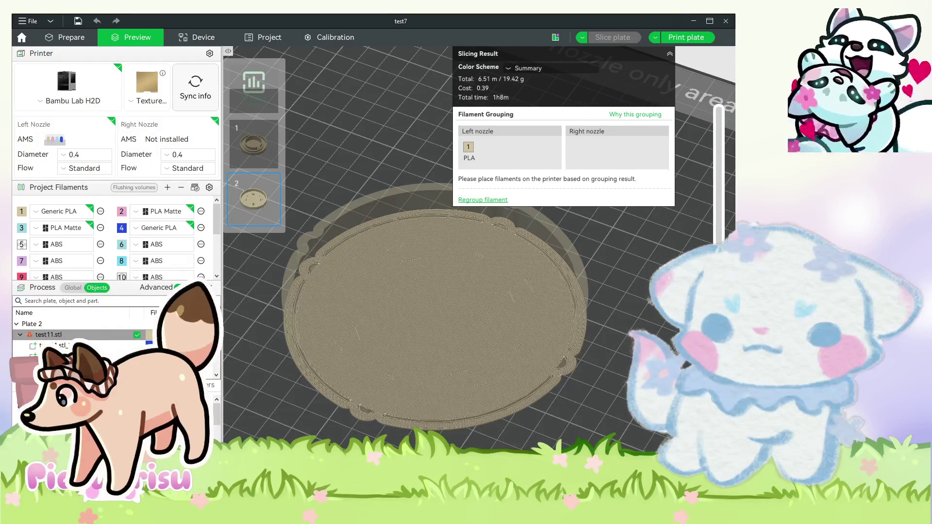
key(Down)
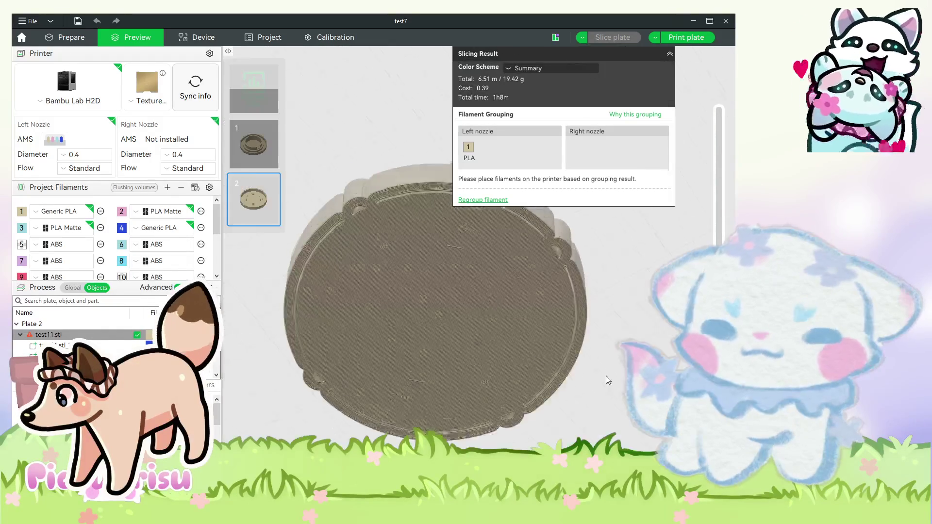
drag(606, 376, 601, 429)
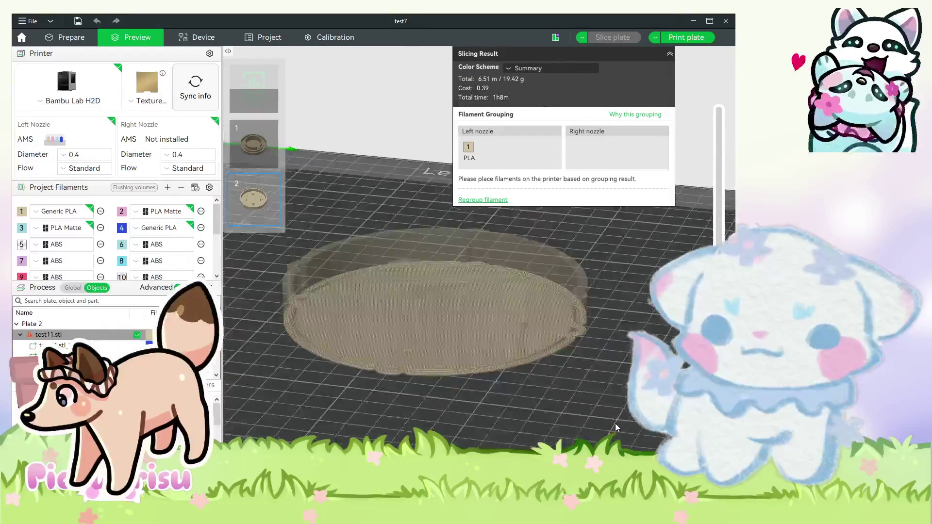
key(ctrl+Tab)
drag(507, 362, 530, 428)
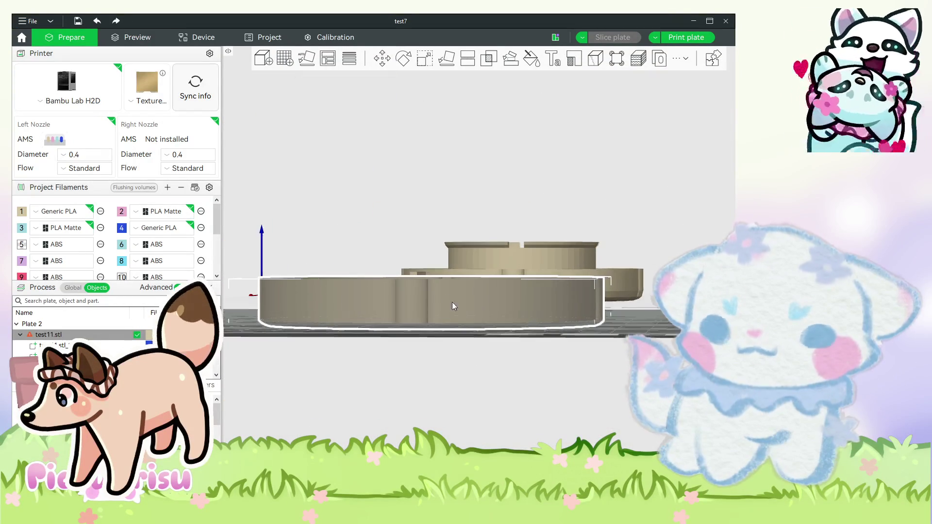
Lower the coaster ring along Z to 7.56 mm with the Move tool.
drag(480, 370, 463, 397)
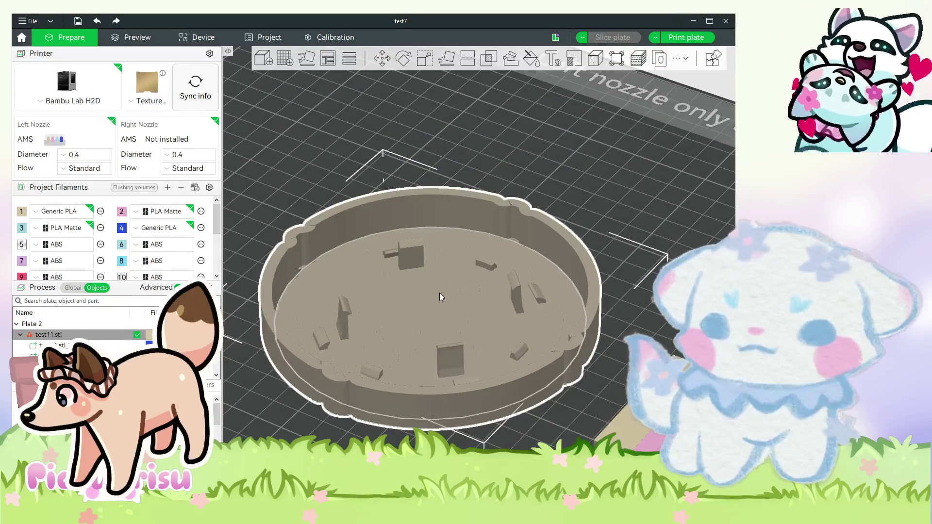
mouse_move(277, 428)
mouse_down()
mouse_move(339, 413)
mouse_move(409, 237)
mouse_up()
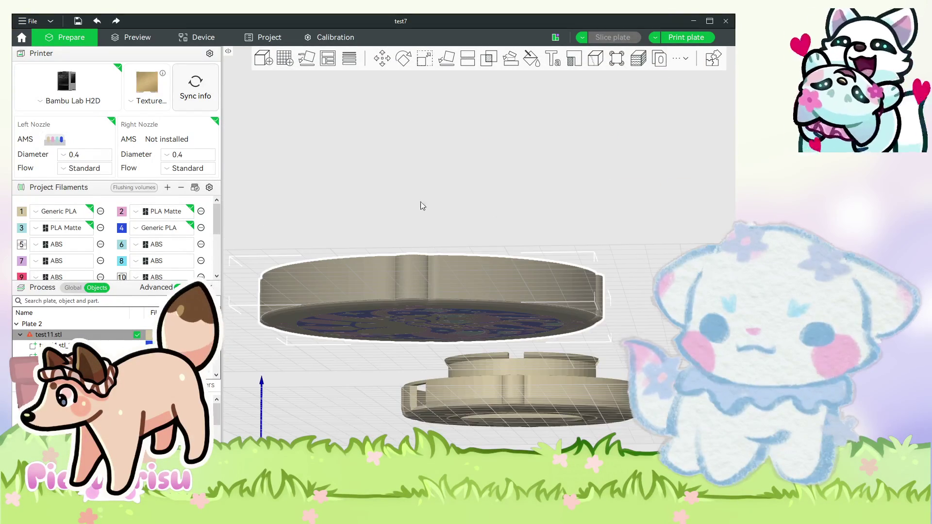
click(382, 58)
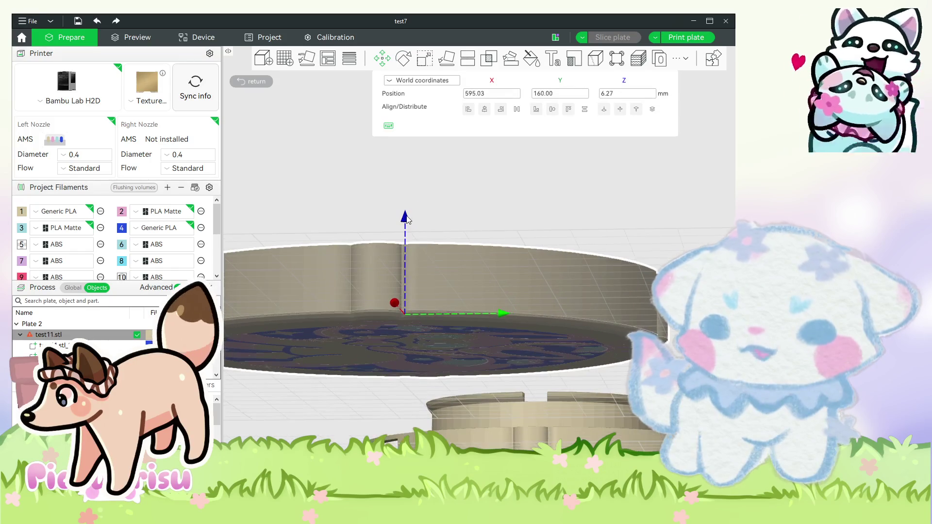
scroll(407, 220, up, 3)
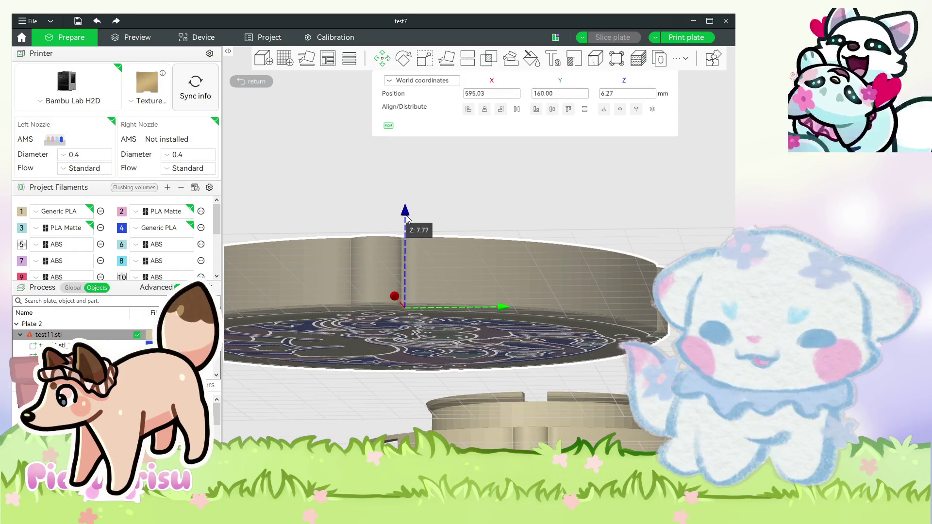
drag(407, 219, 407, 220)
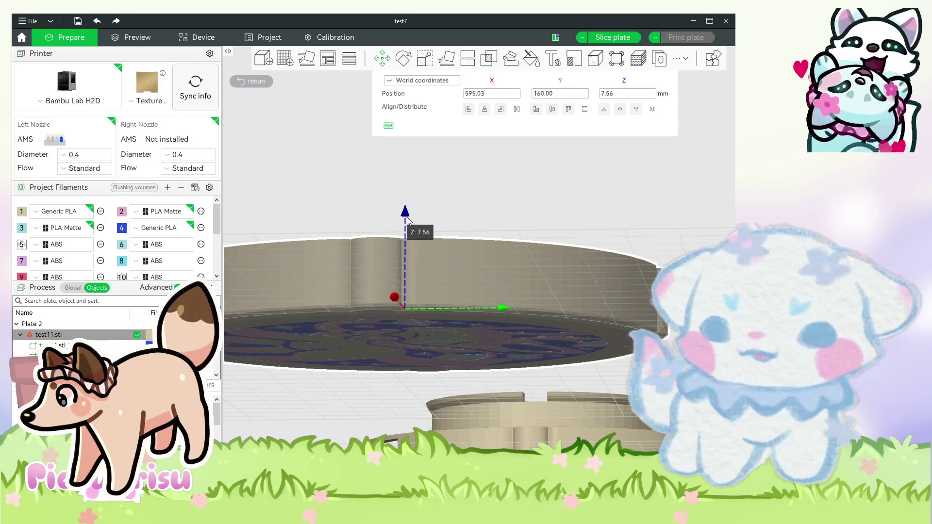
Cycle camera presets to a level side view and reselect the centred ring.
mouse_move(538, 196)
mouse_down()
mouse_move(510, 412)
mouse_move(510, 218)
mouse_move(510, 253)
mouse_up()
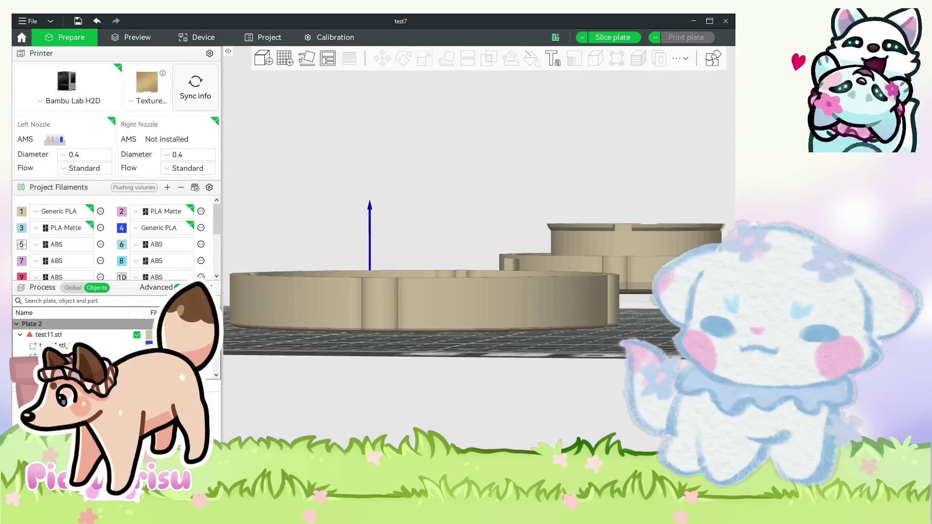
key(3)
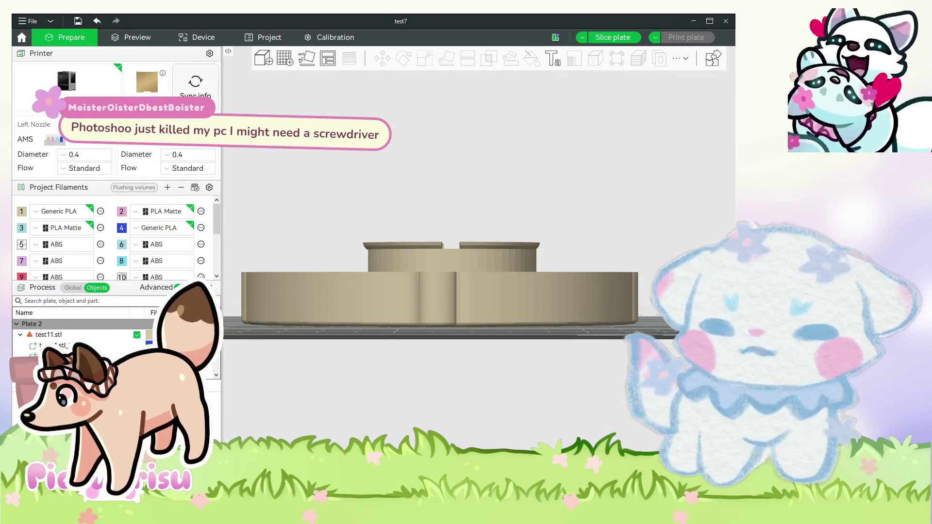
key(0)
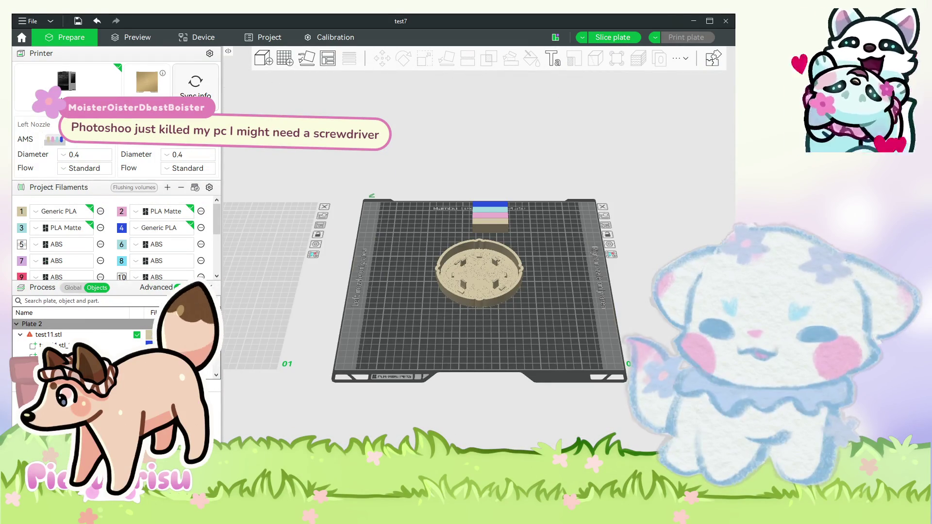
key(1)
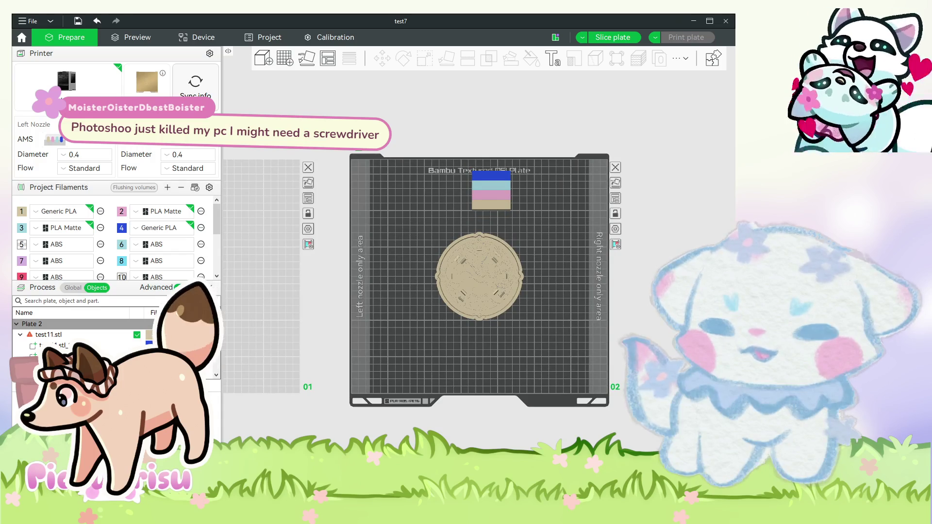
key(0)
key(3)
scroll(474, 235, up, 5)
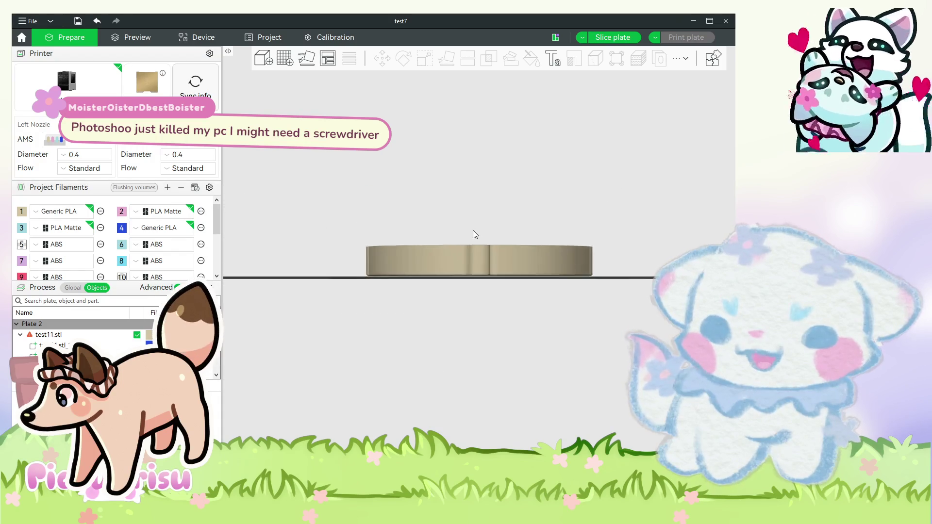
scroll(475, 234, up, 3)
click(456, 246)
scroll(464, 245, down, 1)
scroll(427, 209, up, 1)
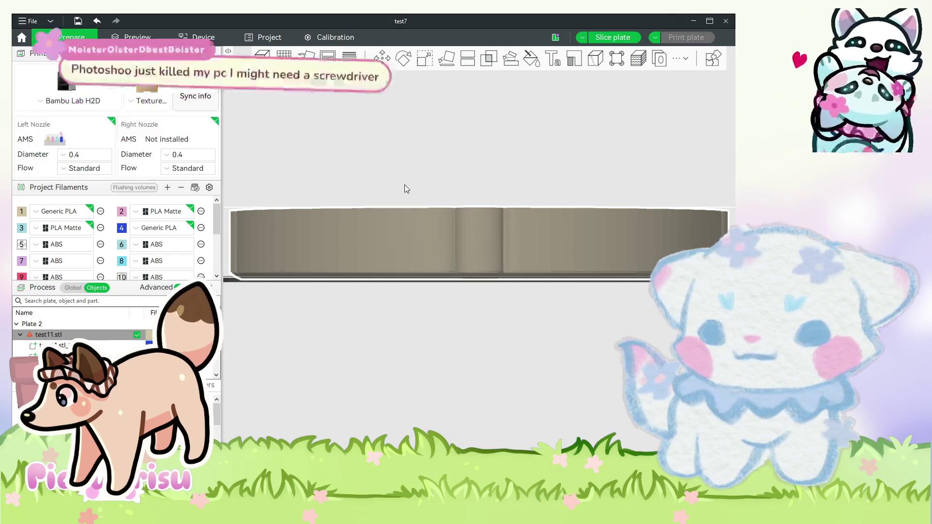
mouse_move(516, 339)
mouse_down()
mouse_move(485, 357)
mouse_move(465, 396)
mouse_up()
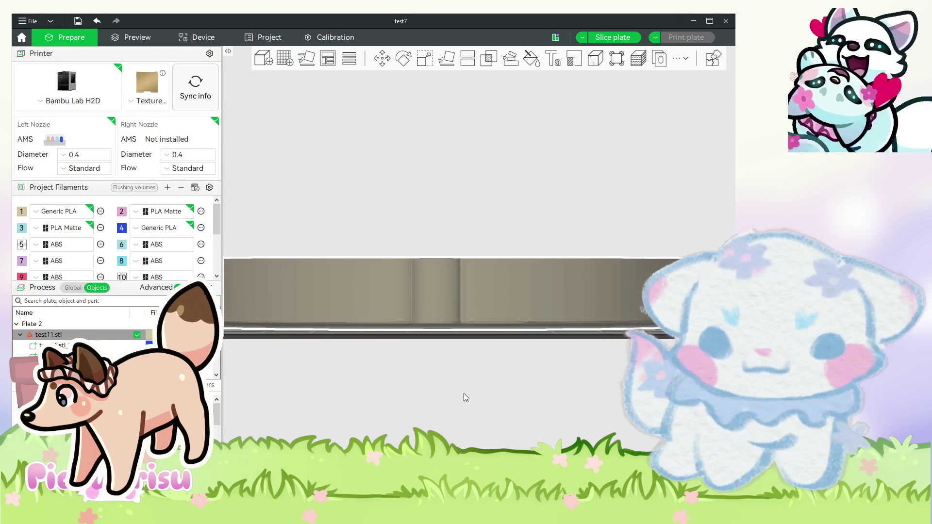
Drag the ring further down to Z 7.13 mm, close the Move tool and re-slice plate 2.
click(403, 59)
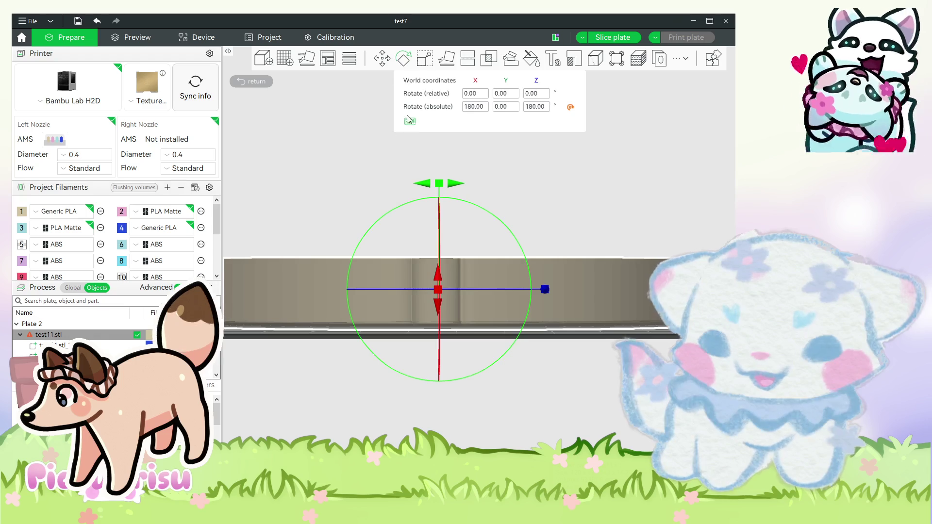
click(381, 58)
scroll(437, 199, down, 2)
scroll(437, 199, up, 2)
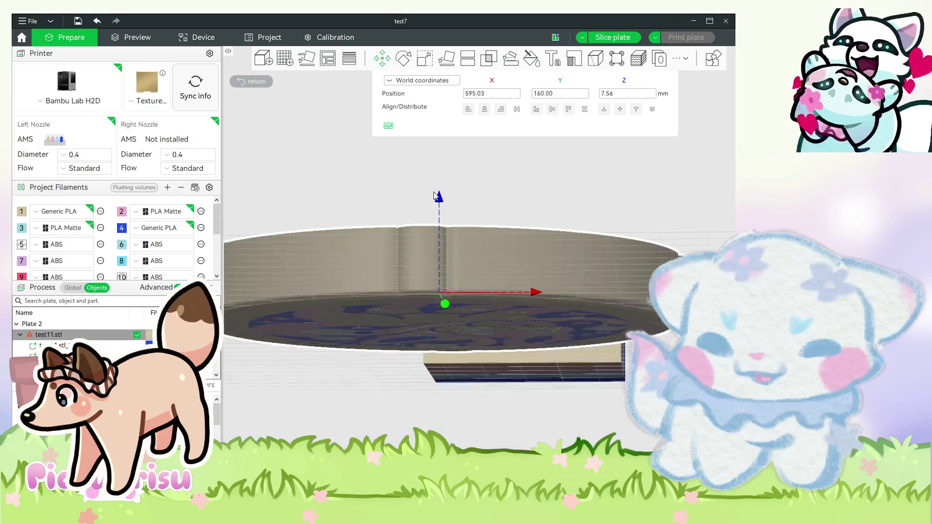
drag(439, 202, 441, 207)
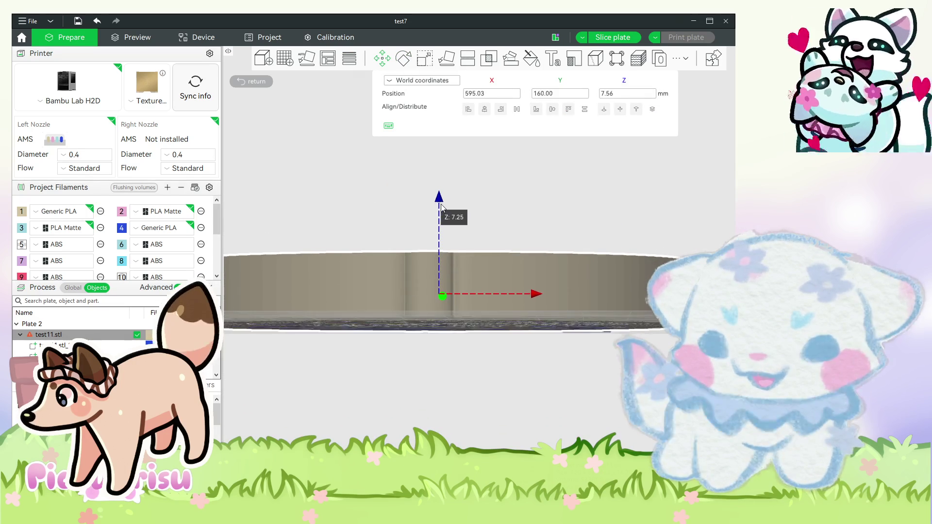
scroll(456, 210, down, 2)
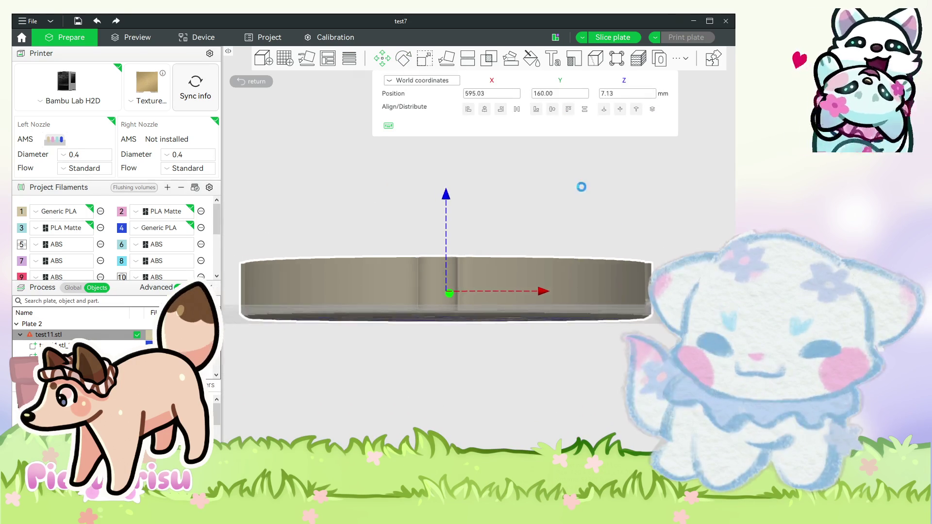
key(0)
scroll(572, 210, down, 2)
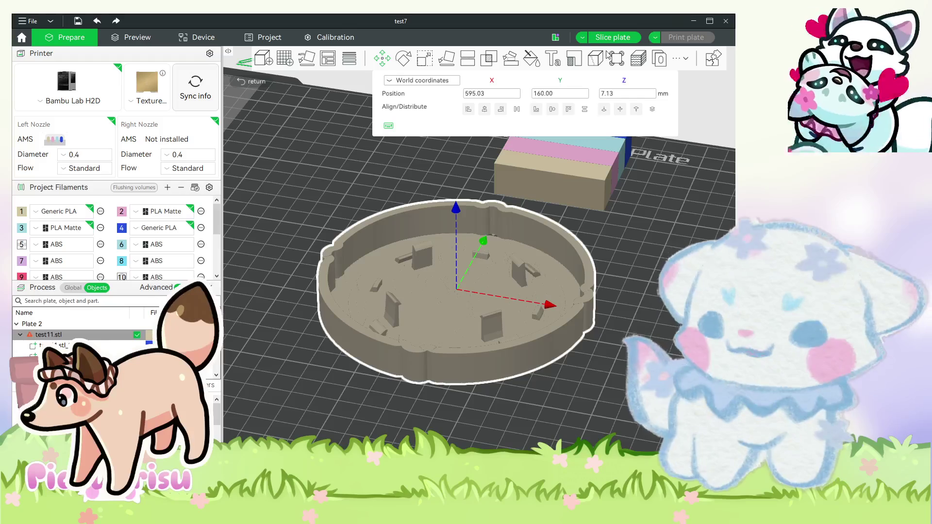
key(m)
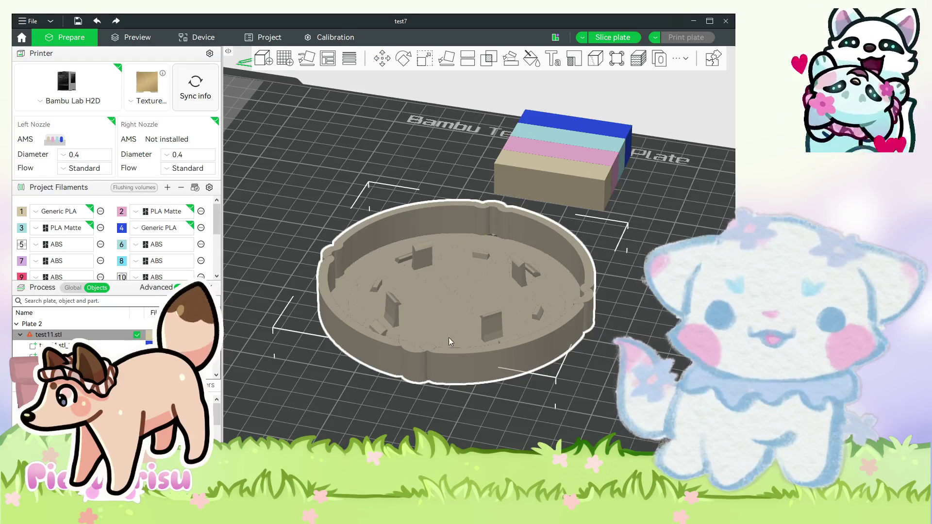
key(ctrl+r)
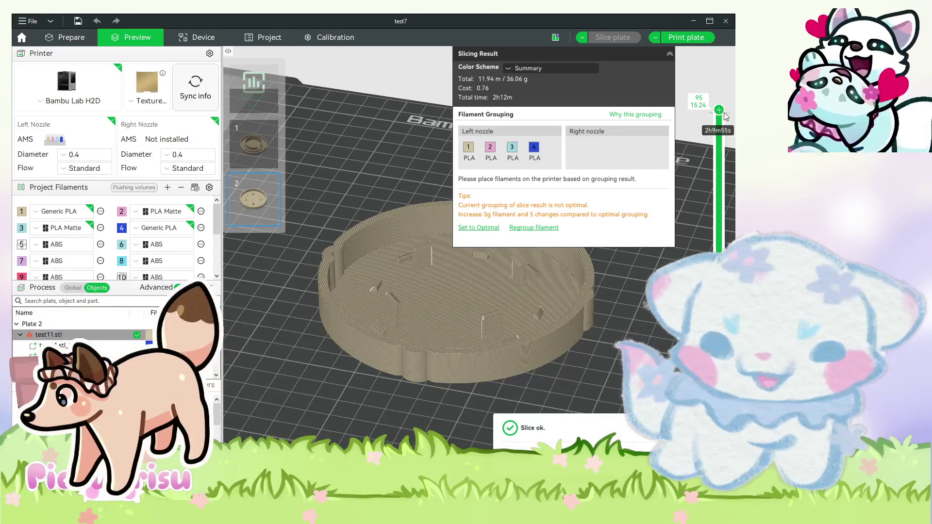
Scrub the layer slider down to the bottom layer and tilt the preview, then return to Prepare.
drag(719, 109, 719, 398)
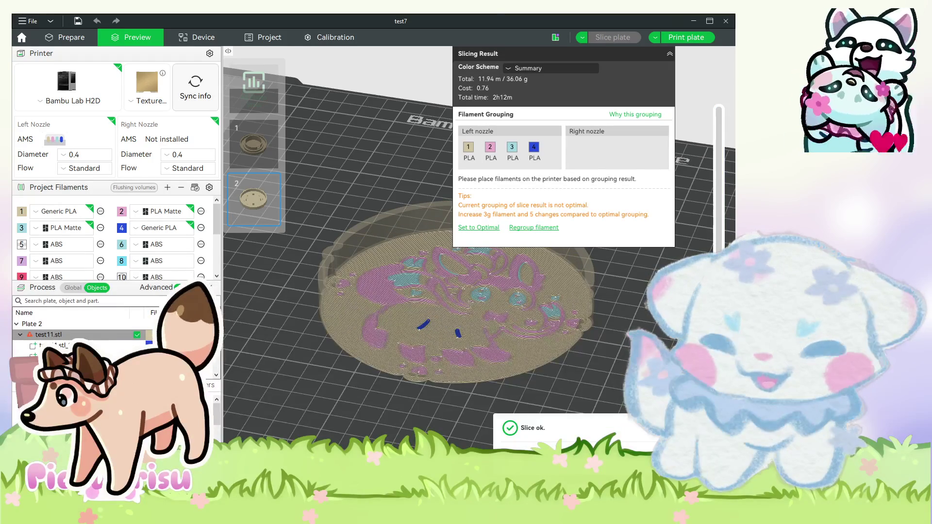
drag(621, 369, 612, 311)
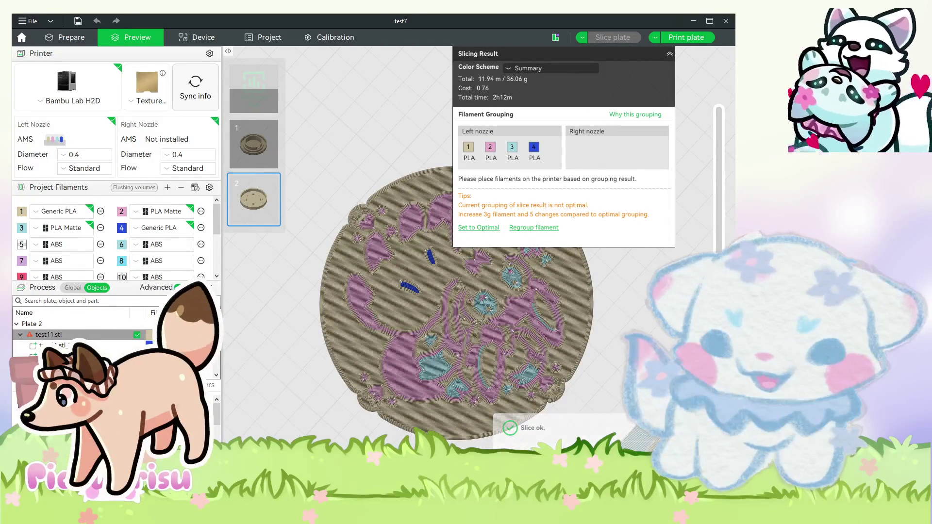
drag(719, 398, 719, 437)
drag(632, 311, 632, 378)
click(68, 37)
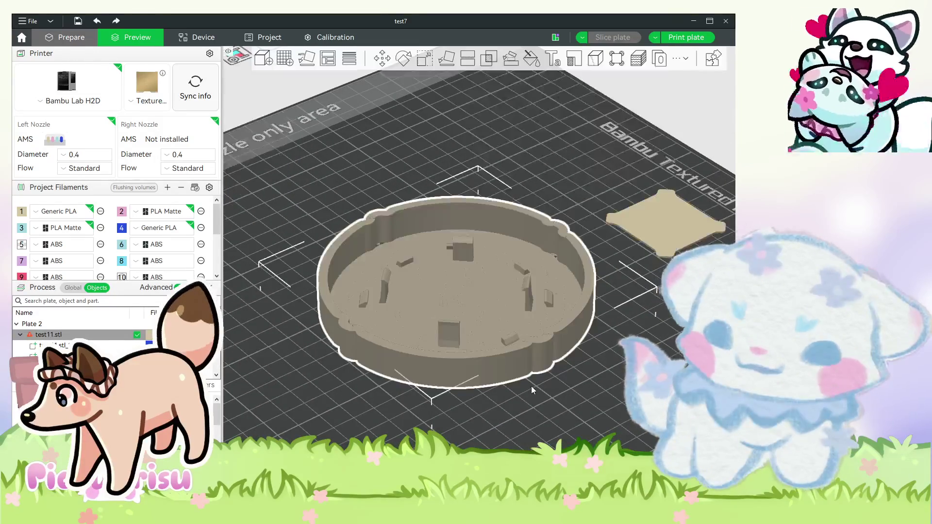
Set an edge-on front view of plate 2 and reselect the coaster ring.
key(3)
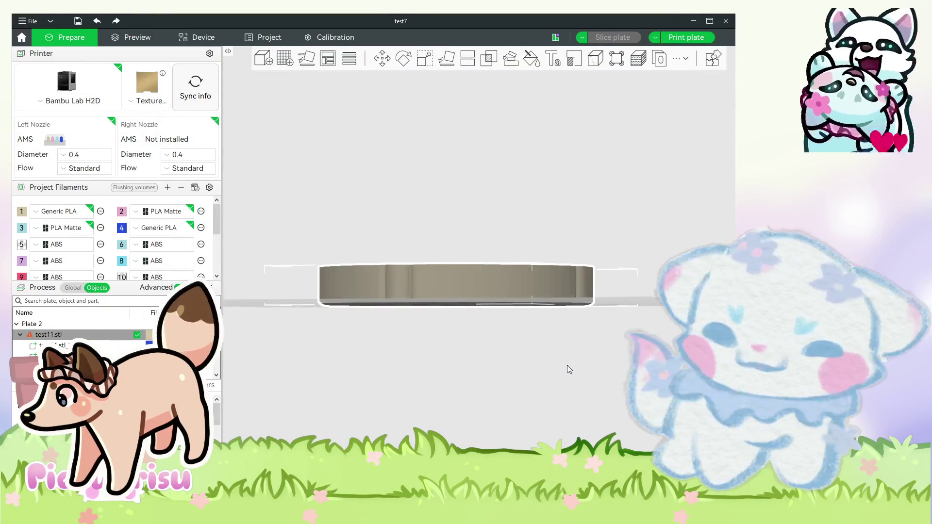
key(z)
key(r)
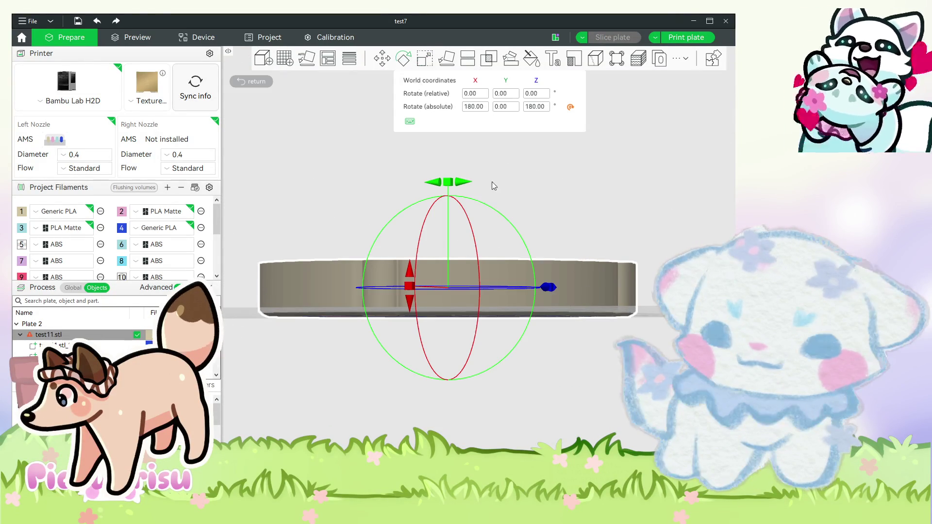
drag(633, 200, 601, 284)
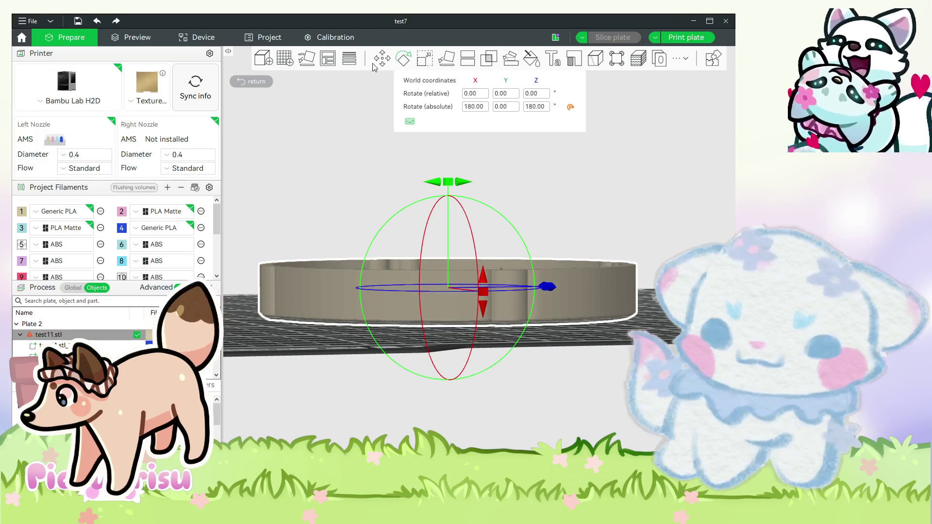
key(Escape)
click(540, 308)
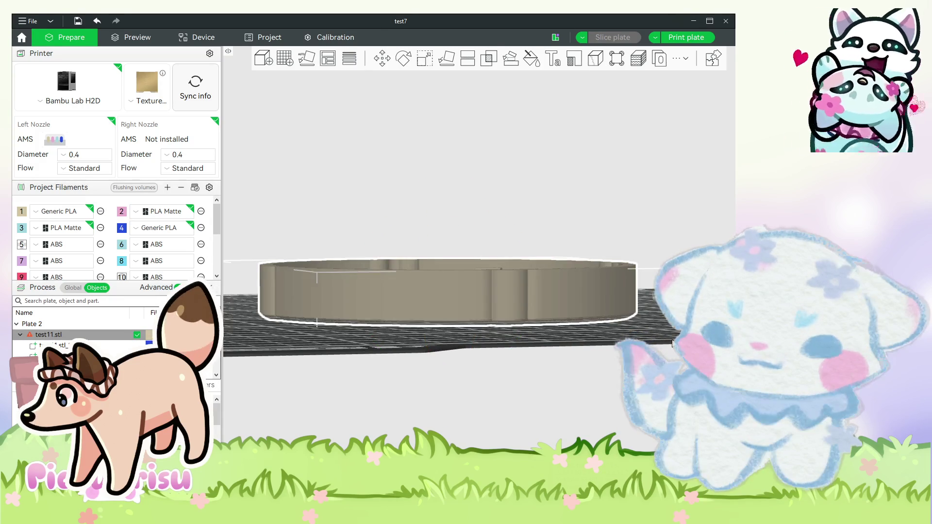
key(3)
Raise the ring to Z 8.14 mm, check the underside, and re-slice plate 2.
click(382, 59)
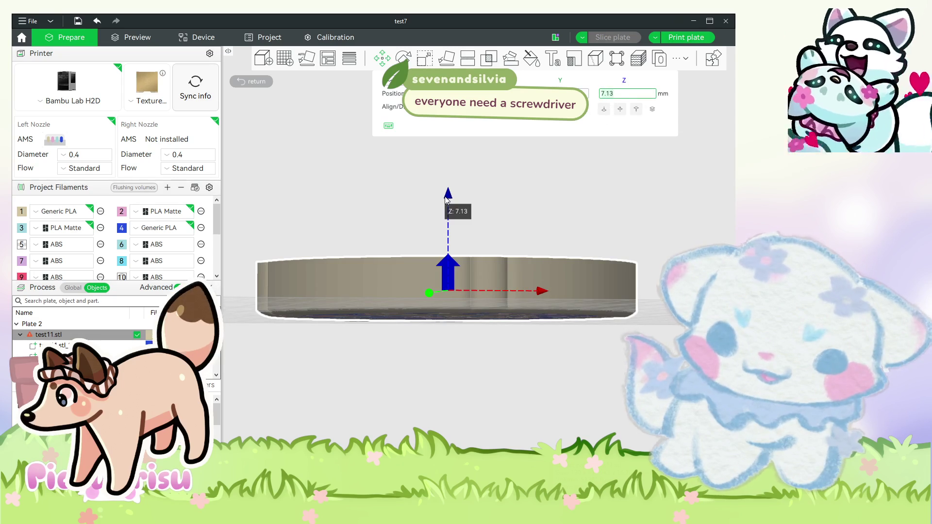
mouse_move(446, 199)
mouse_down()
mouse_move(482, 339)
mouse_move(588, 156)
mouse_up()
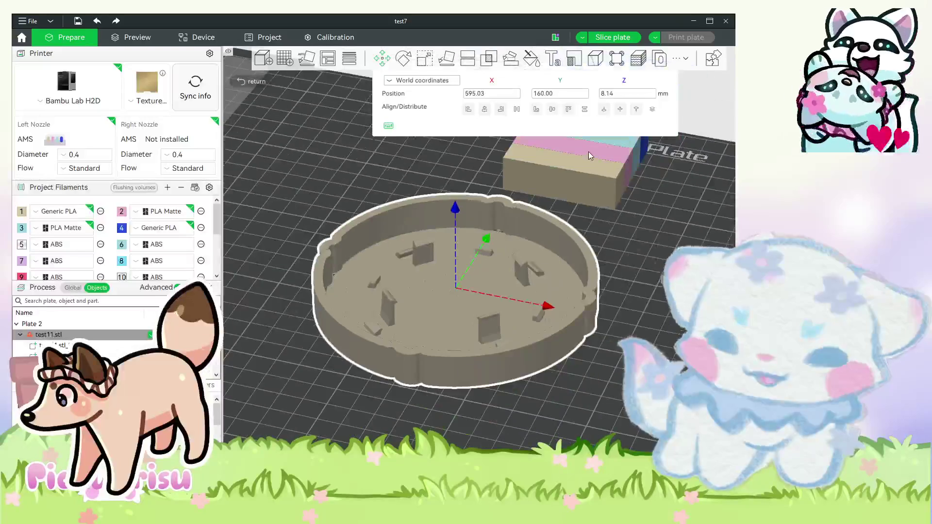
click(607, 106)
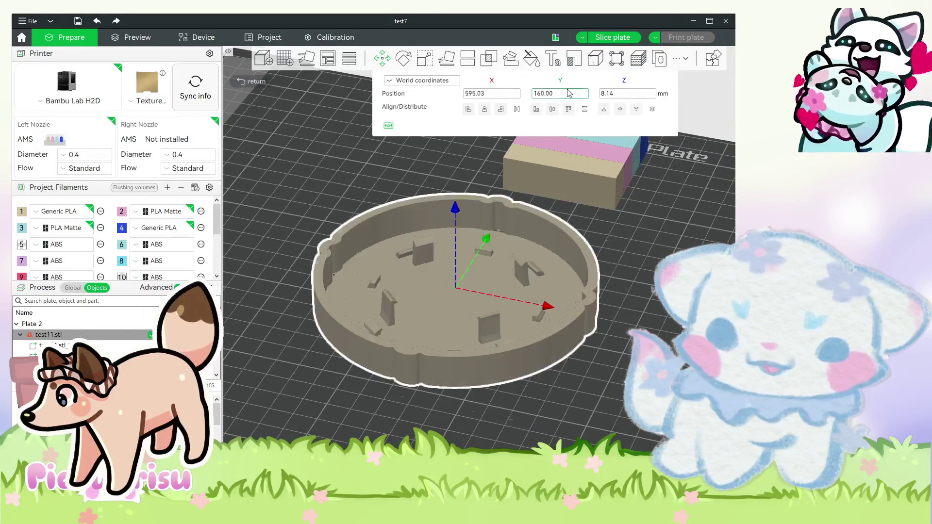
click(443, 59)
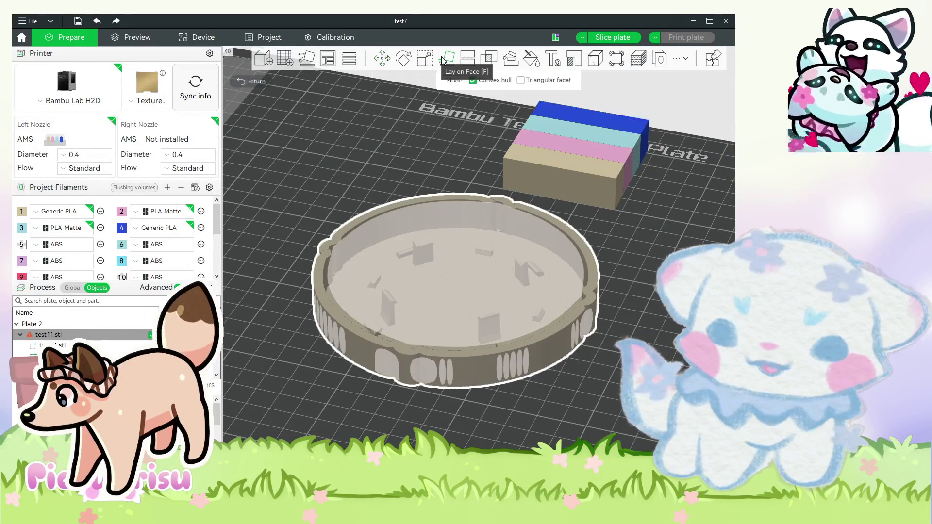
mouse_move(538, 302)
mouse_down()
mouse_move(594, 333)
mouse_move(587, 388)
mouse_up()
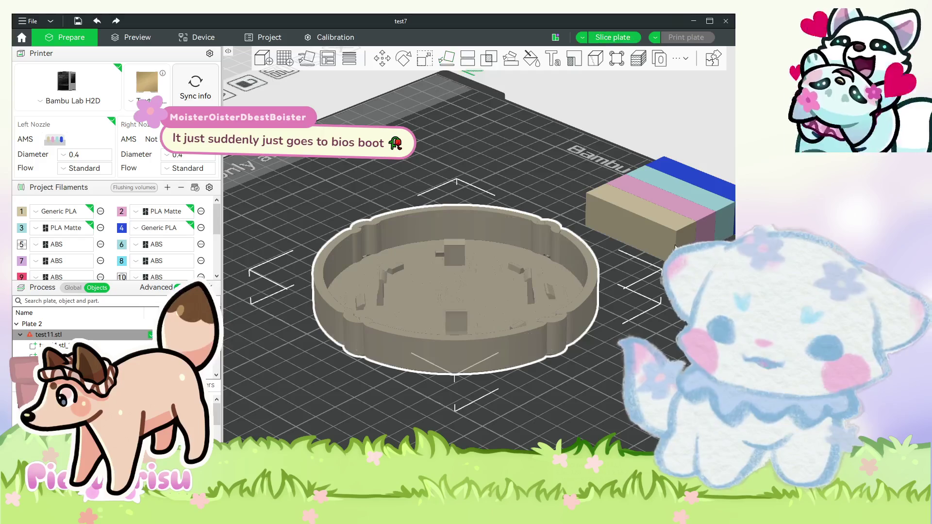
key(ctrl+r)
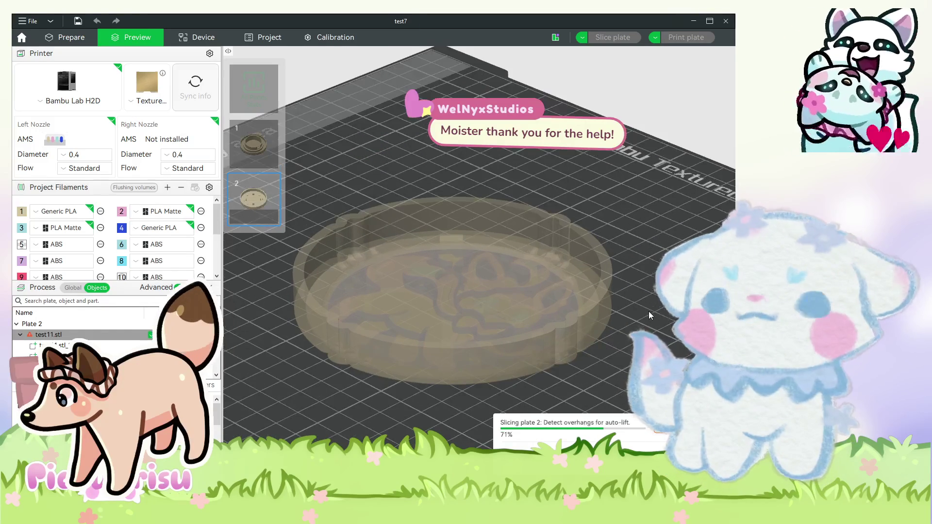
View the finished 56.44 g, 3h30m slice from the top, then go back to Prepare.
mouse_move(646, 313)
mouse_down()
mouse_move(631, 252)
mouse_move(621, 347)
mouse_move(646, 278)
mouse_up()
key(1)
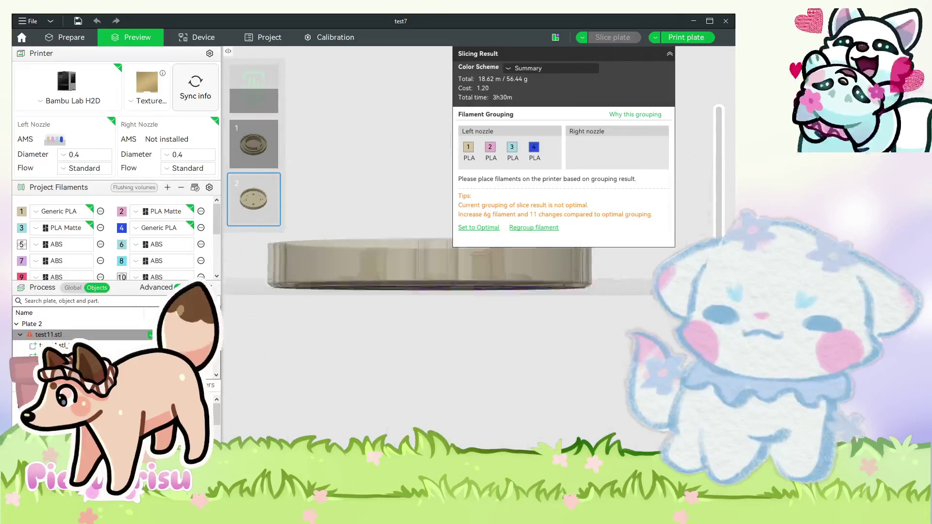
click(78, 43)
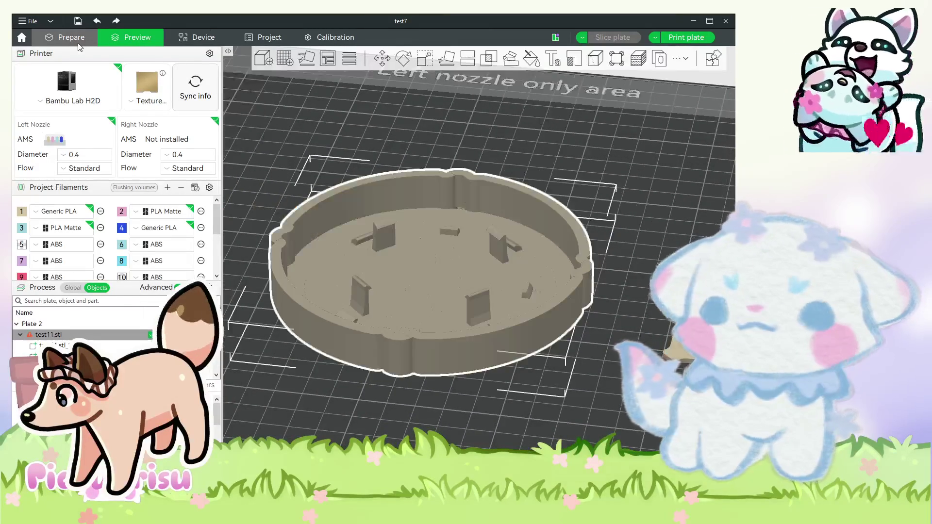
Open the ring's Move controls and apply a Z height of 7.00 mm.
click(449, 59)
click(430, 63)
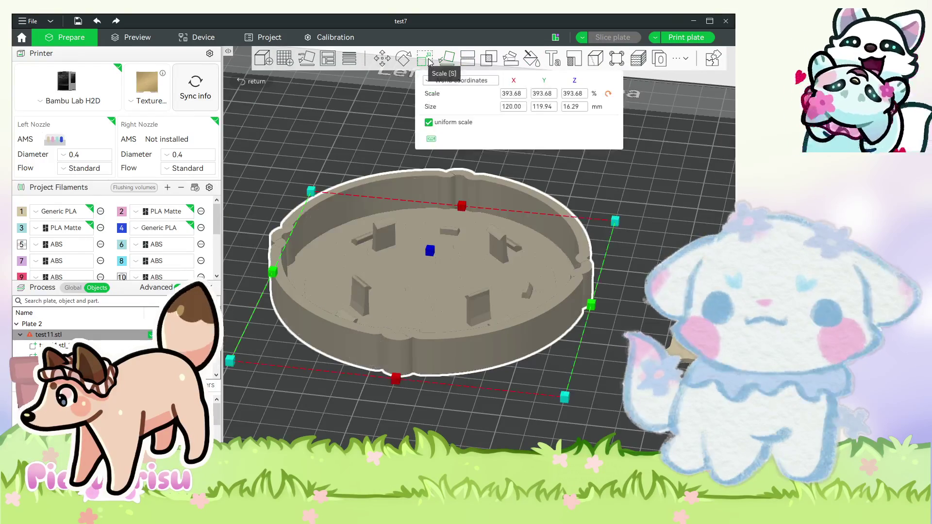
click(382, 62)
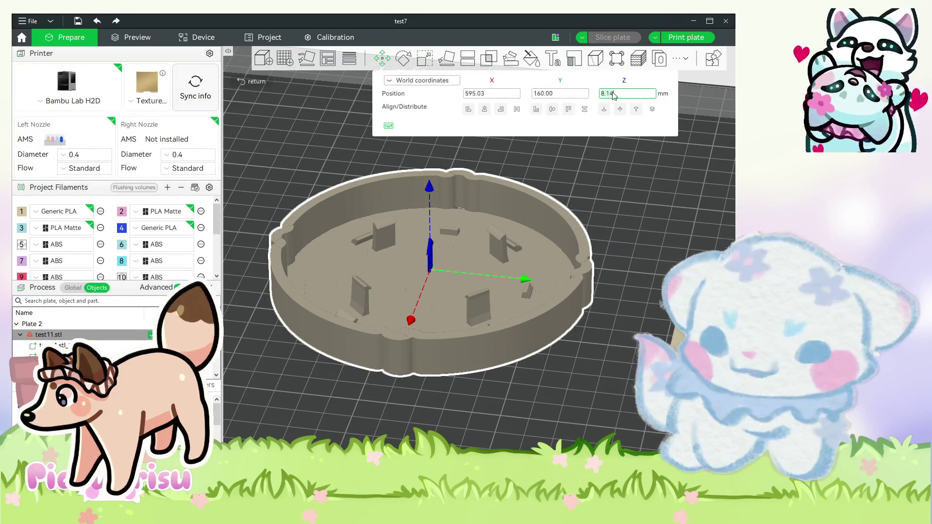
key(Return)
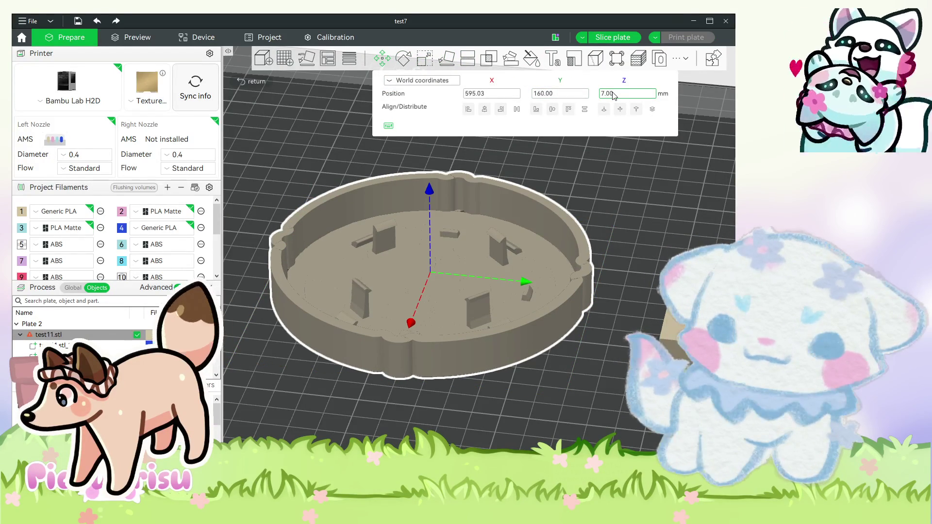
drag(546, 366, 619, 87)
Change the ring's Z to 6.5 mm, close the Move tool and slice plate 2.
key(BackSpace)
key(BackSpace)
key(BackSpace)
text(6.5)
key(Return)
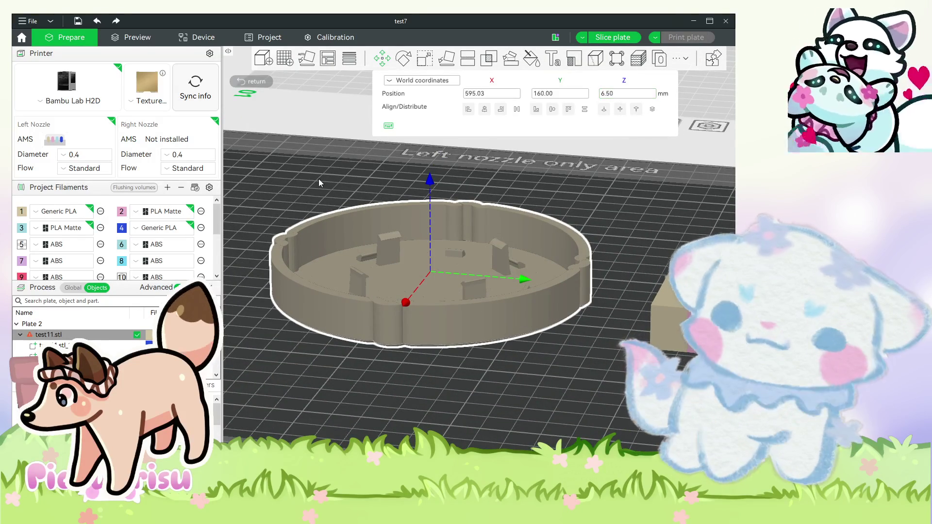
drag(601, 398, 604, 413)
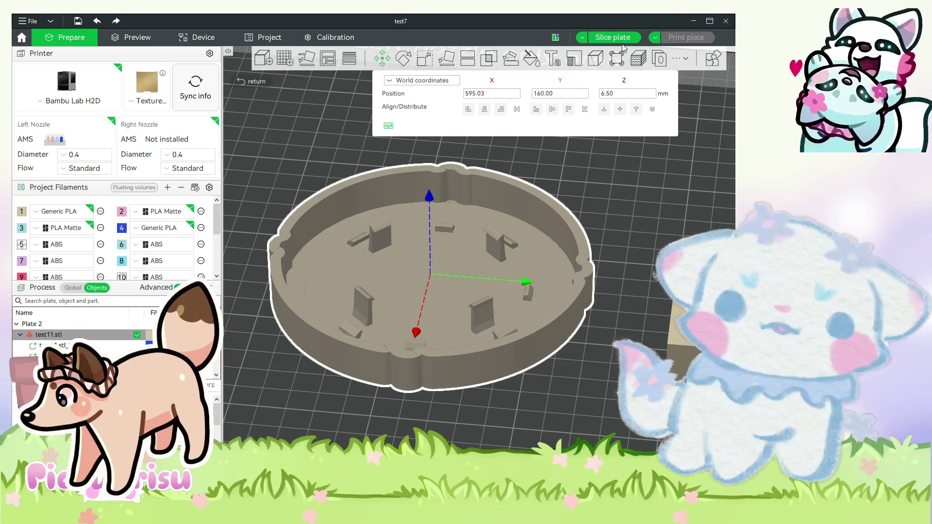
key(Escape)
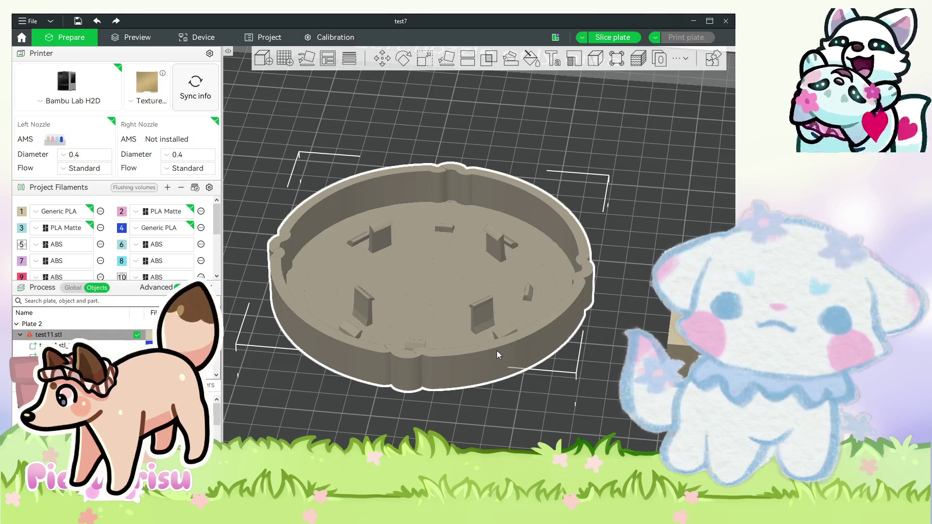
key(ctrl+r)
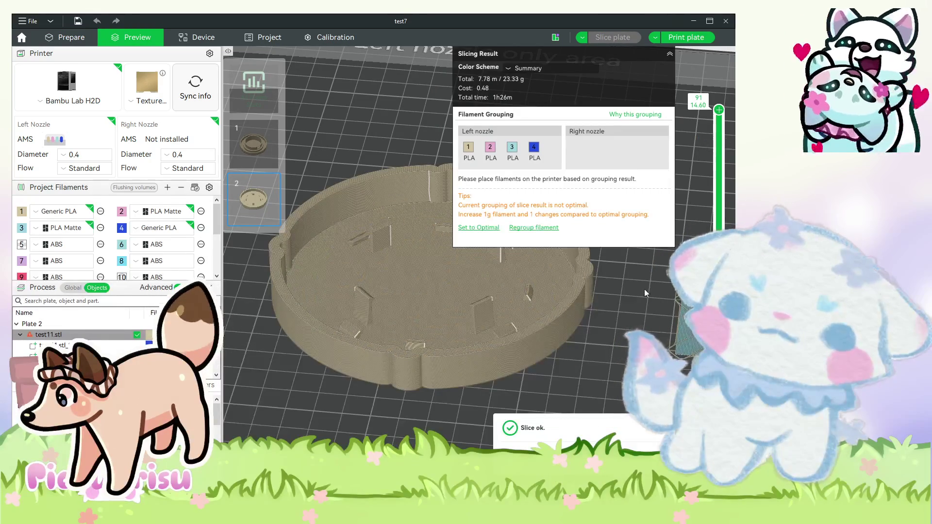
Drag the layer slider down to inspect the 1h26m slice's lower layers, then return to Prepare.
drag(719, 109, 719, 379)
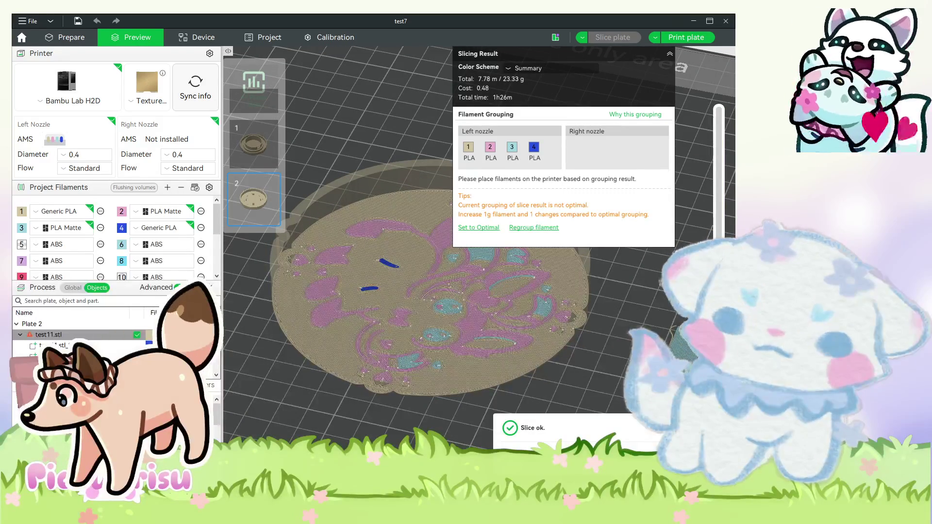
scroll(719, 379, down, 3)
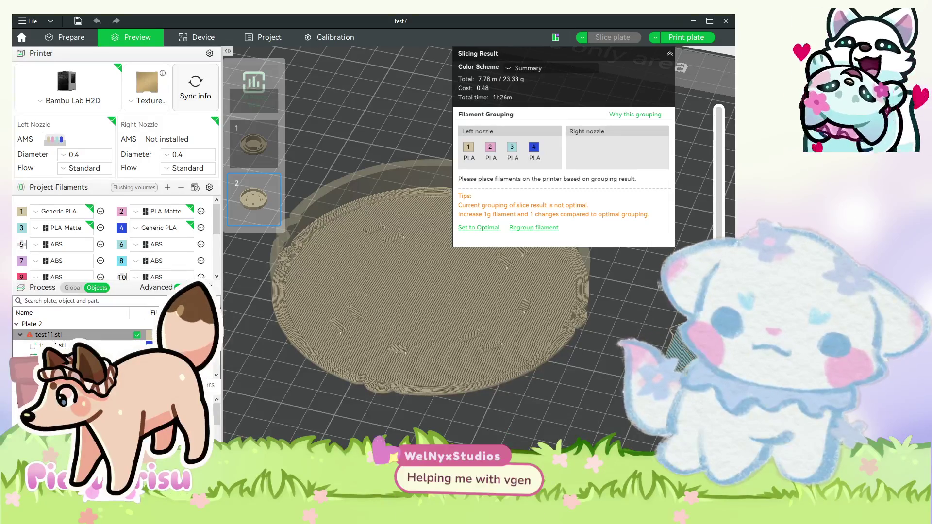
scroll(719, 379, up, 3)
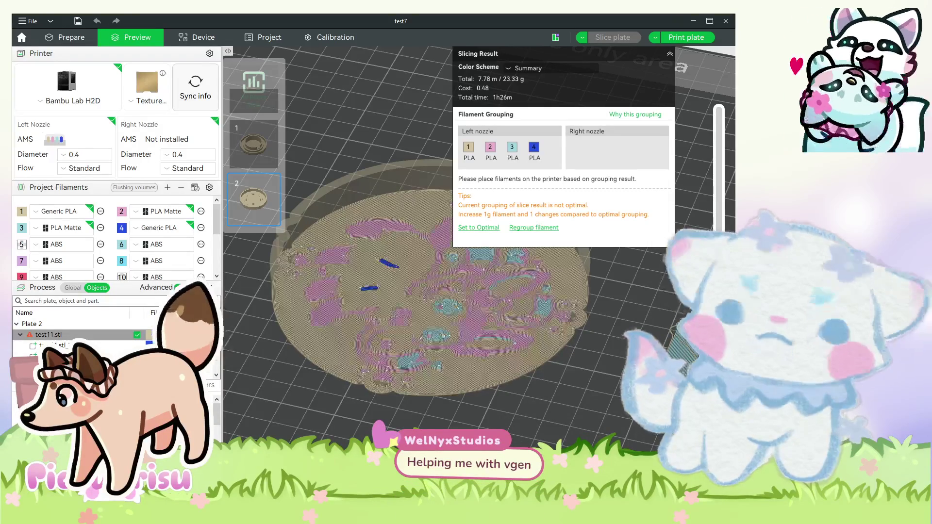
click(68, 39)
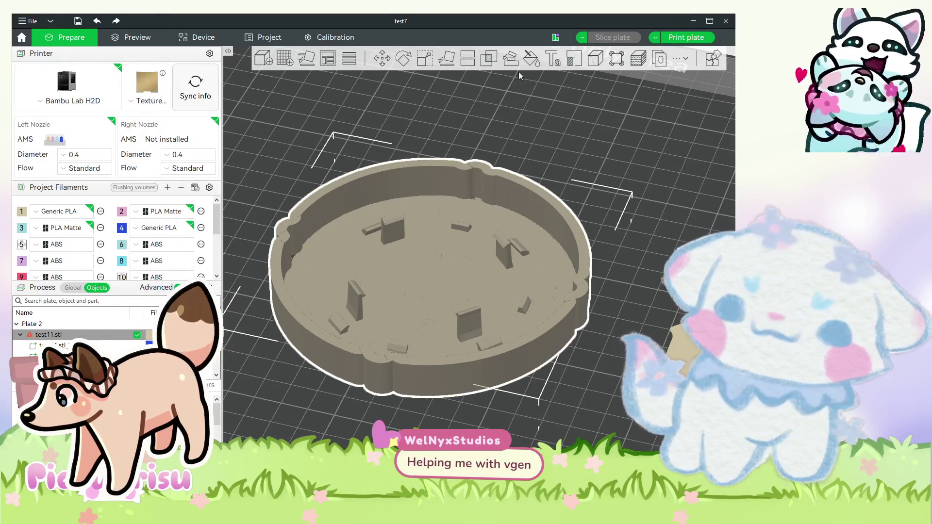
Set the coaster ring's Z position to 6.70 mm and slice plate 2.
click(382, 59)
click(621, 94)
text(6.7)
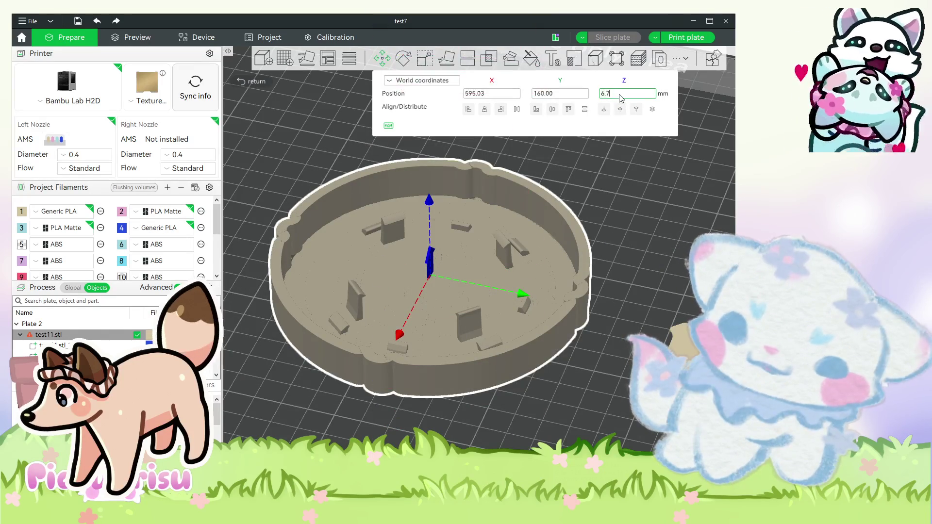
key(Return)
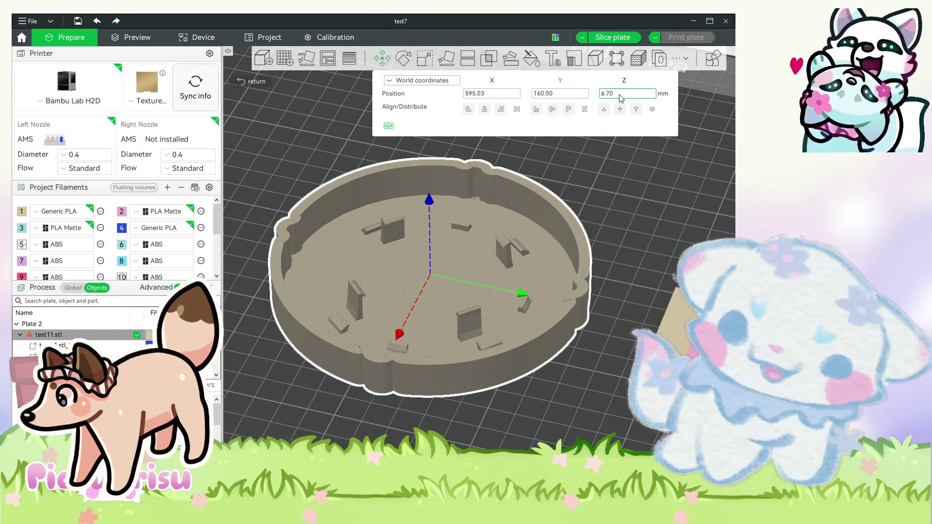
key(Escape)
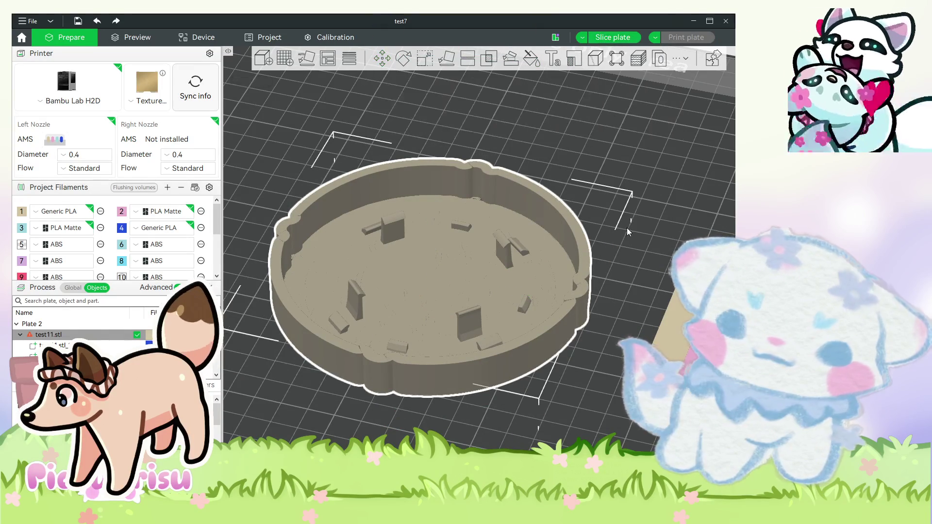
key(ctrl+r)
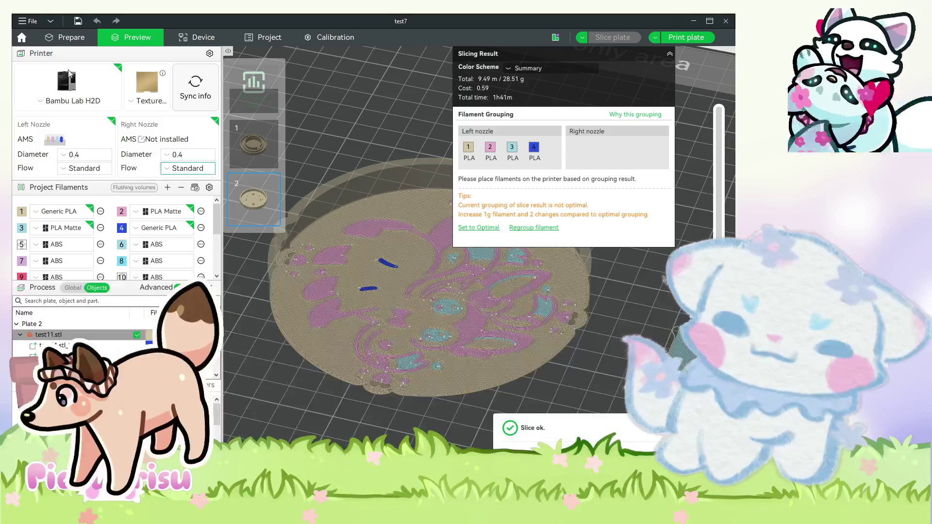
Change the ring's Z to 6.90 mm, re-slice, and inspect the first coloured layers.
click(71, 37)
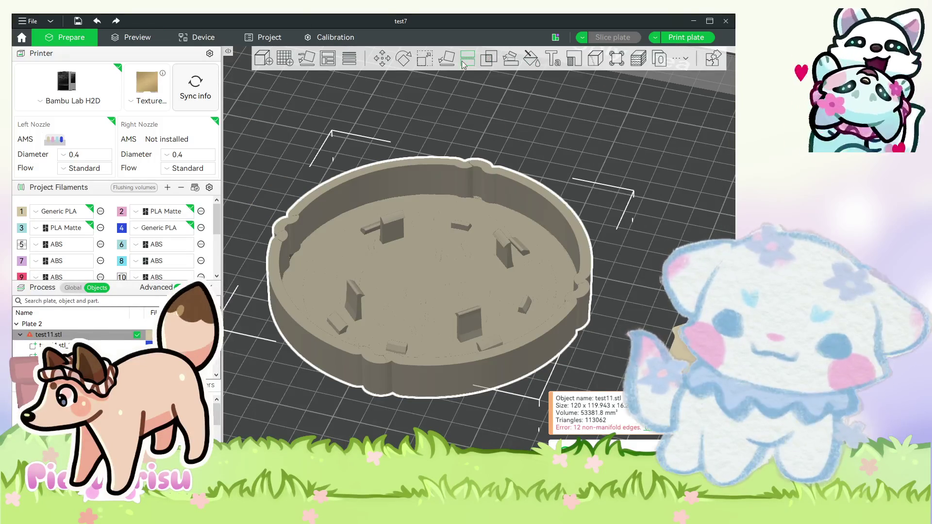
key(s)
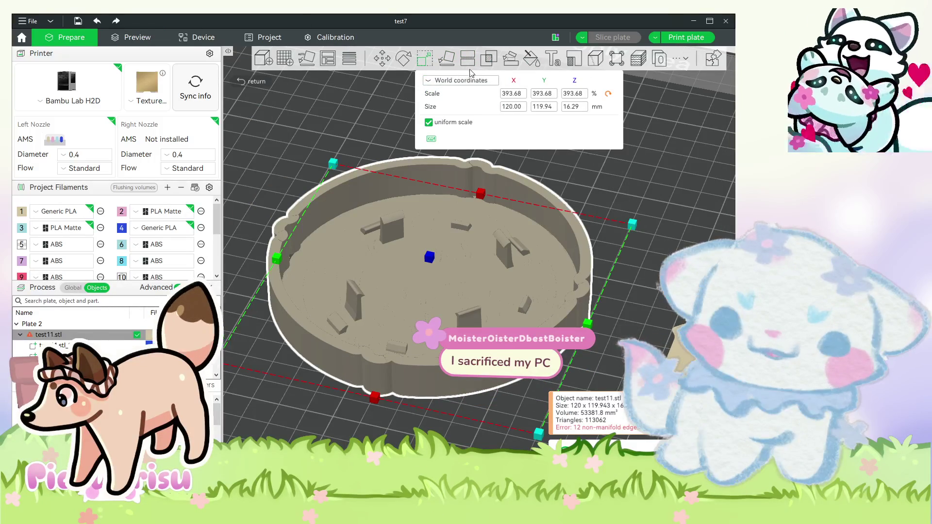
key(m)
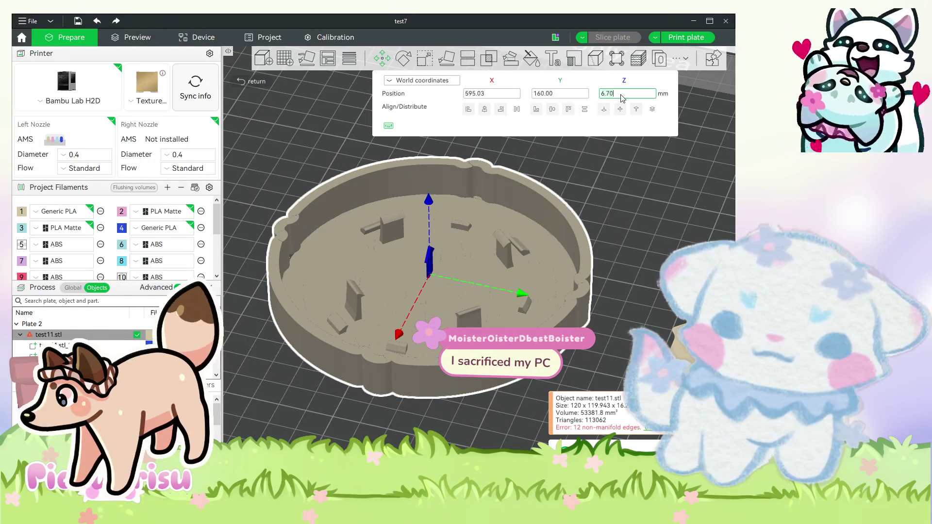
key(BackSpace)
key(BackSpace)
key(BackSpace)
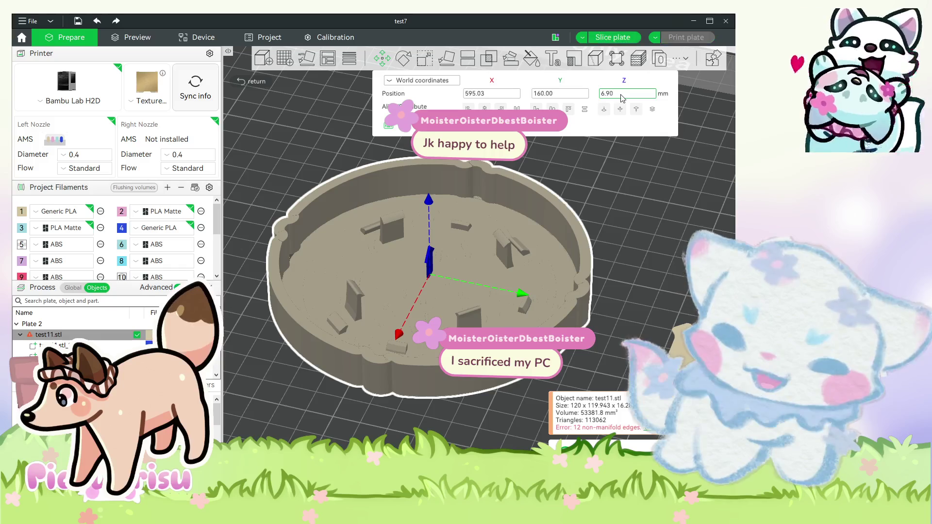
key(Return)
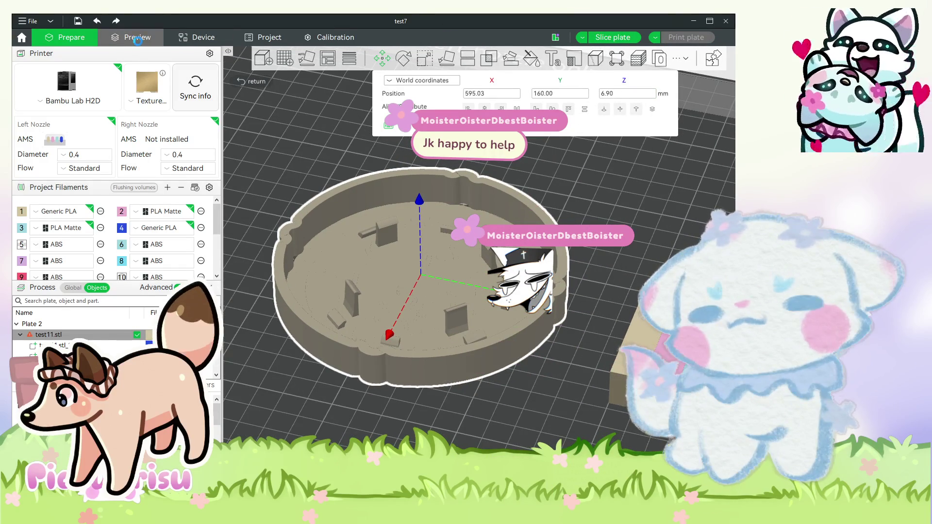
click(612, 37)
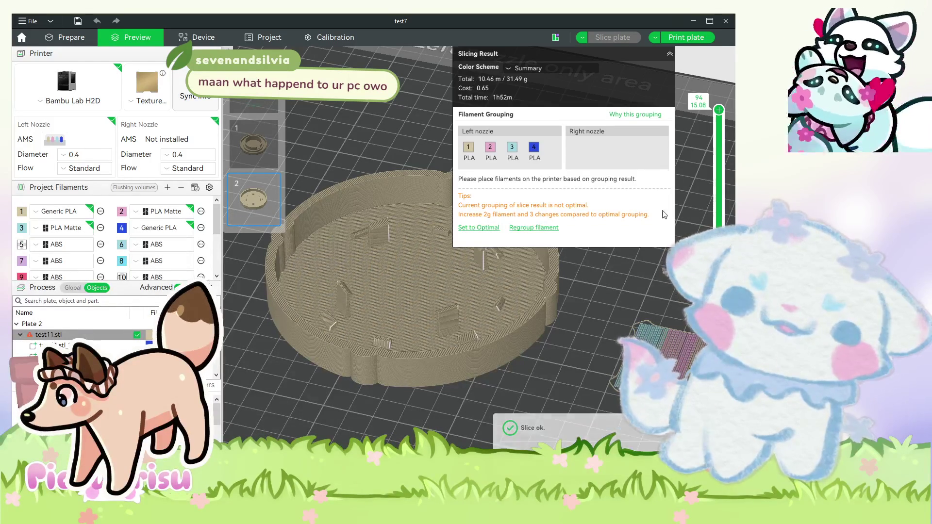
drag(719, 110, 719, 427)
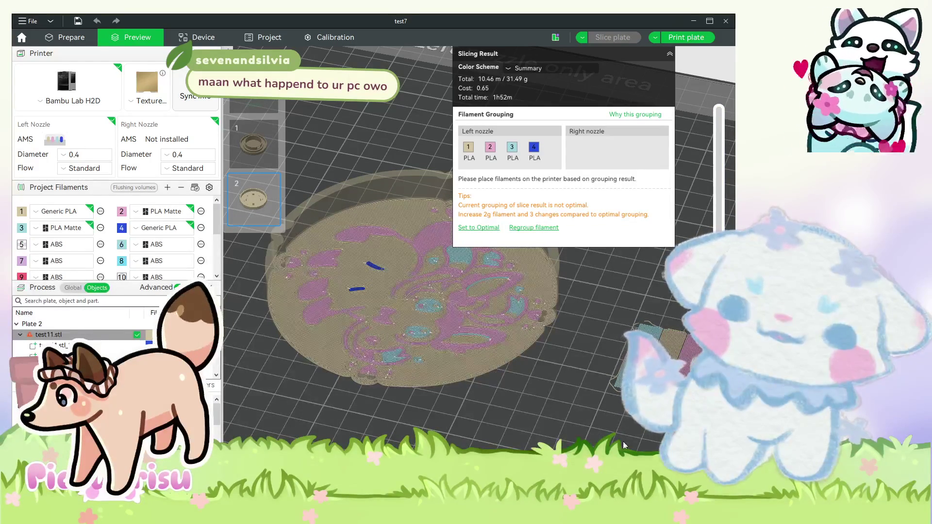
click(68, 41)
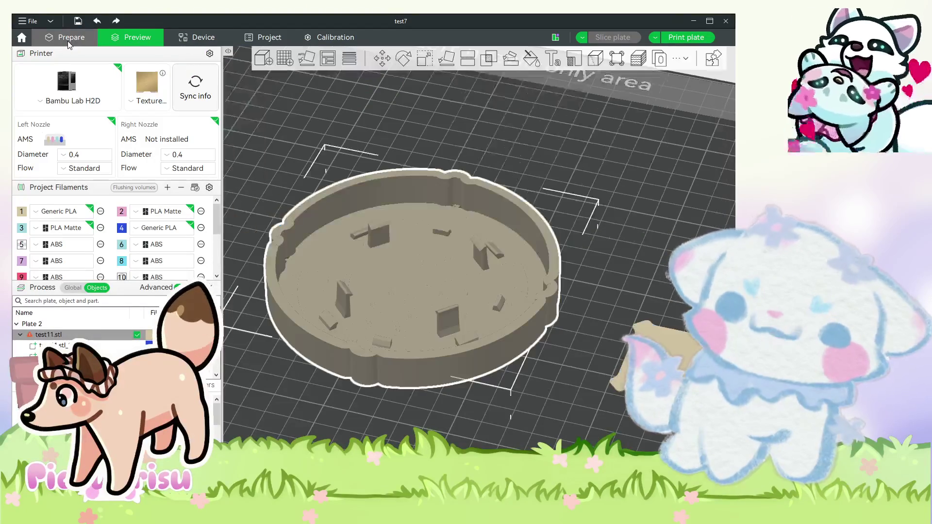
Re-slice plate 2 to 11.57 m / 34.86 g of PLA, then go back to Prepare.
key(m)
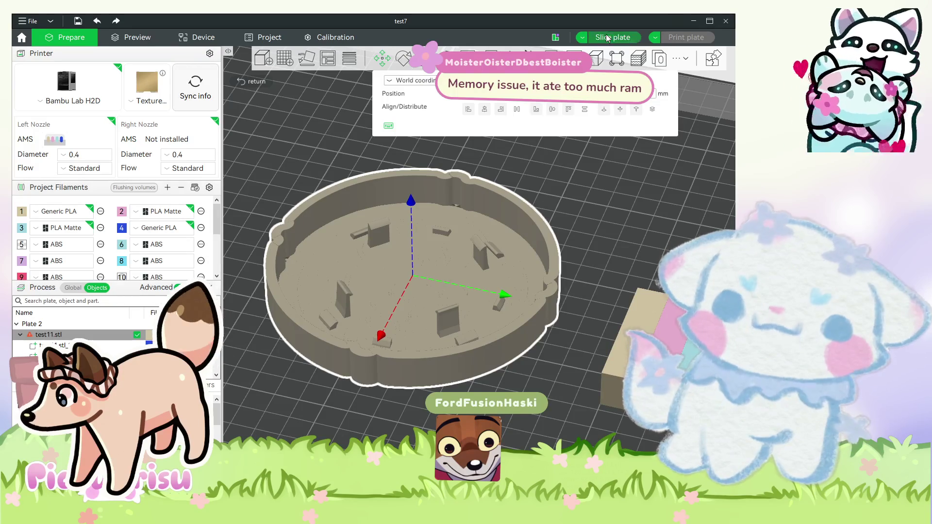
key(m)
key(ctrl+r)
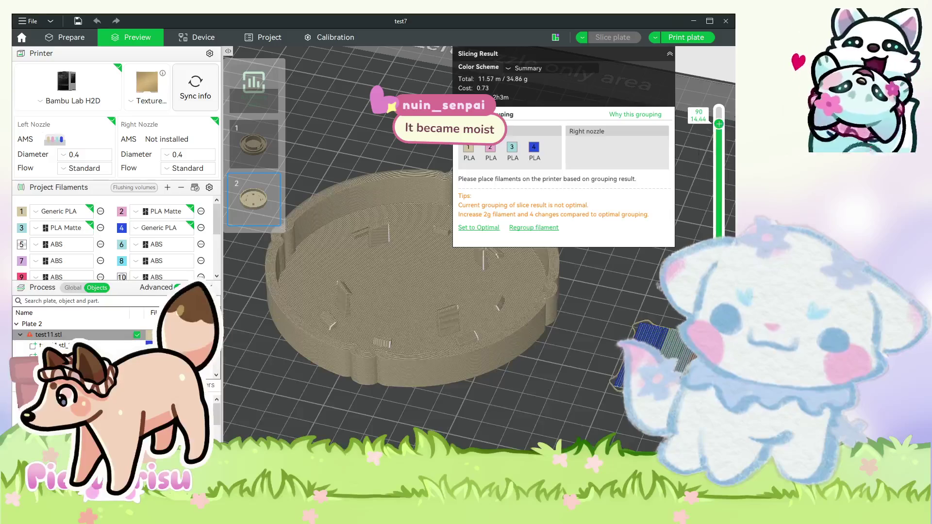
click(63, 37)
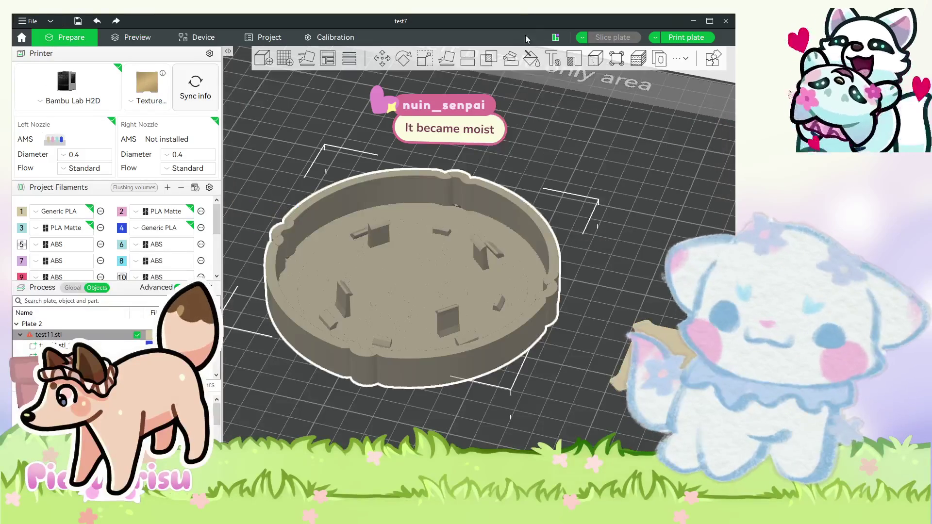
Set the ring's Z position to 7.20 mm and slice plate 2.
click(421, 61)
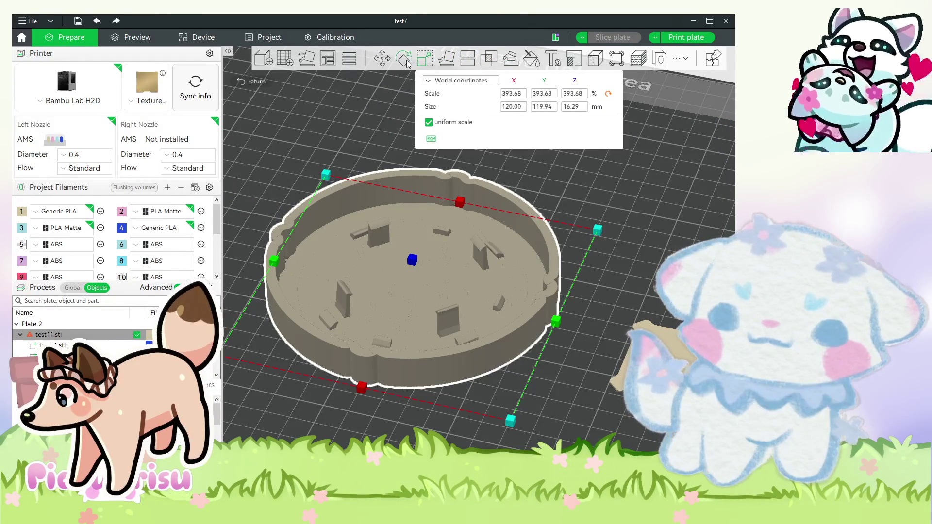
click(383, 64)
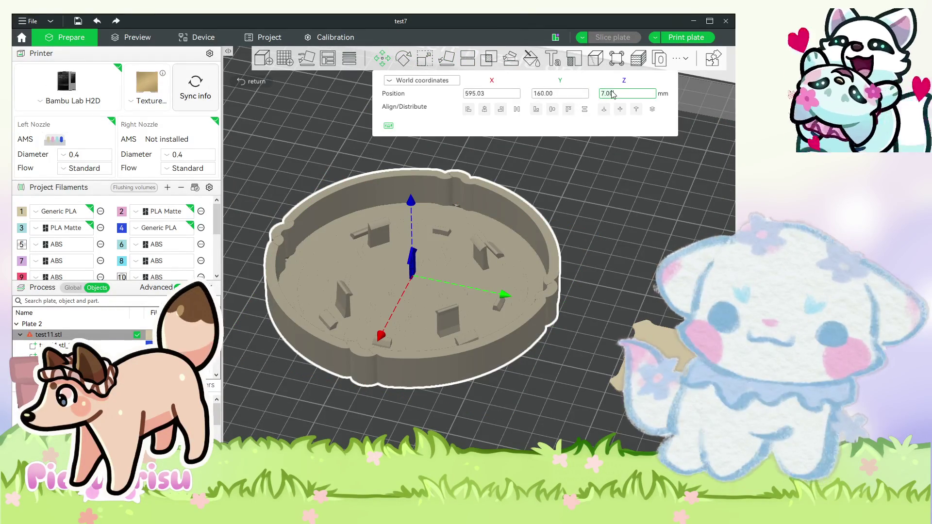
key(Return)
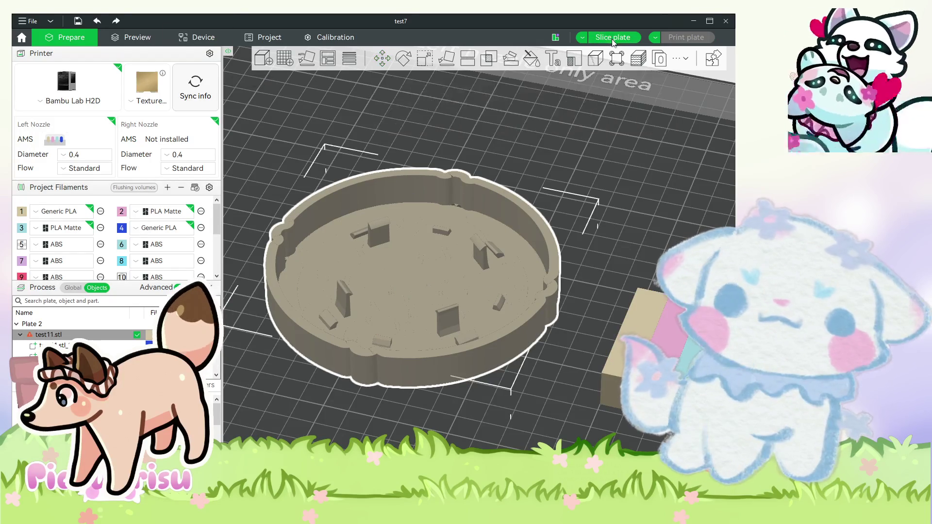
key(Escape)
key(ctrl+r)
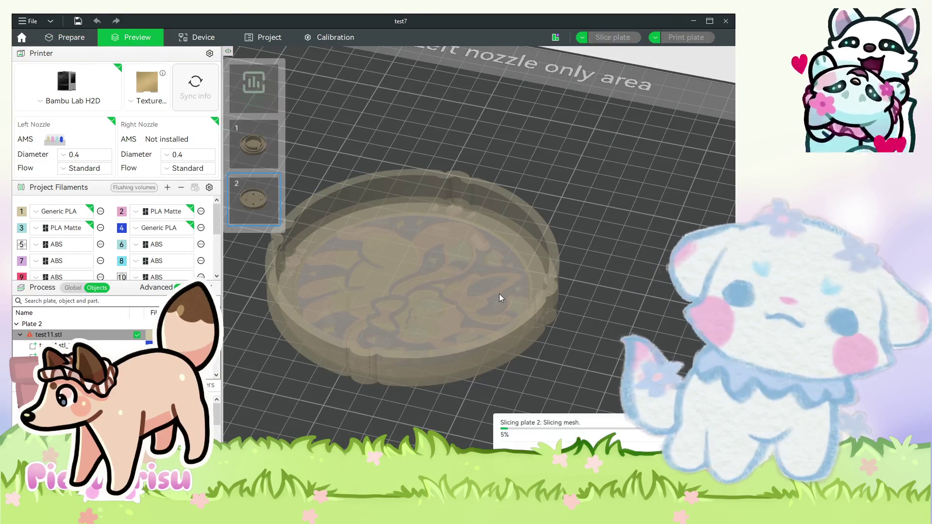
Inspect the low multicolour layers and the coaster's colour pattern from above, then return to Prepare.
drag(631, 209, 620, 202)
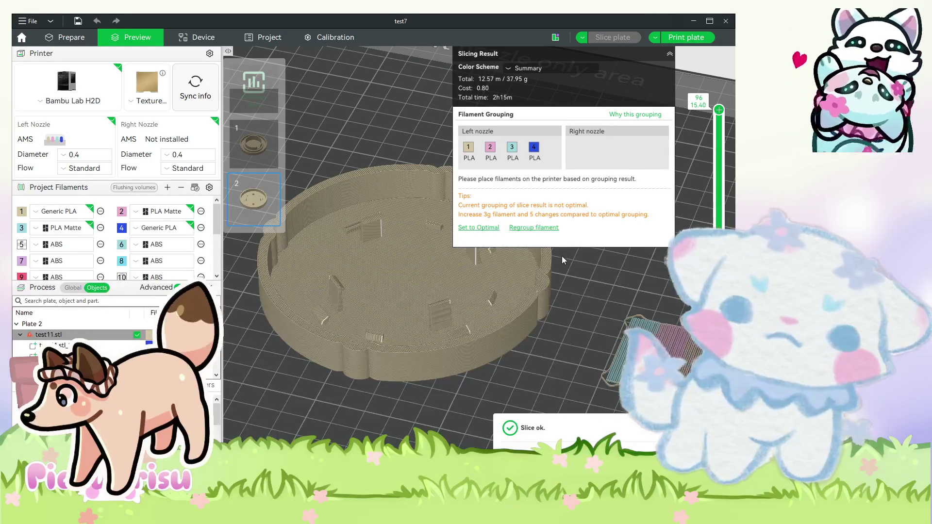
mouse_move(719, 110)
mouse_down()
mouse_move(719, 340)
mouse_move(719, 311)
mouse_move(719, 323)
mouse_up()
drag(643, 433, 476, 396)
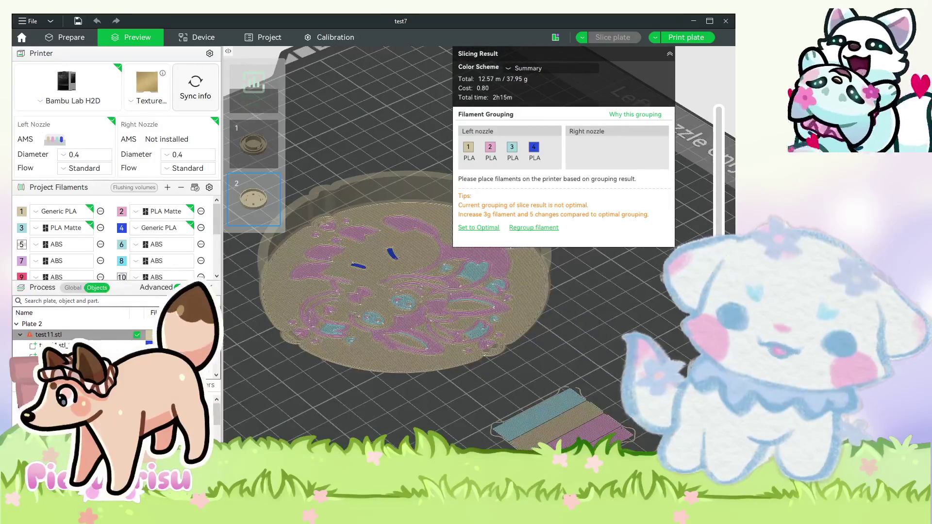
drag(719, 323, 719, 166)
drag(340, 146, 290, 195)
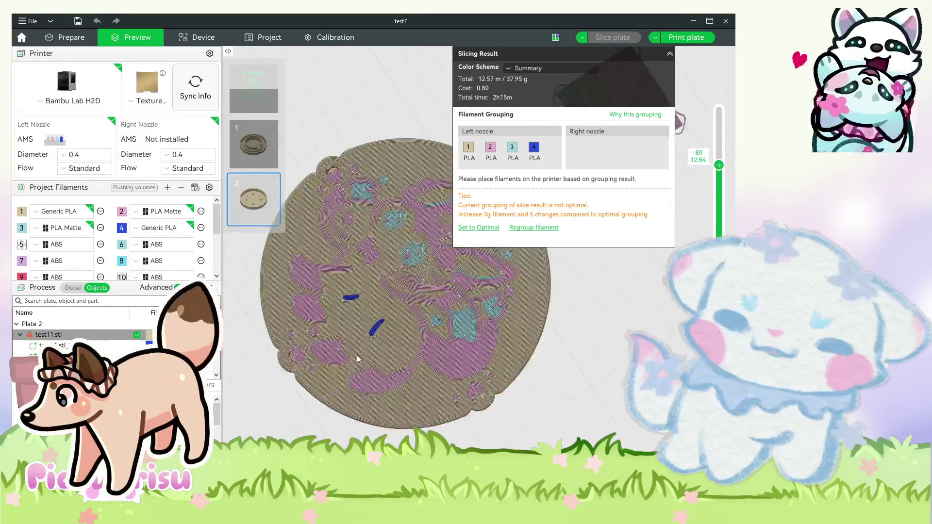
click(84, 43)
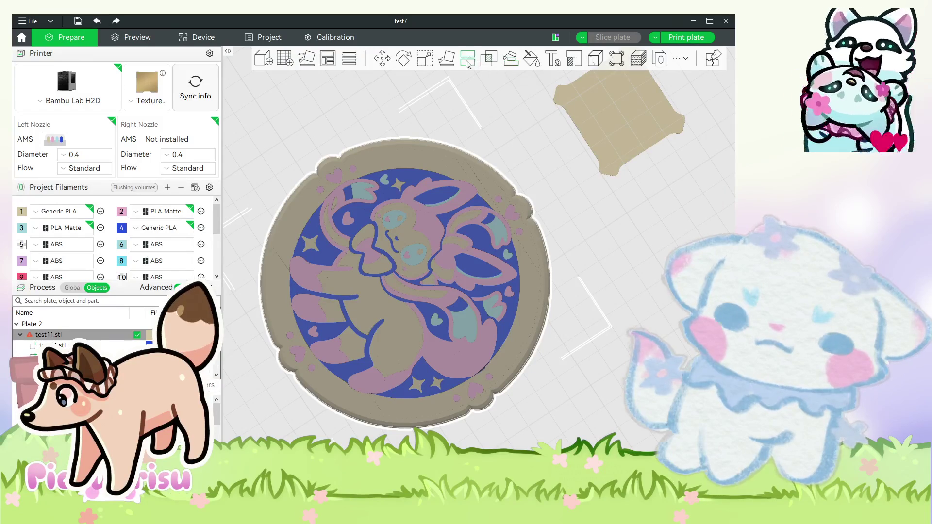
Set the coaster ring's Z height to 7.50 mm in the Move tool.
click(383, 59)
click(609, 94)
key(BackSpace)
key(BackSpace)
text(50)
key(Return)
drag(659, 279, 655, 303)
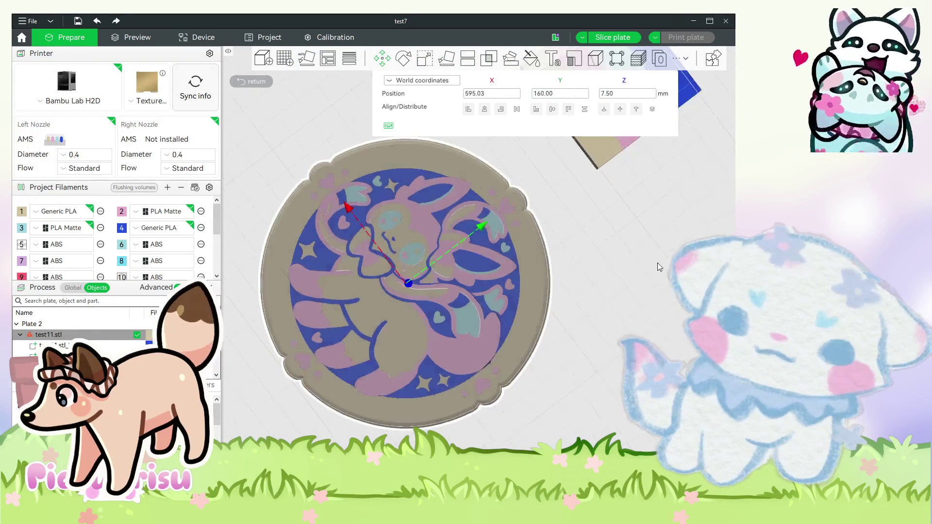
Lower the ring's Z to 7.40 mm, close the Move tool, and slice plate 2.
click(627, 94)
key(BackSpace)
key(BackSpace)
text(4)
key(Return)
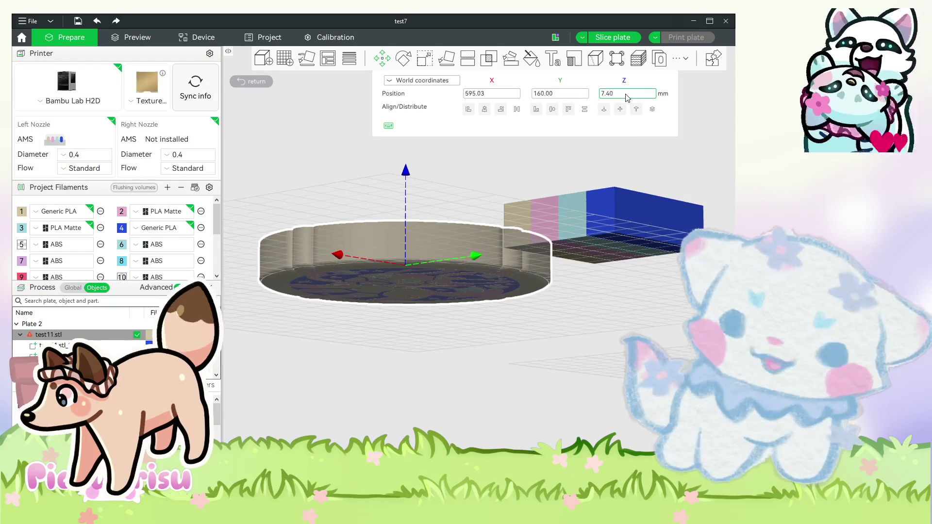
drag(566, 377, 473, 377)
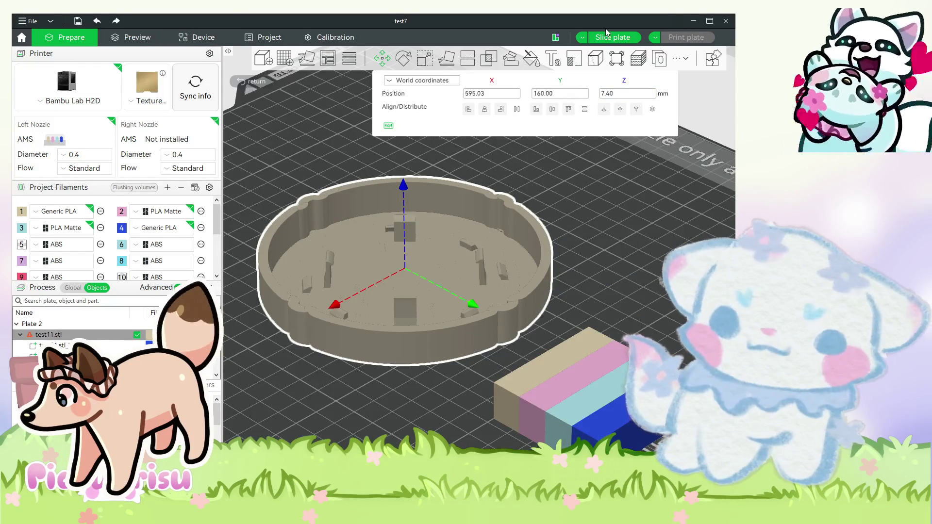
key(m)
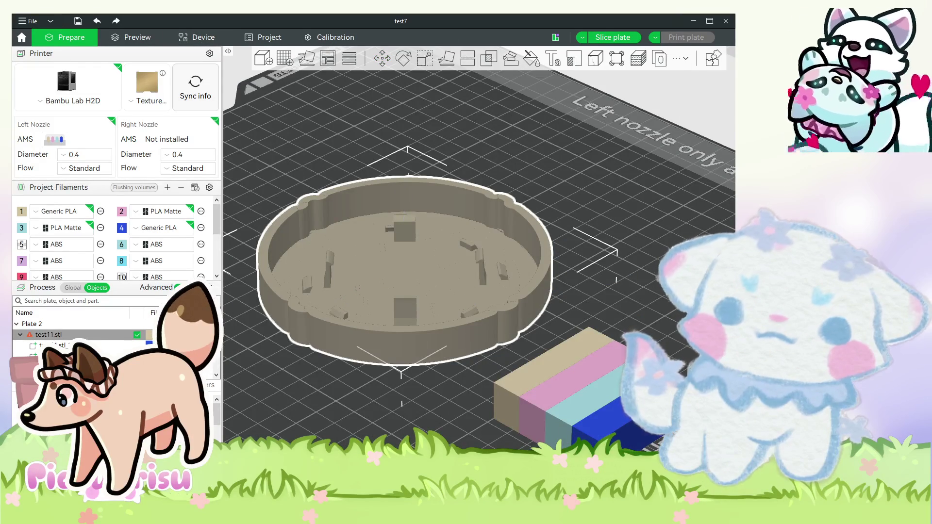
key(ctrl+r)
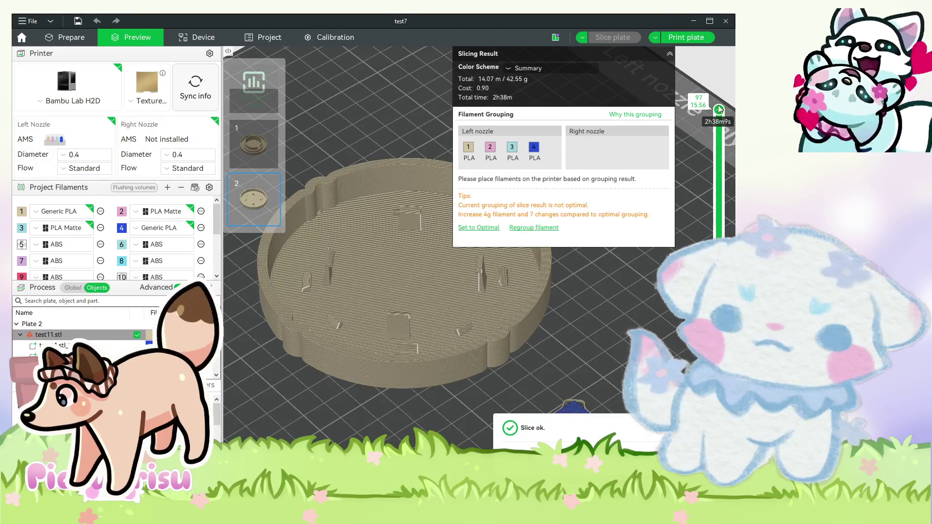
Step down through the sliced coaster's lower layers, including those with large blue areas.
drag(720, 110, 720, 369)
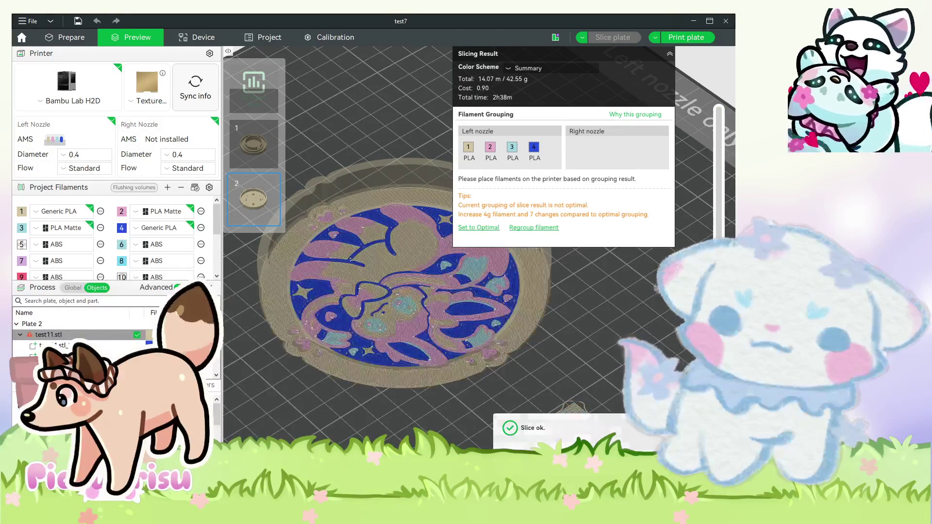
key(Down)
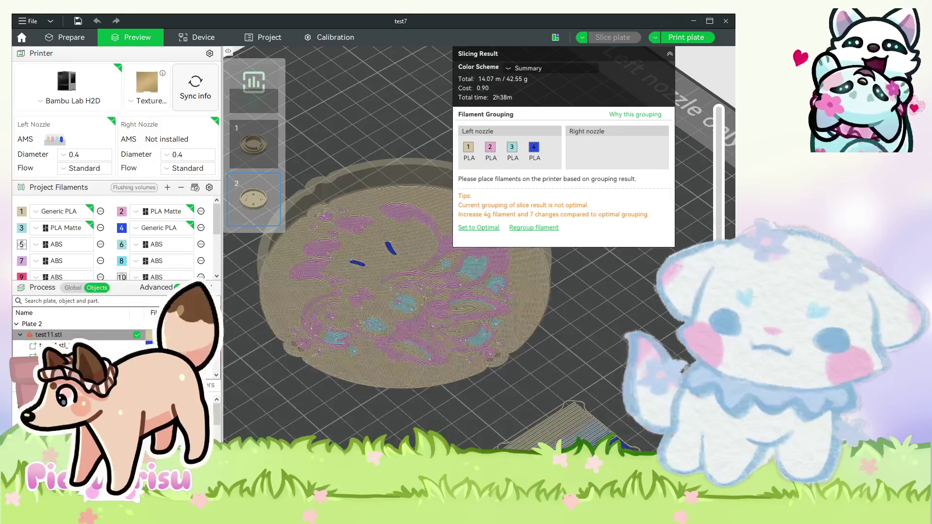
key(Down)
key(Down)
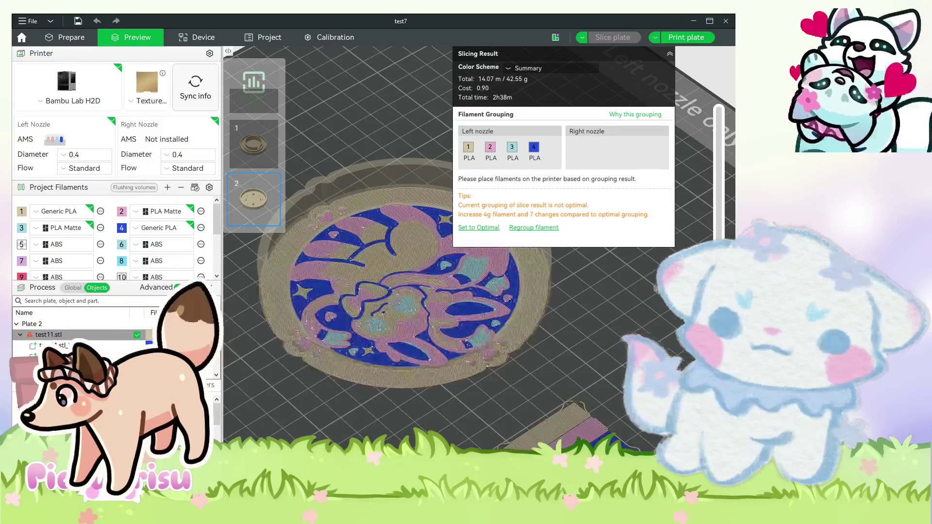
key(Down)
key(Down)
key(Down)
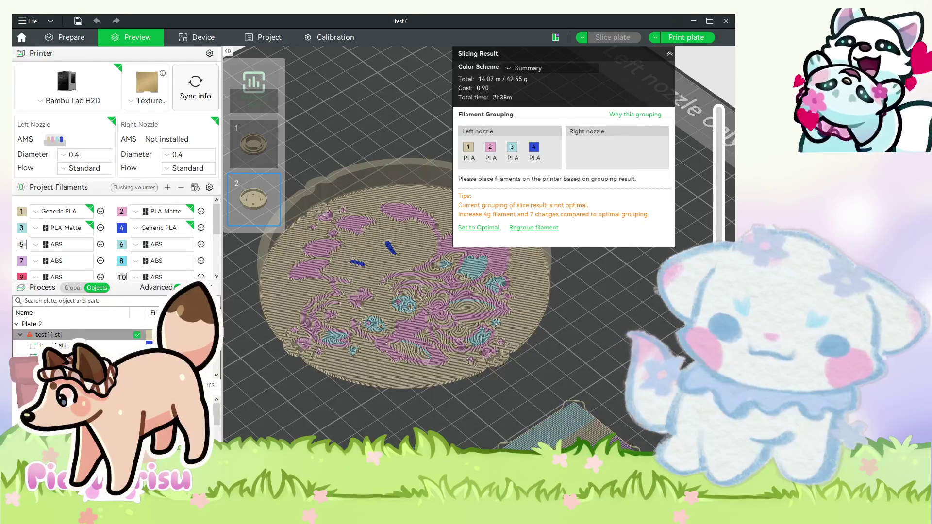
key(Down)
key(Down)
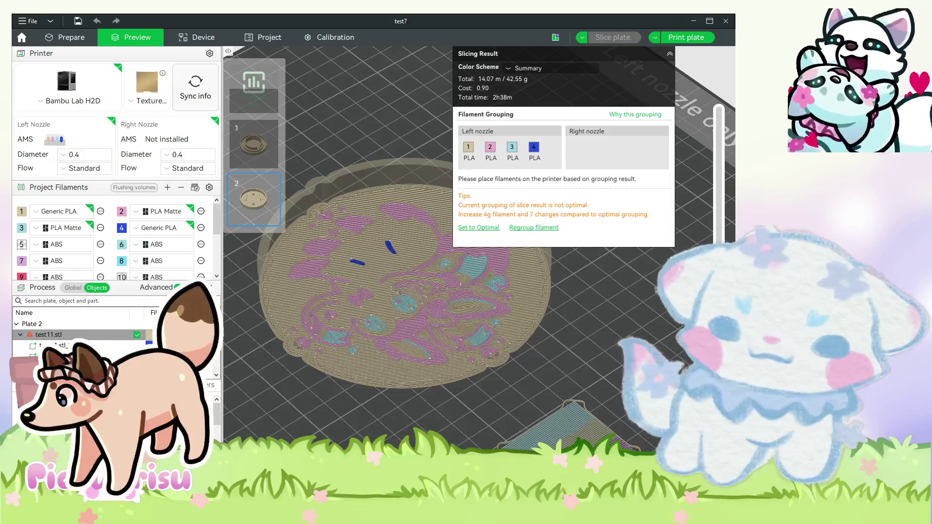
key(Down)
key(Down)
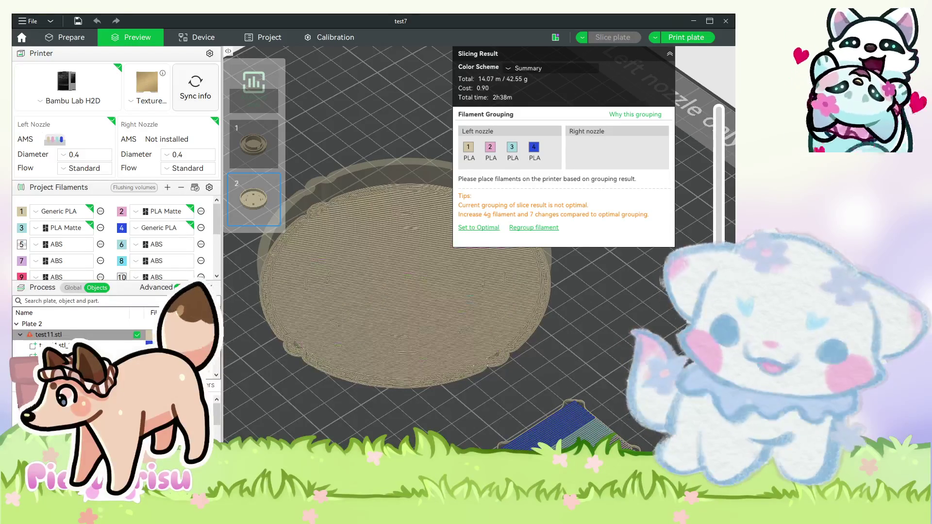
mouse_move(619, 360)
mouse_down()
mouse_move(616, 313)
mouse_move(588, 346)
mouse_move(622, 434)
mouse_move(595, 422)
mouse_up()
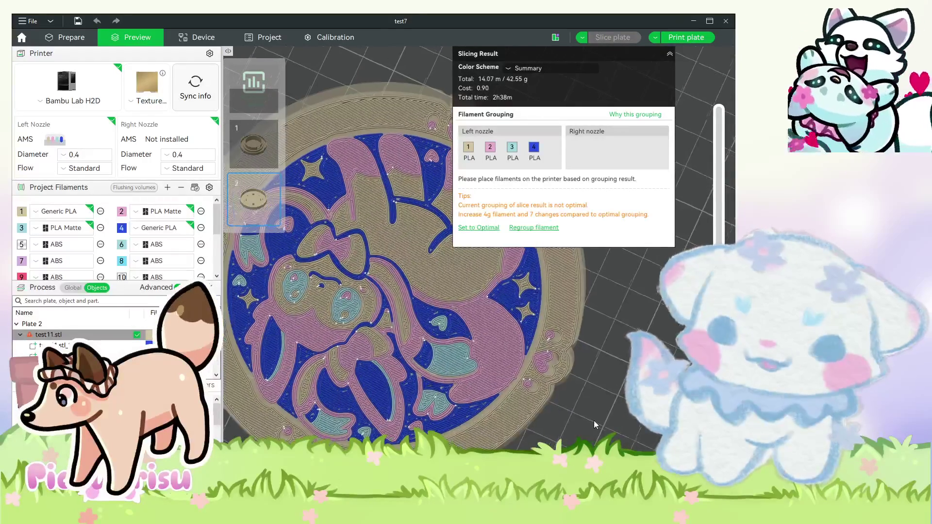
Compare the blue top layer with the base layers and tabs, then return to Prepare.
scroll(595, 422, up, 3)
scroll(597, 428, up, 3)
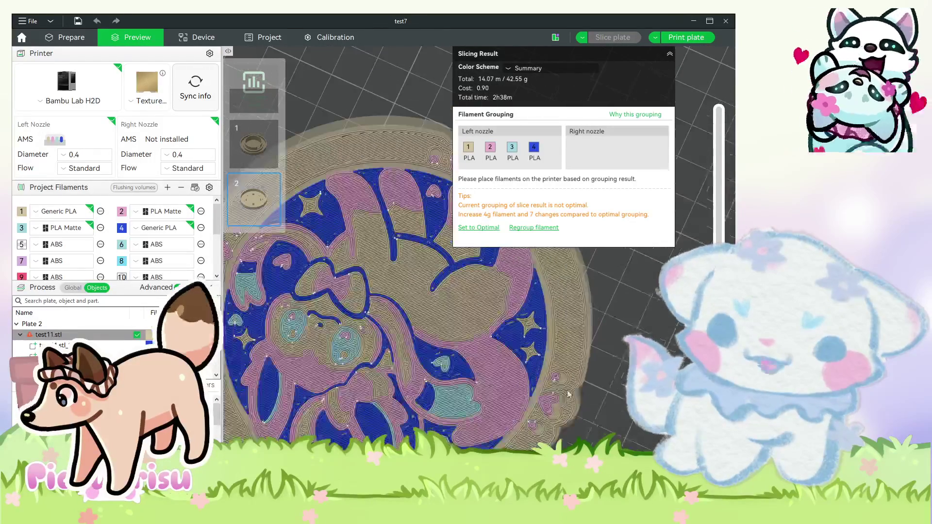
scroll(562, 397, down, 3)
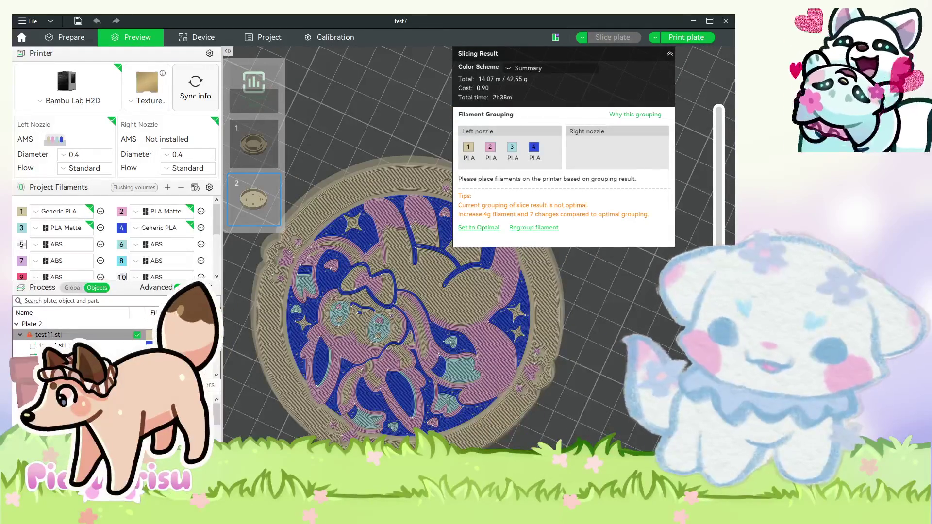
key(Down)
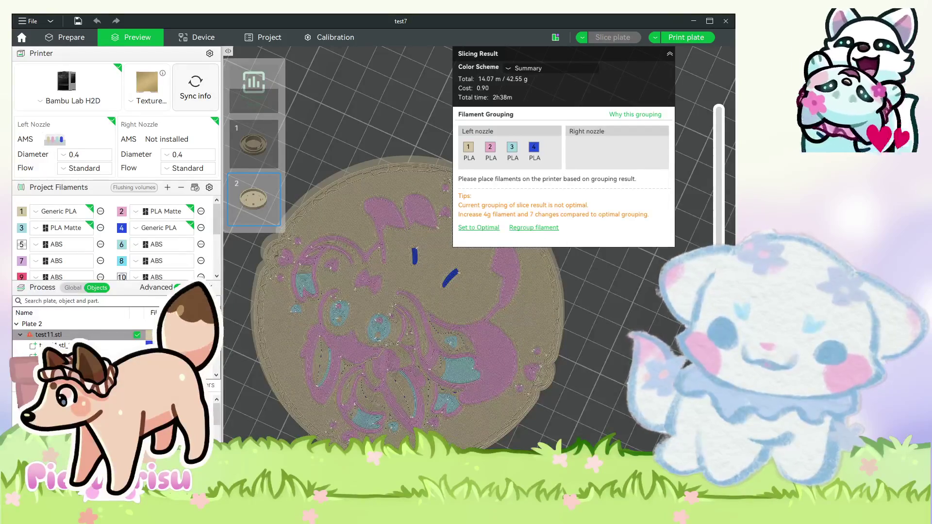
key(Up)
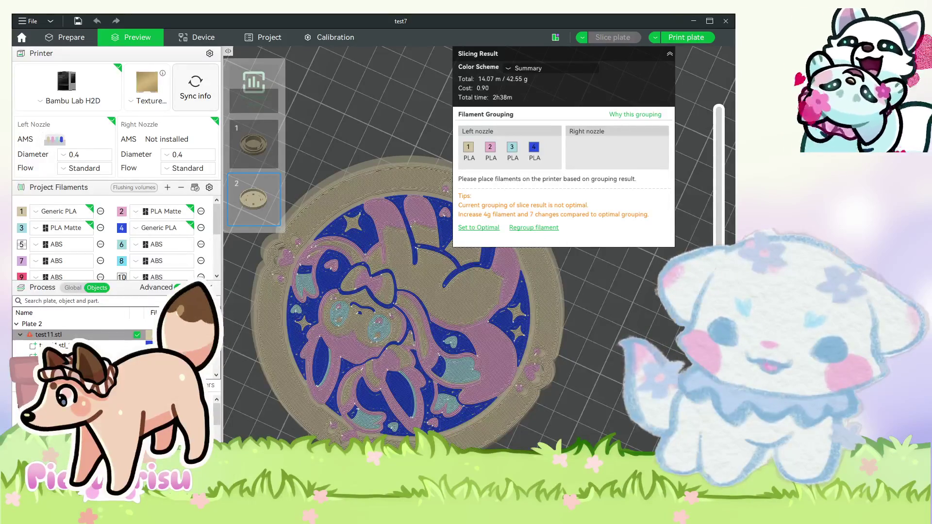
key(Down)
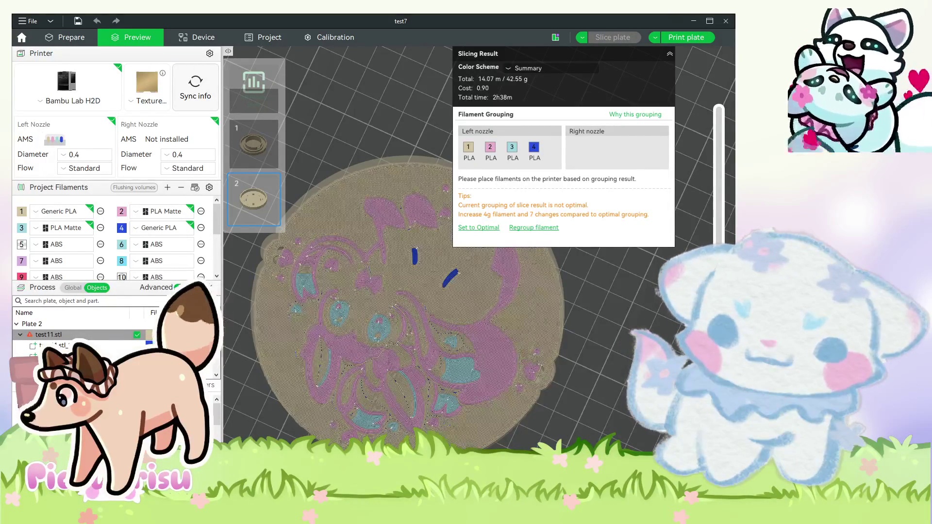
key(Down)
key(Down)
key(Down)
drag(505, 359, 519, 376)
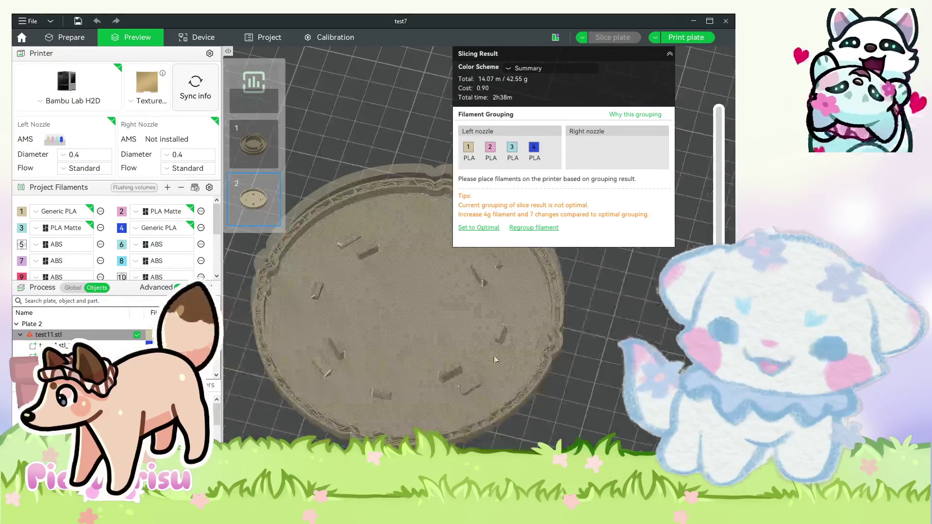
key(Tab)
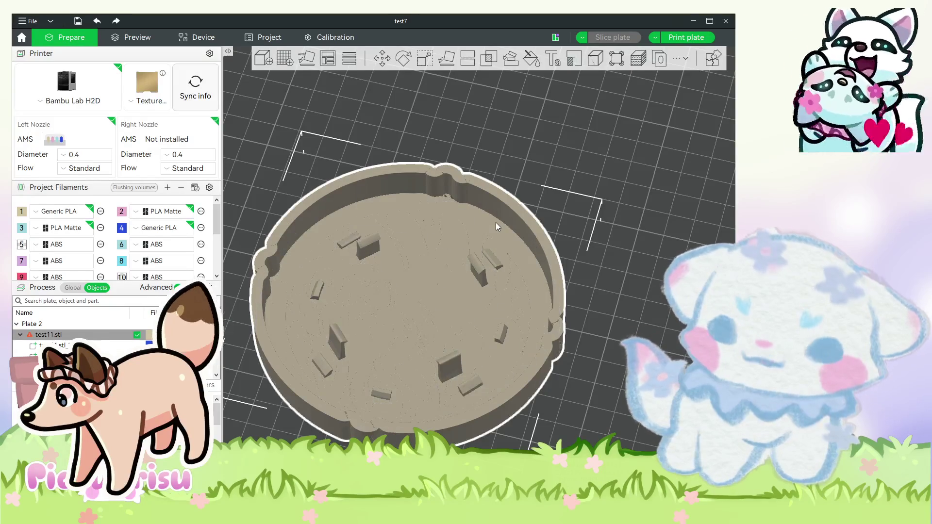
Delete the coaster's plain base disc, check the exposed Sylveon insert, and re-slice plate 2.
scroll(73, 330, down, 1)
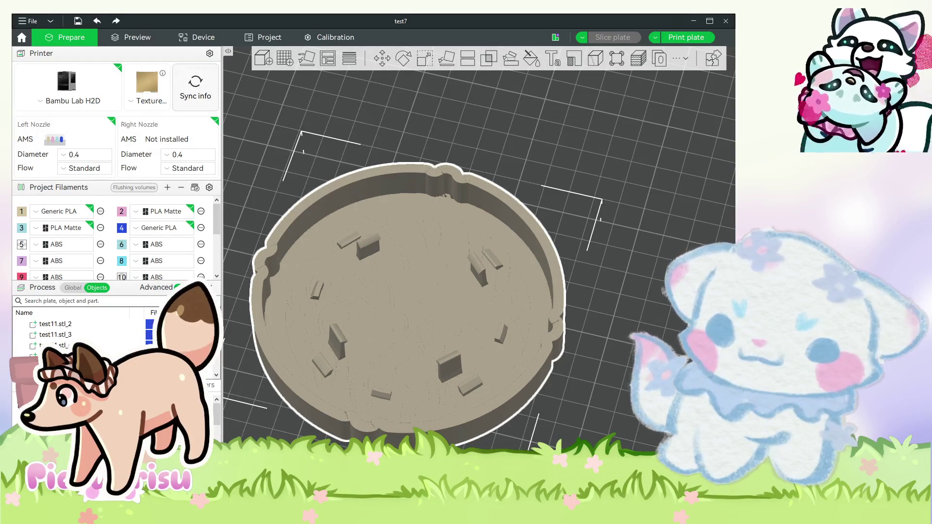
click(446, 370)
click(479, 269)
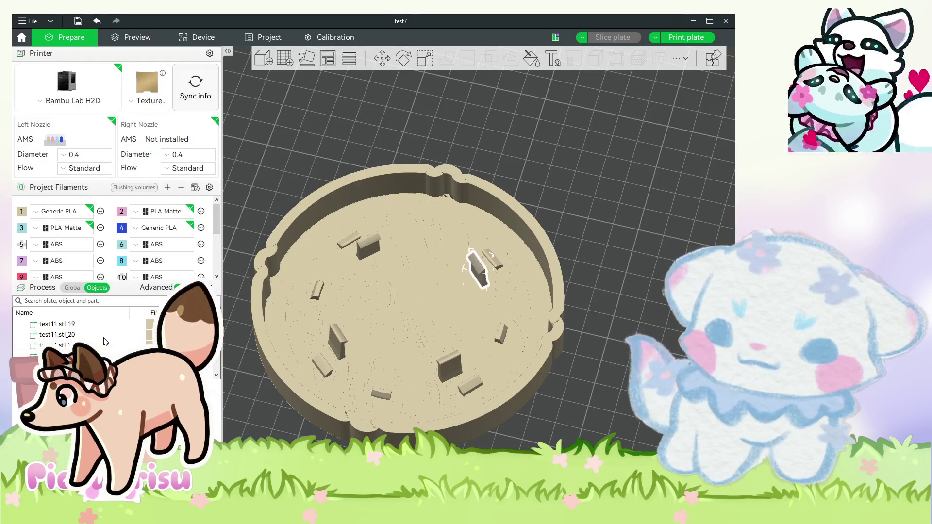
click(456, 291)
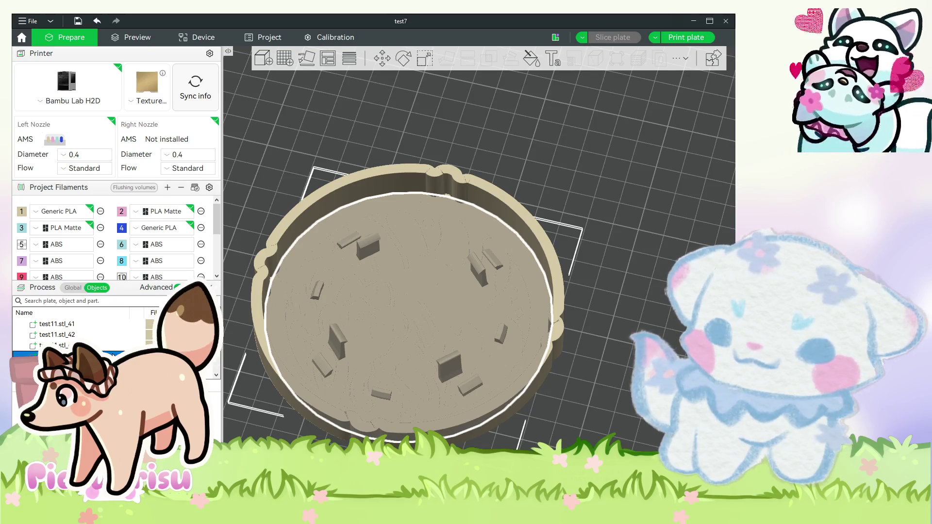
key(Delete)
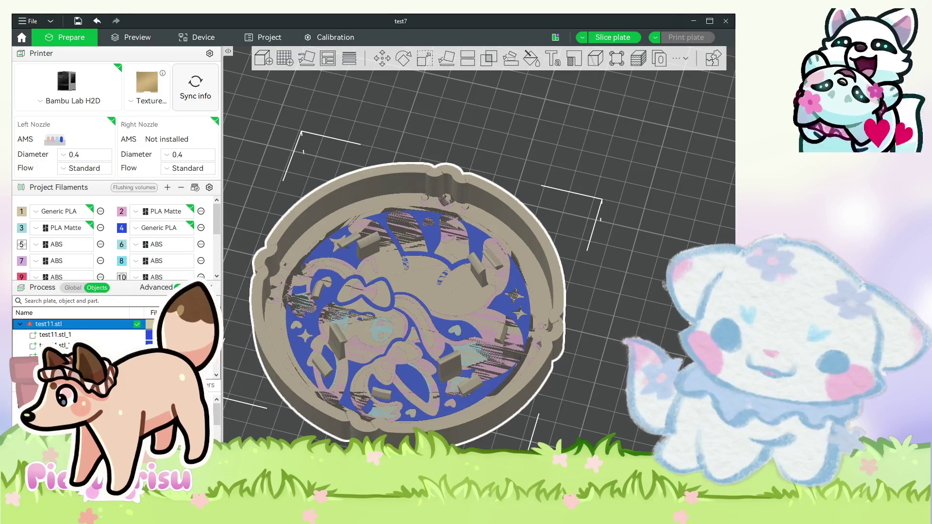
drag(651, 292, 652, 112)
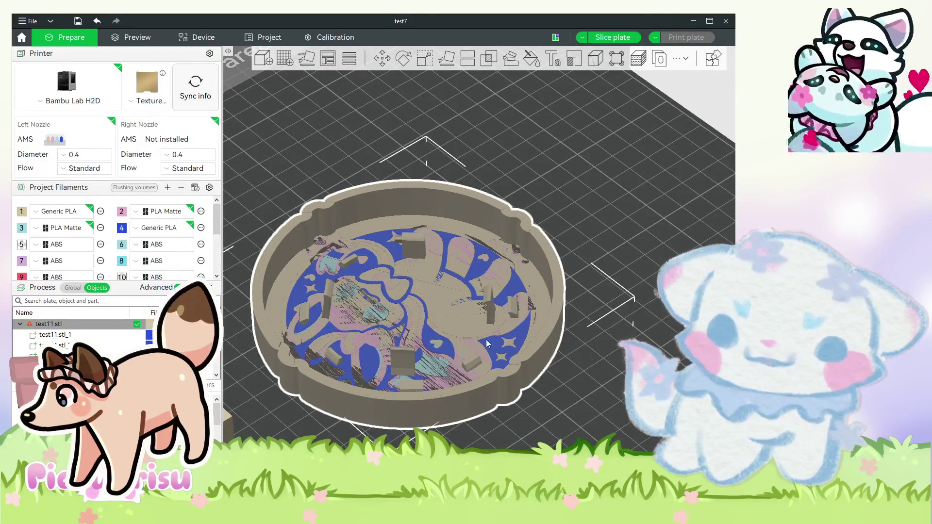
key(ctrl+r)
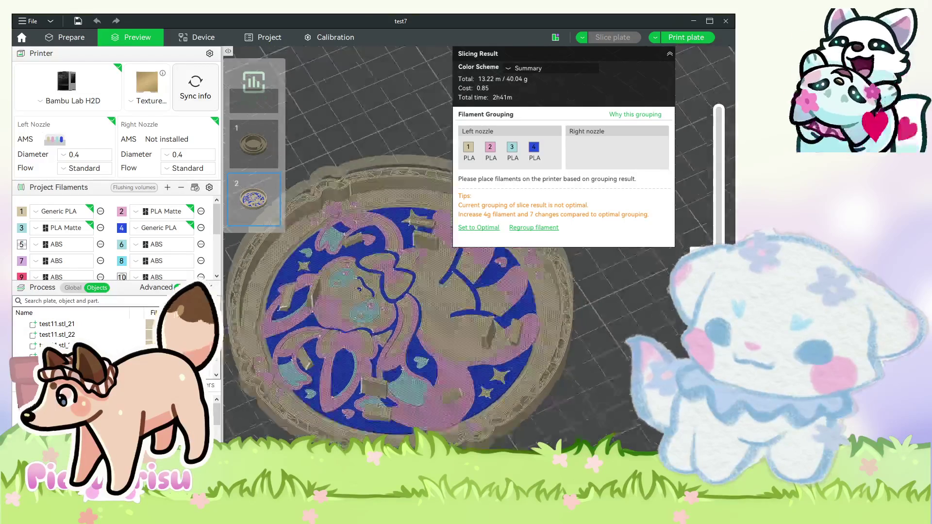
mouse_move(336, 427)
mouse_down()
mouse_move(365, 394)
mouse_move(369, 461)
mouse_up()
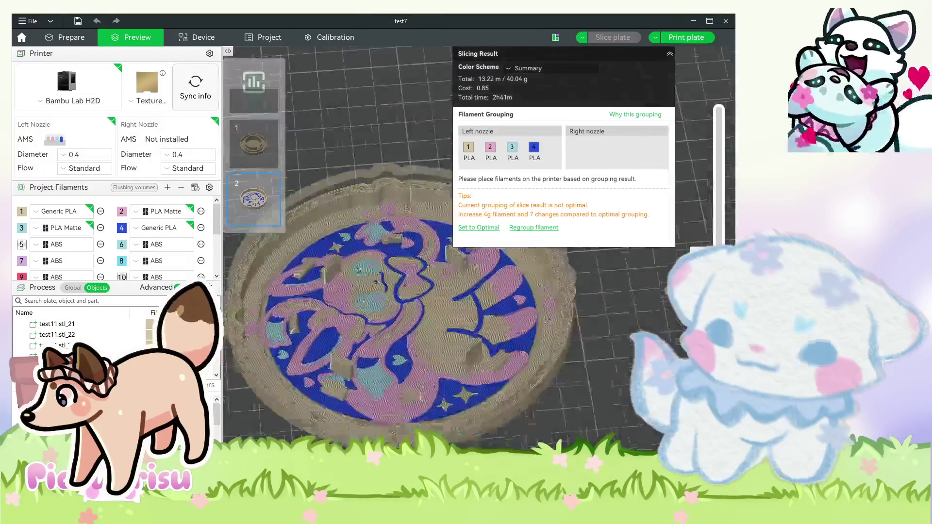
mouse_move(472, 376)
mouse_down()
mouse_move(566, 419)
mouse_move(590, 317)
mouse_move(598, 416)
mouse_up()
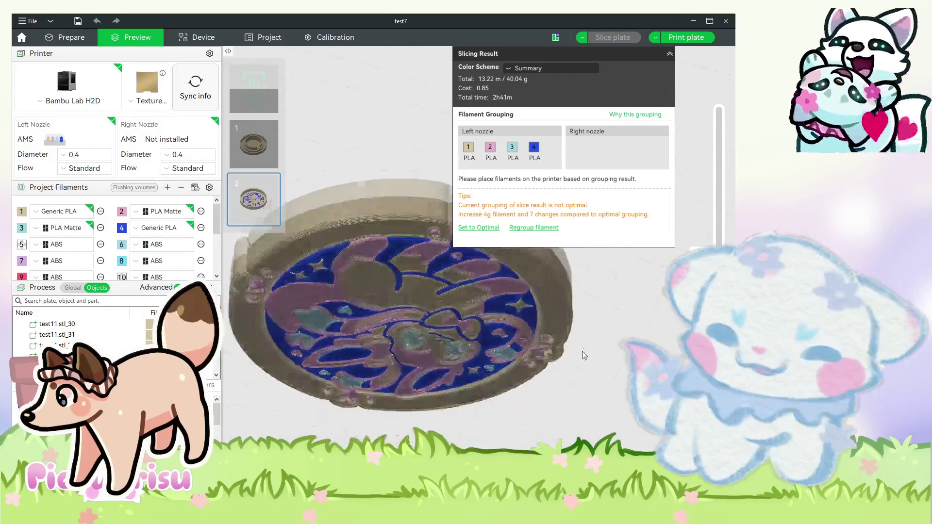
scroll(596, 415, down, 5)
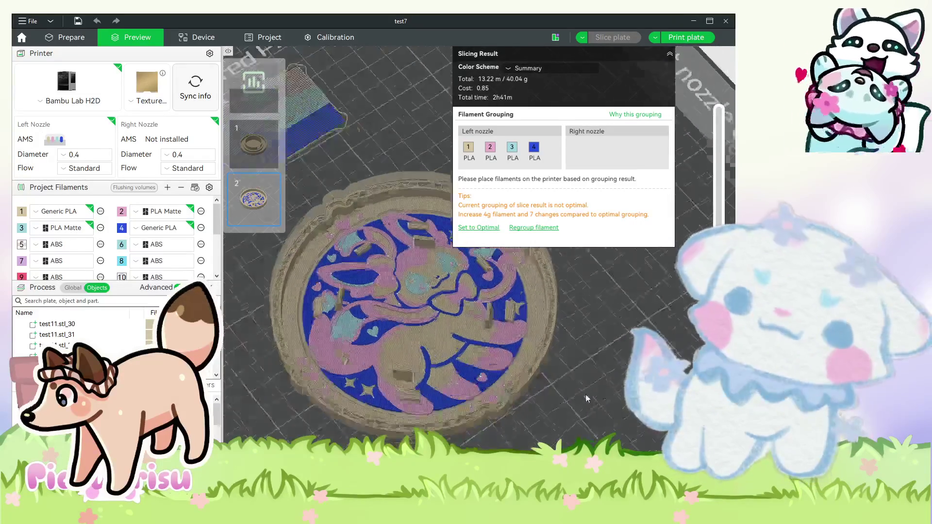
scroll(572, 396, up, 5)
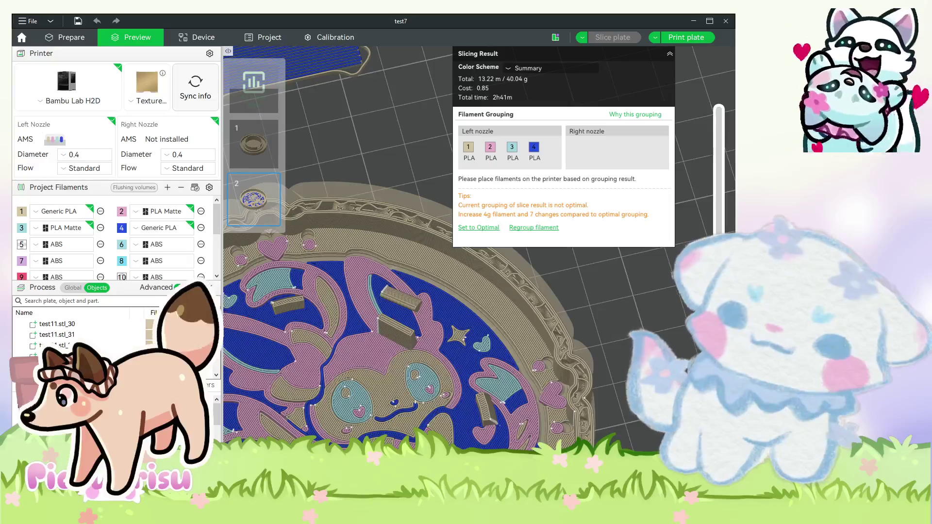
key(Down)
key(Down)
key(Down)
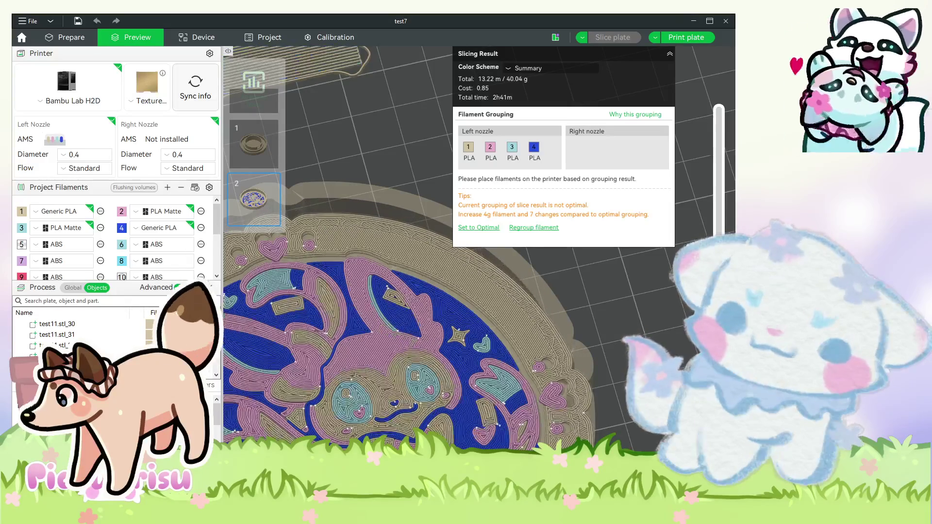
key(Down)
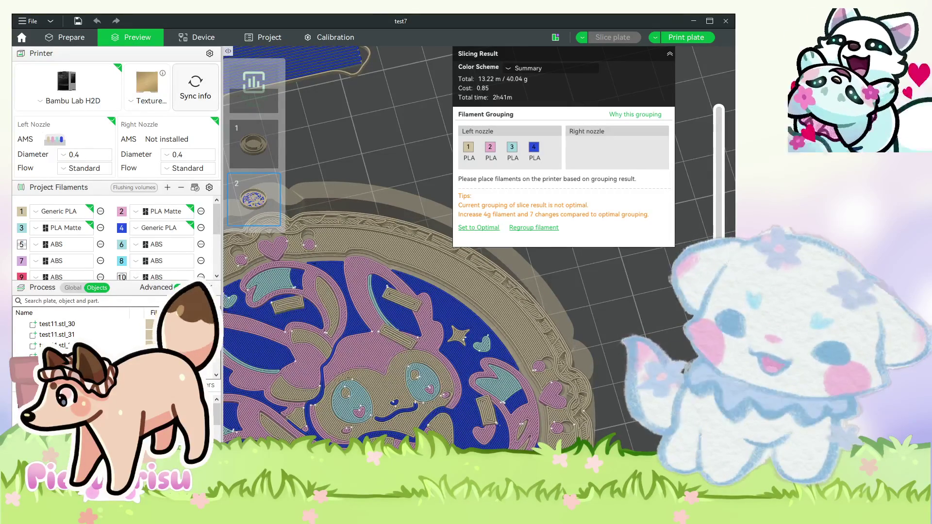
scroll(600, 325, down, 3)
scroll(631, 271, down, 1)
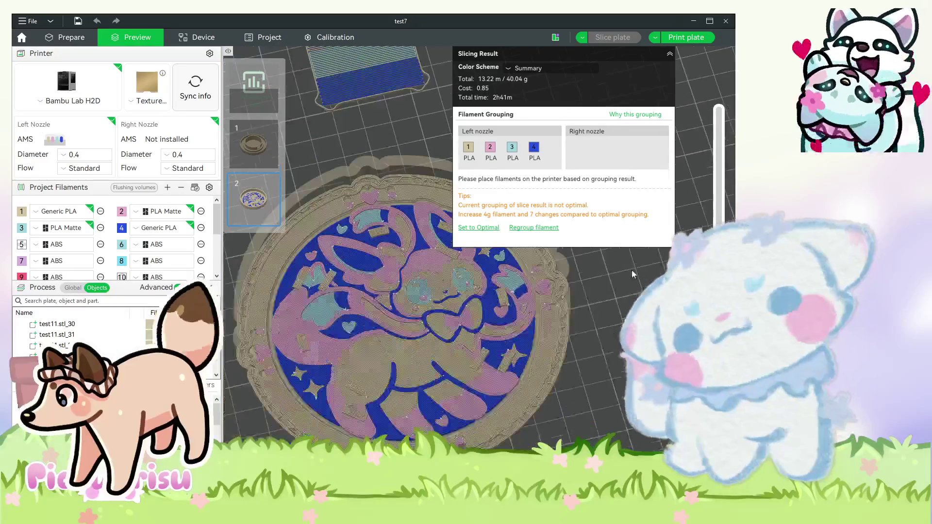
scroll(631, 271, down, 1)
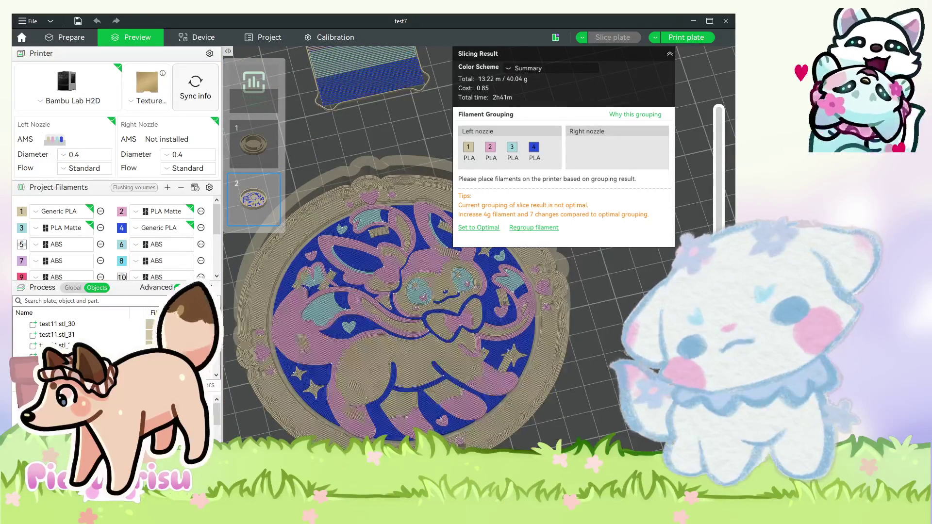
scroll(582, 360, down, 5)
drag(593, 403, 598, 324)
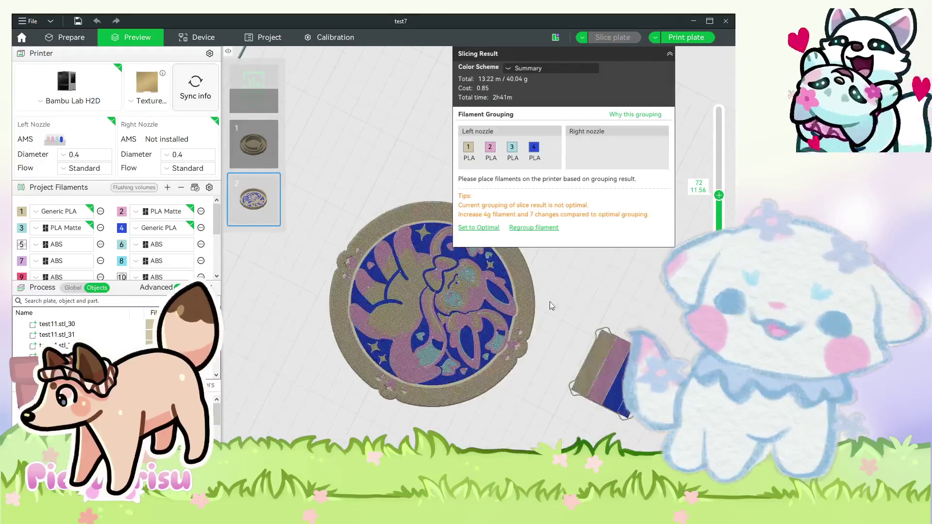
scroll(552, 305, up, 3)
scroll(653, 334, up, 2)
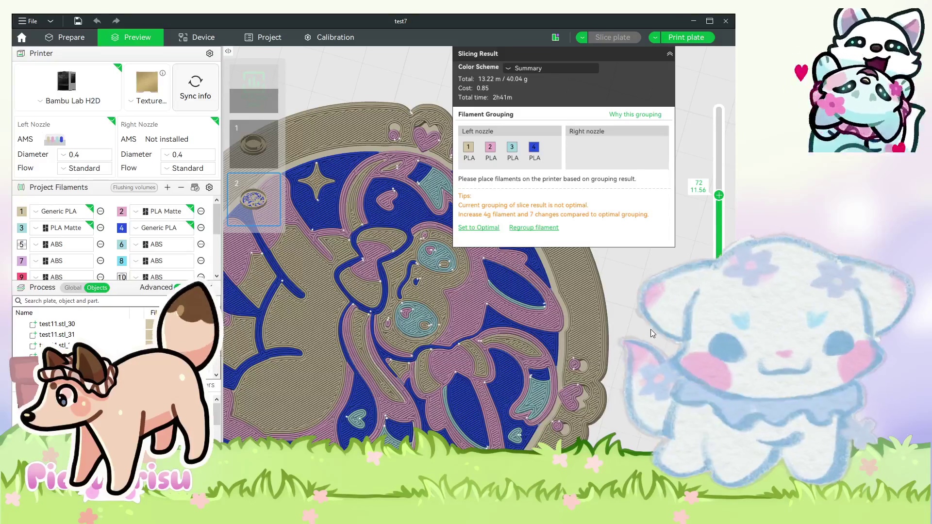
scroll(528, 251, down, 3)
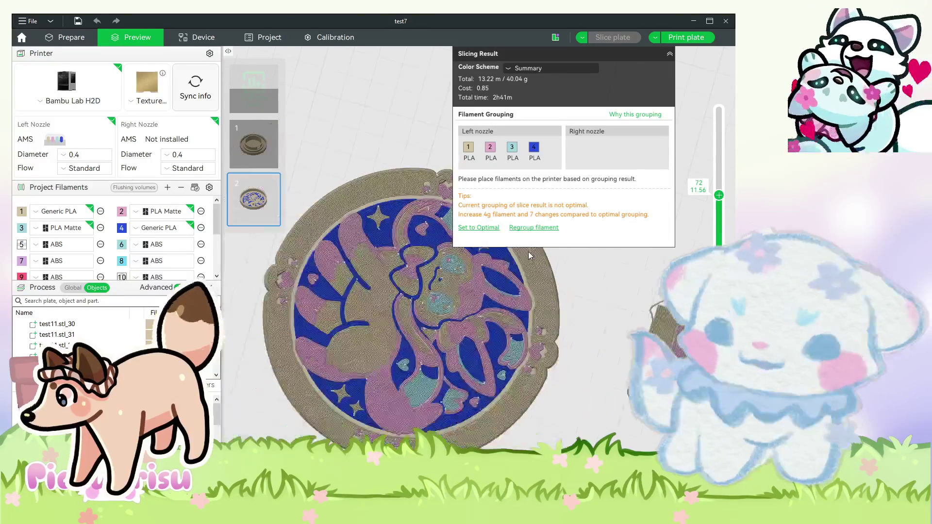
scroll(529, 252, down, 2)
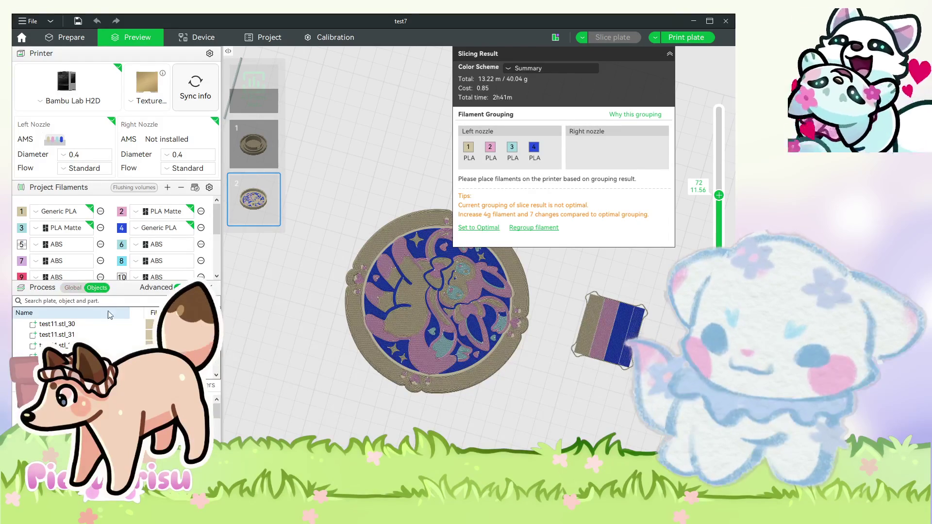
click(74, 288)
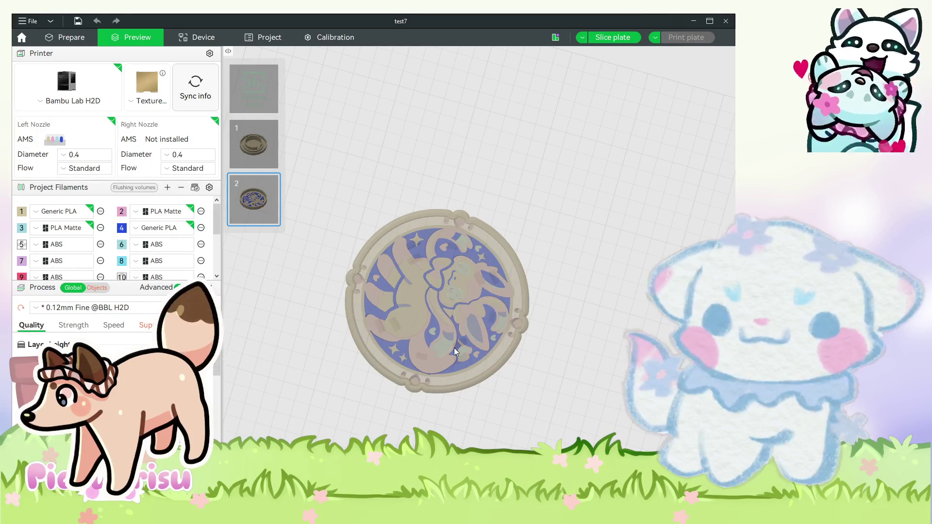
Slice plate 2 with 0.12mm Fine (3h24m, 42.18 g) and orbit the sliced preview.
key(ctrl+r)
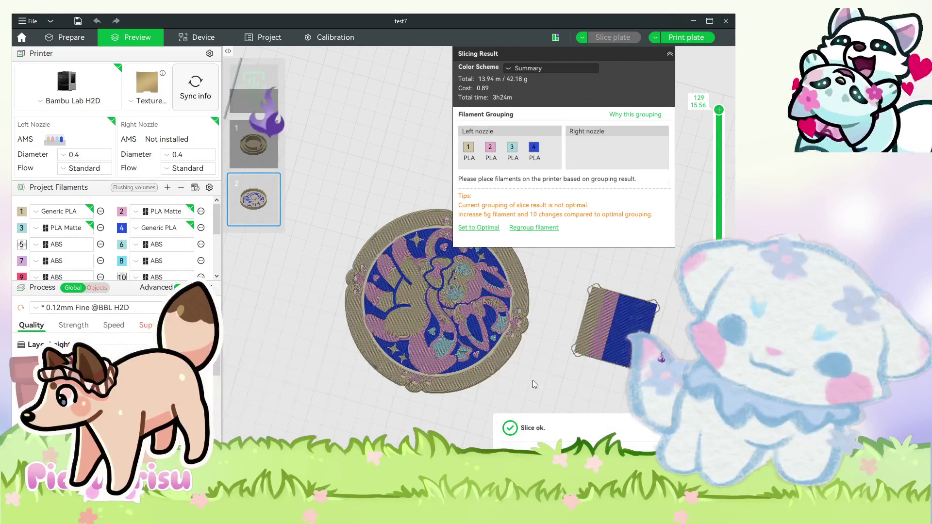
scroll(532, 374, up, 5)
drag(599, 297, 574, 366)
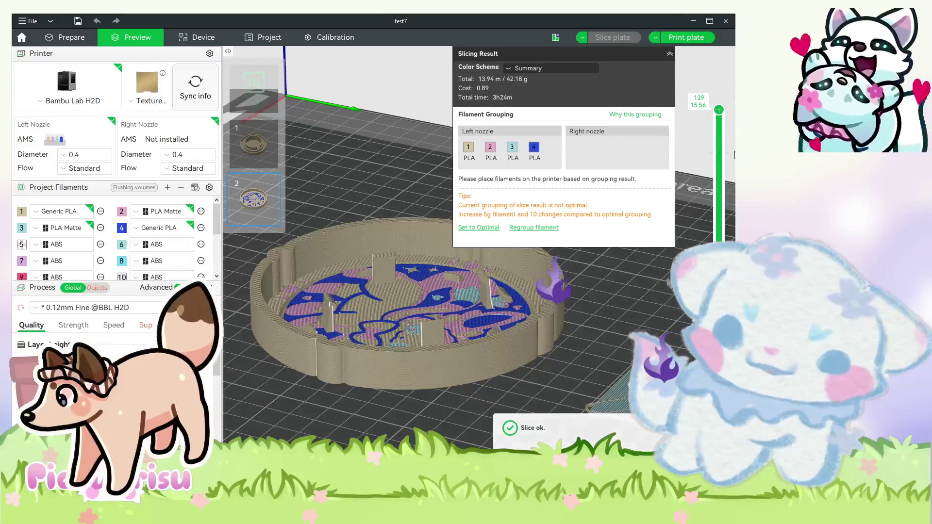
scroll(719, 316, down, 10)
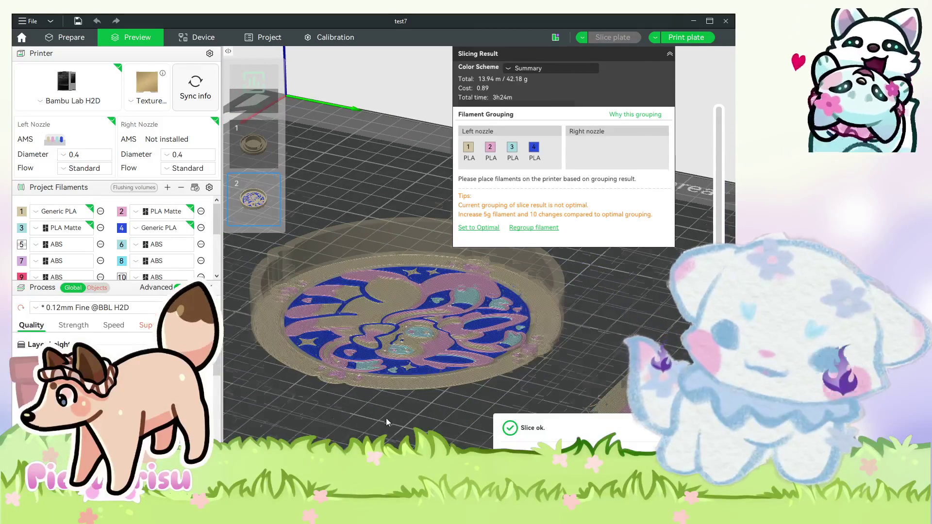
key(1)
scroll(531, 314, up, 5)
scroll(524, 319, down, 5)
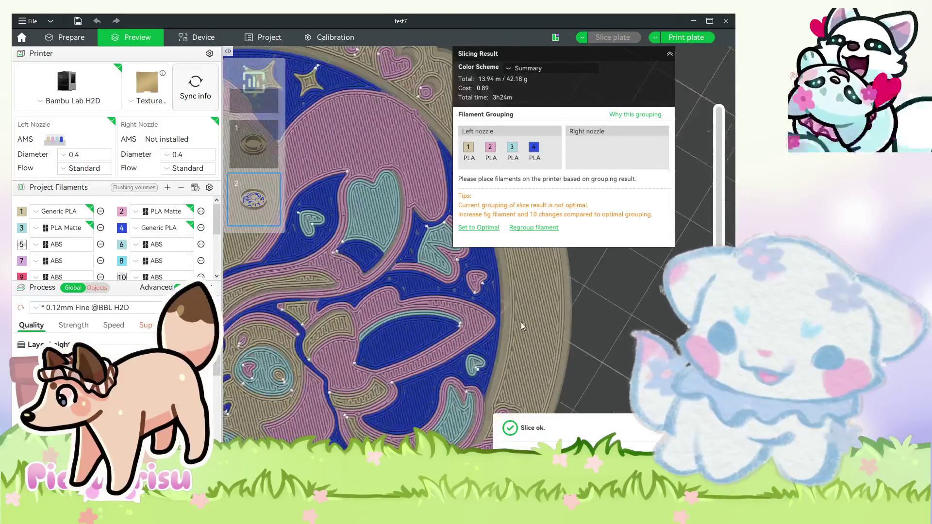
scroll(628, 346, down, 3)
mouse_move(628, 345)
mouse_down()
mouse_move(633, 275)
mouse_move(629, 292)
mouse_up()
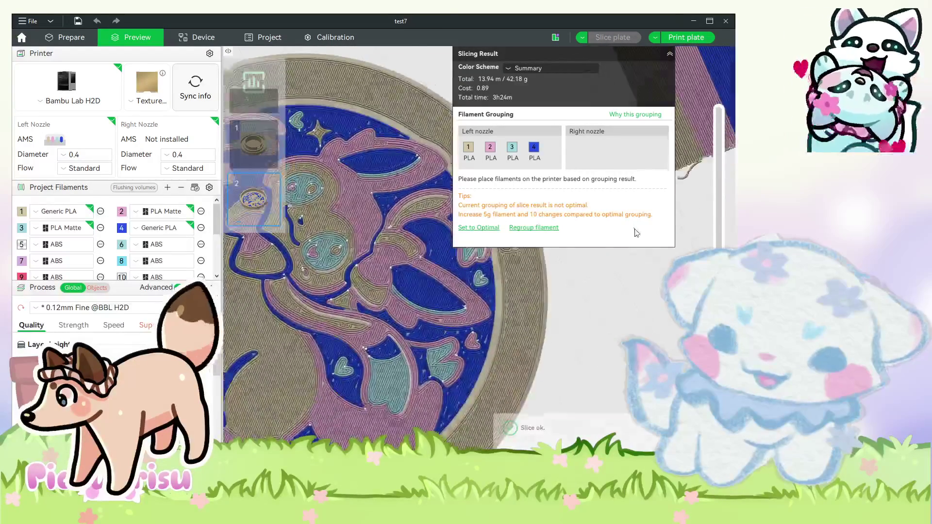
scroll(628, 299, up, 5)
scroll(627, 299, down, 1)
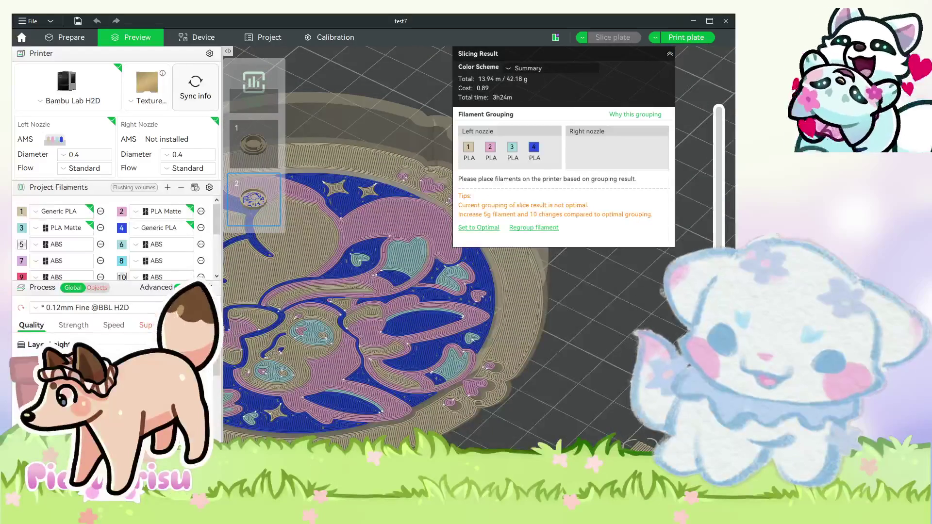
scroll(627, 299, down, 1)
Scrub layers up to the print's top, then revert the process to 0.20mm Balanced Strength.
key(Down)
key(Down)
key(Down)
key(Down)
key(Down)
key(Down)
drag(719, 291, 722, 88)
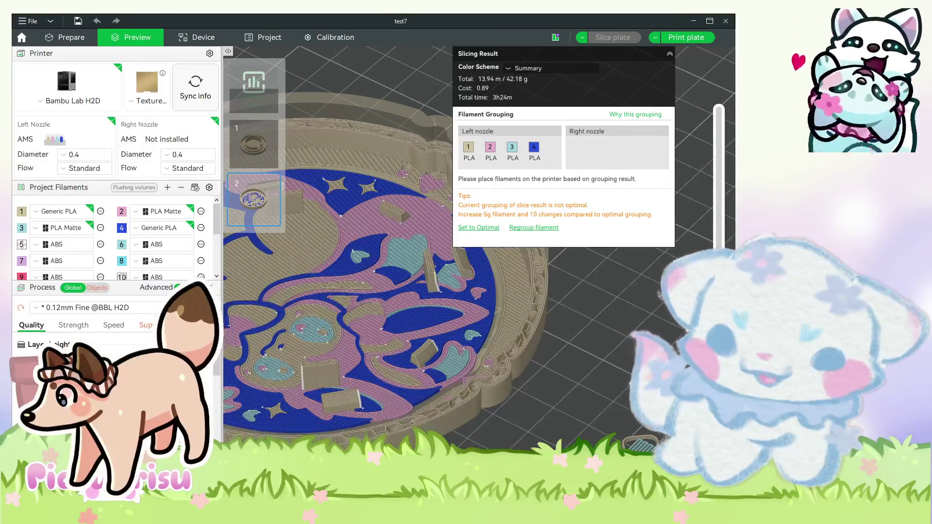
scroll(631, 281, up, 2)
scroll(593, 401, up, 2)
scroll(590, 302, up, 2)
scroll(588, 306, up, 2)
drag(587, 307, 588, 374)
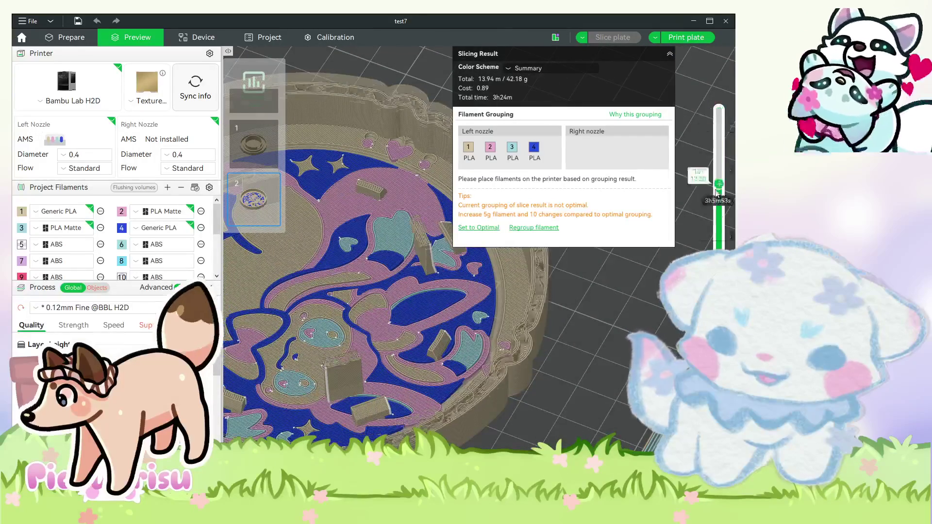
drag(655, 292, 656, 335)
mouse_move(565, 439)
mouse_down()
mouse_move(569, 403)
mouse_move(561, 427)
mouse_move(526, 371)
mouse_up()
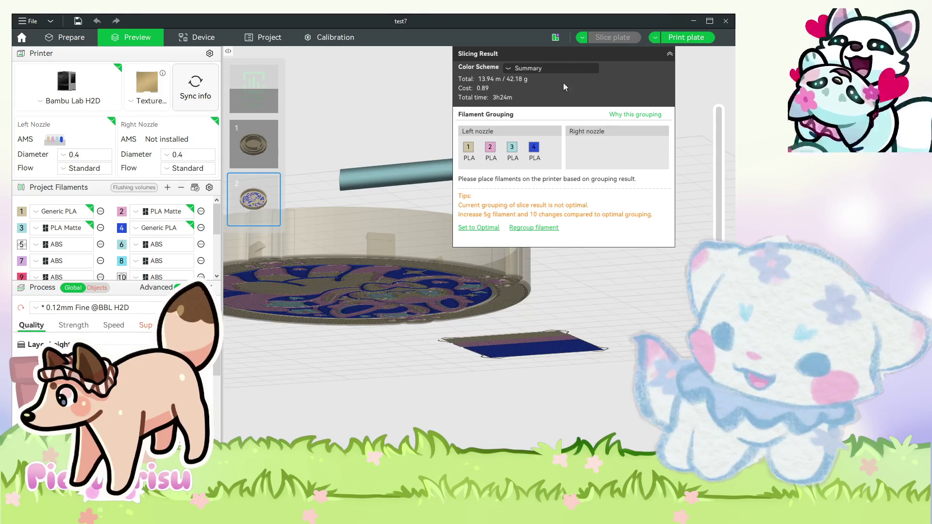
key(ctrl+z)
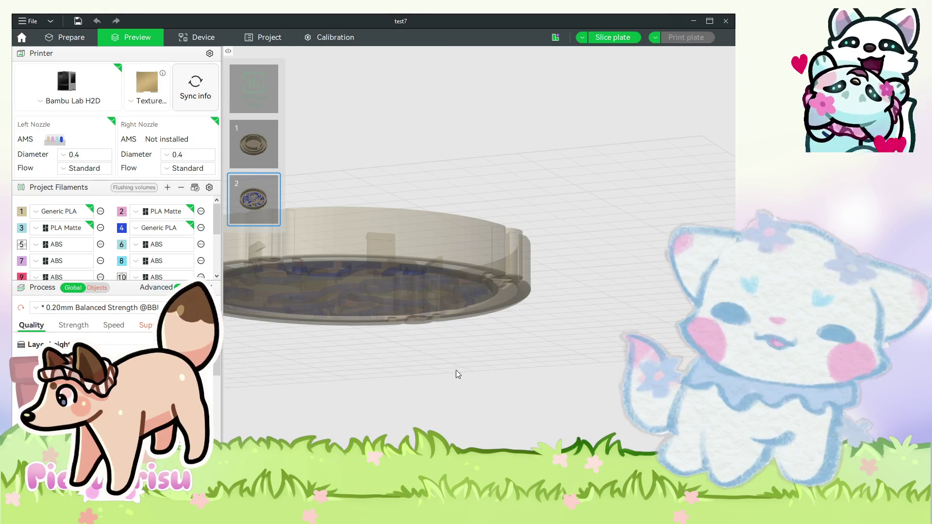
Re-slice plate 2 at 0.20mm Balanced Strength (36.61 g, about 2h14m), inspect, then return to Prepare.
key(ctrl+r)
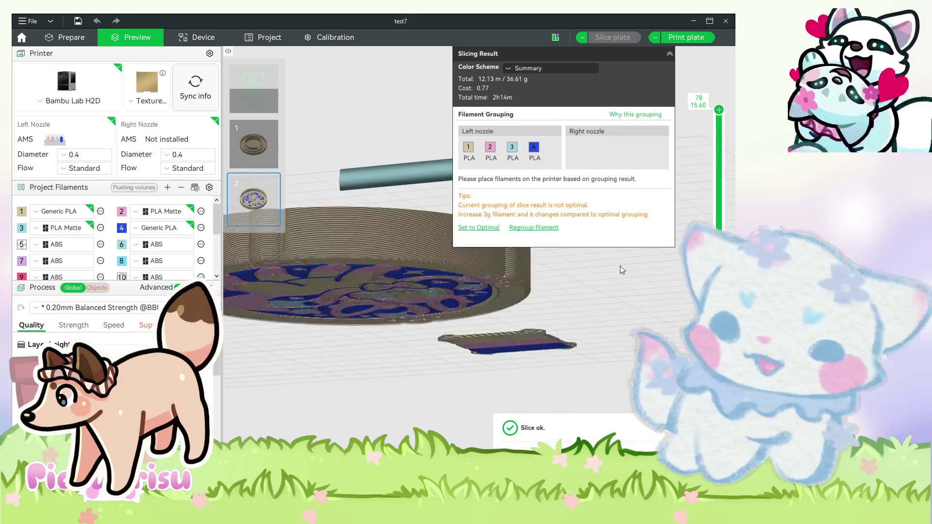
scroll(620, 267, up, 5)
drag(610, 296, 639, 321)
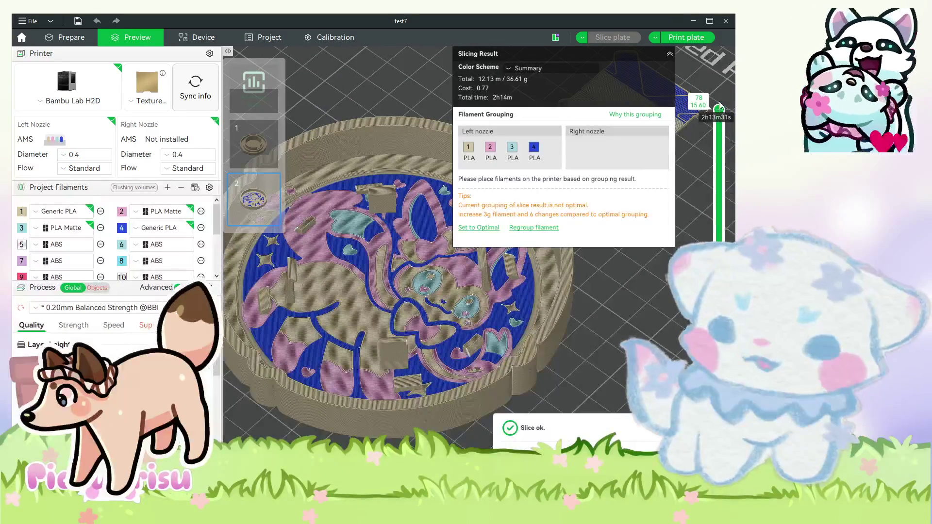
drag(680, 272, 680, 340)
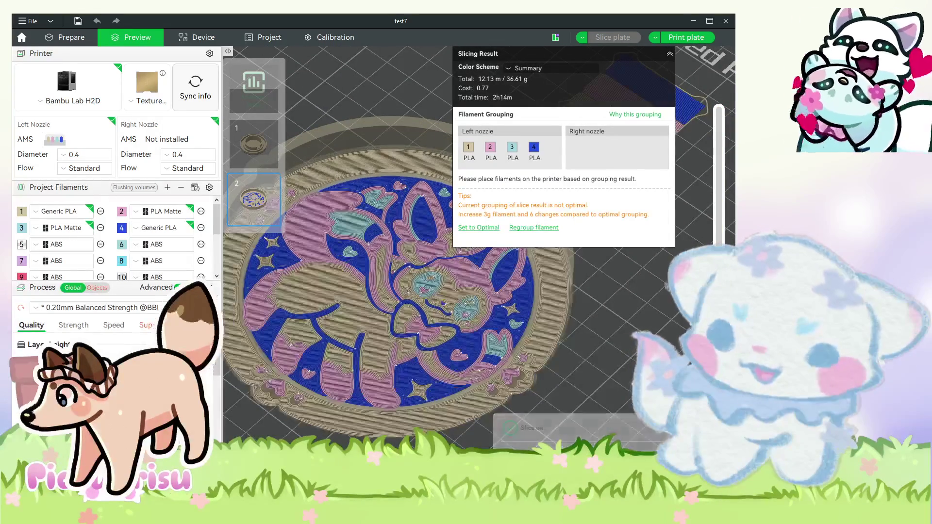
scroll(599, 339, up, 3)
scroll(555, 308, up, 2)
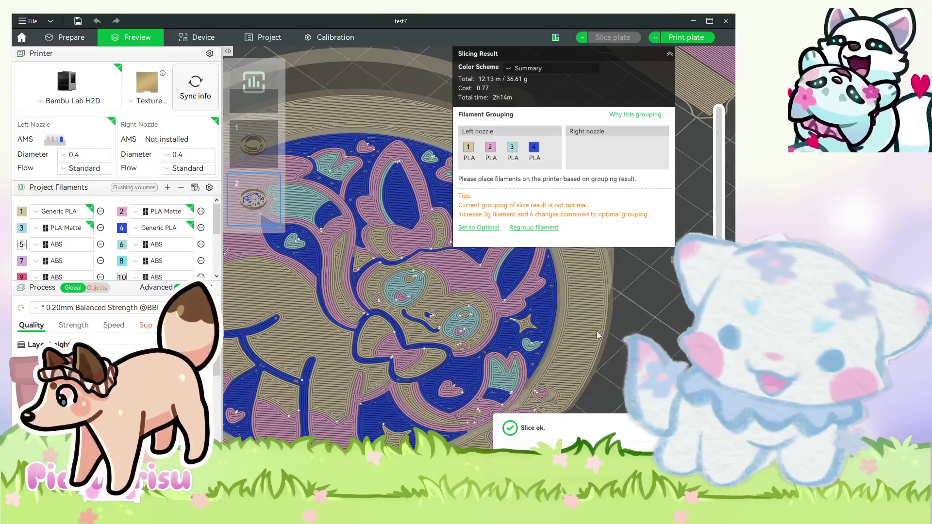
scroll(568, 335, down, 3)
scroll(586, 366, down, 2)
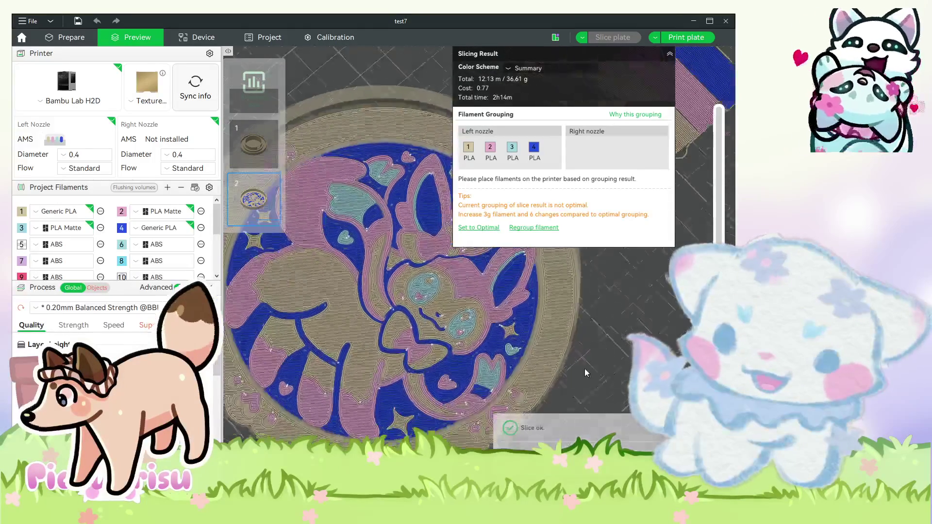
mouse_move(581, 376)
mouse_down()
mouse_move(576, 292)
mouse_move(562, 314)
mouse_up()
scroll(576, 272, up, 3)
scroll(568, 354, down, 2)
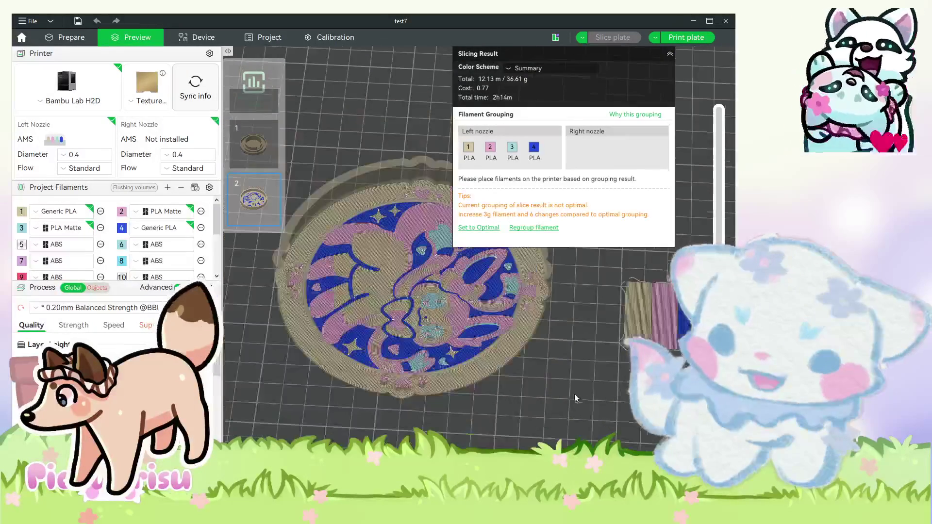
drag(575, 398, 561, 383)
click(71, 38)
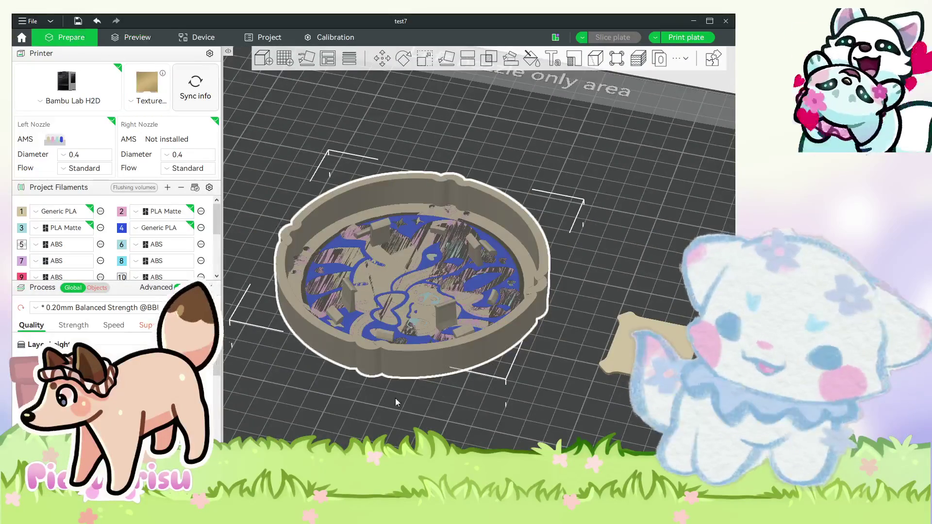
Move the coaster ring to Z 7.80 mm and re-slice plate 2 (43.86 g, about 2h39m).
drag(396, 400, 407, 378)
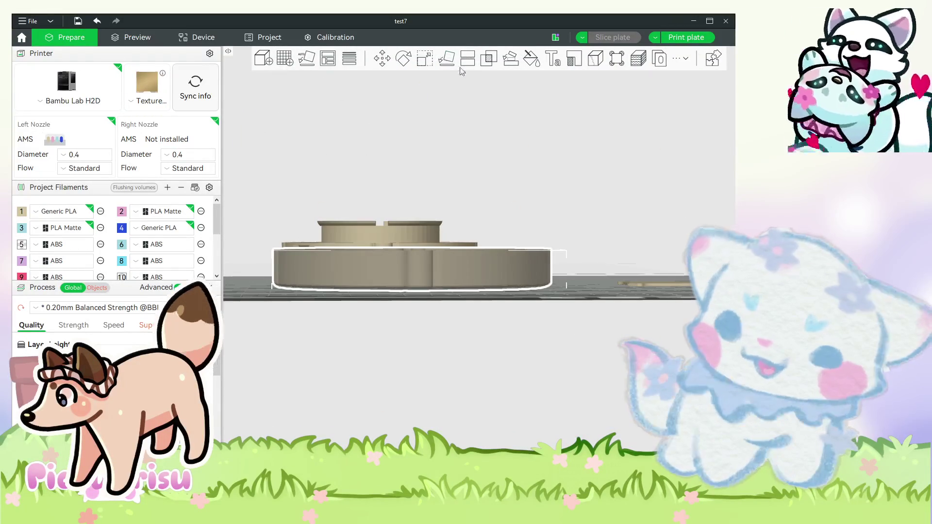
click(423, 58)
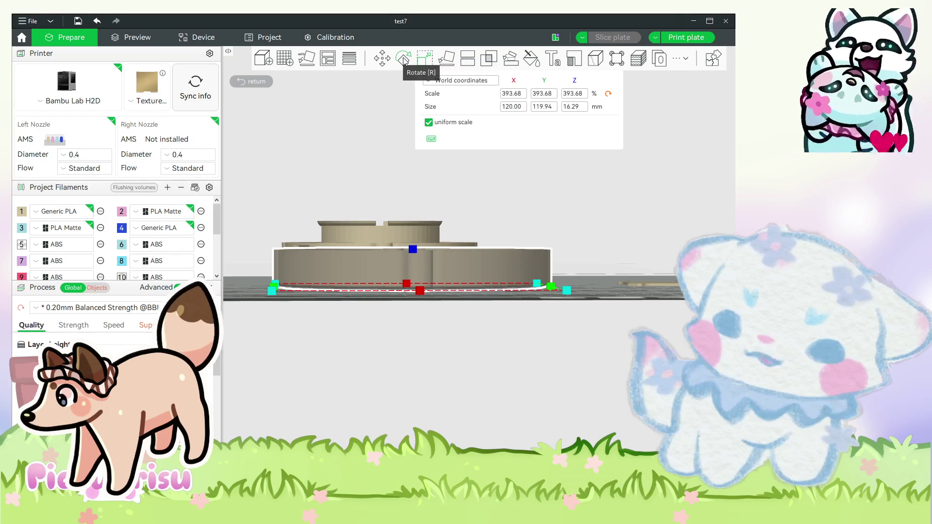
click(383, 62)
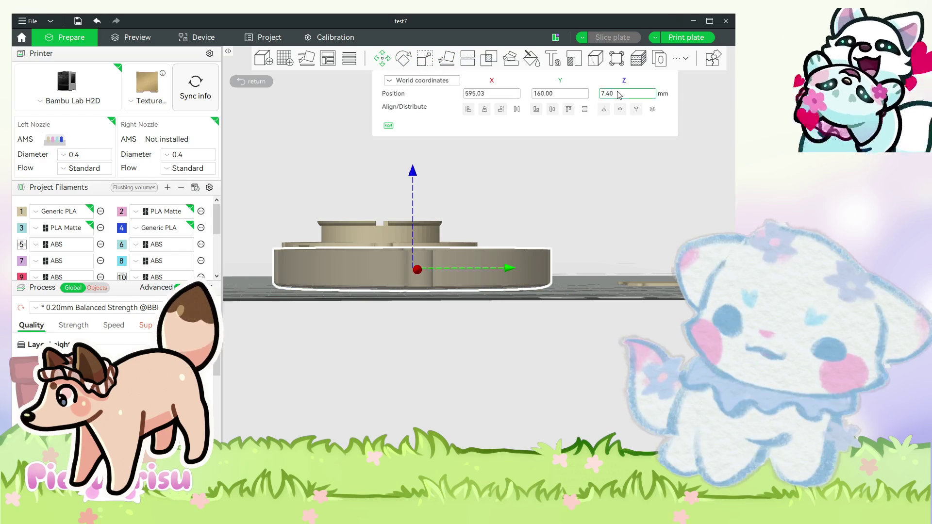
text(7.8)
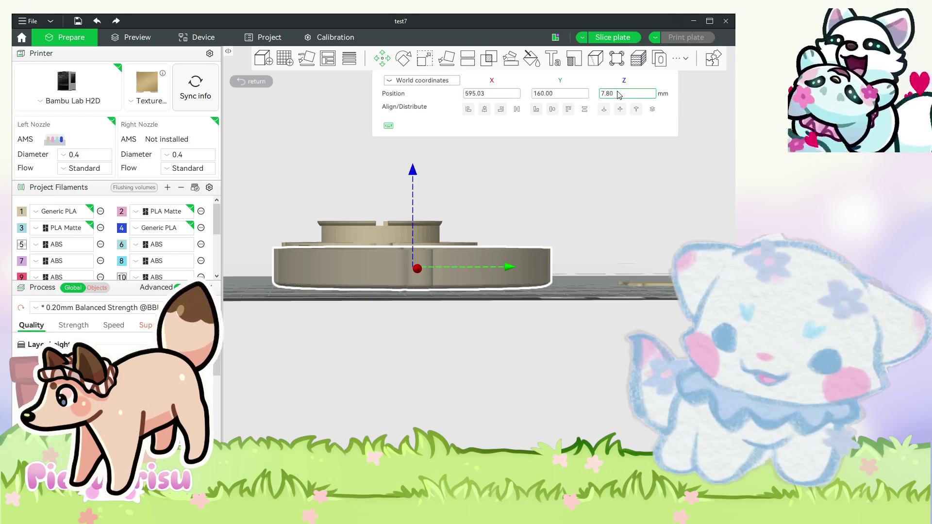
key(Return)
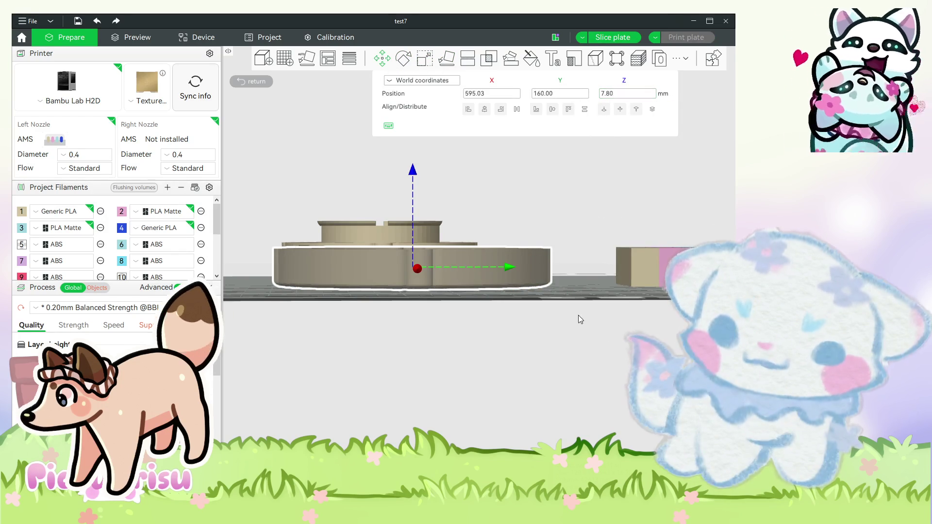
drag(583, 310, 351, 182)
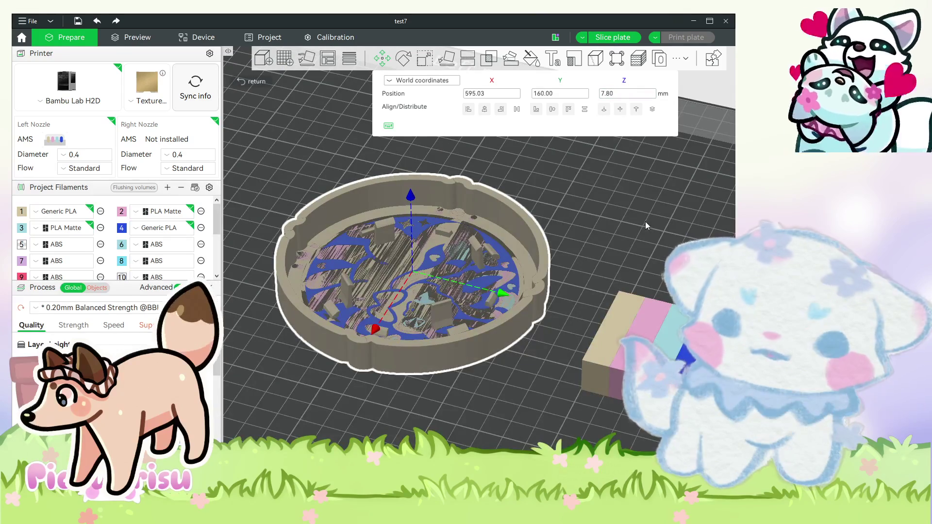
key(Escape)
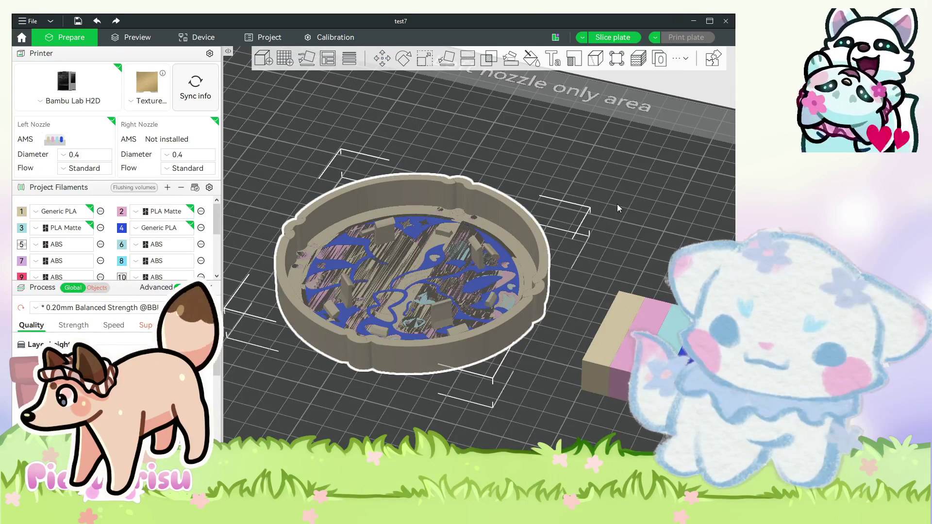
key(ctrl+r)
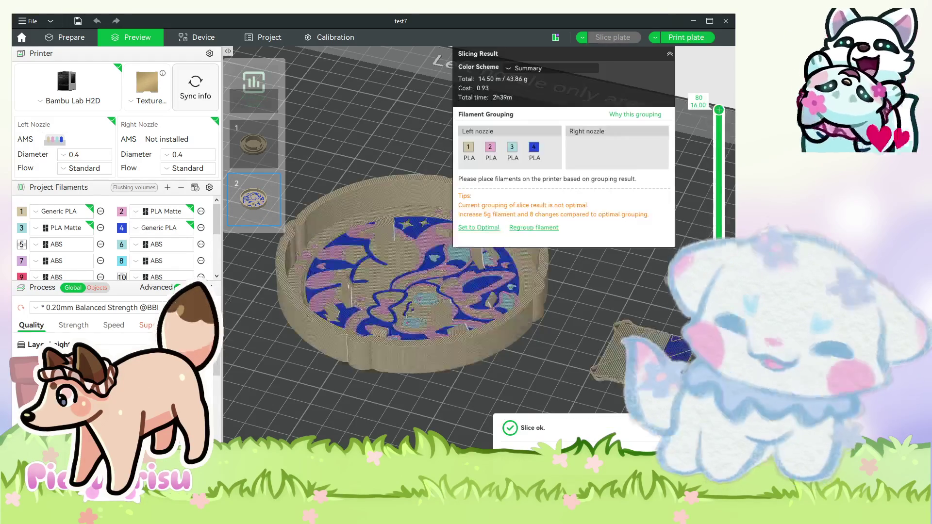
View sliced plate 2 from above, return to Prepare, and list objects individually with nothing selected.
key(1)
scroll(533, 384, up, 3)
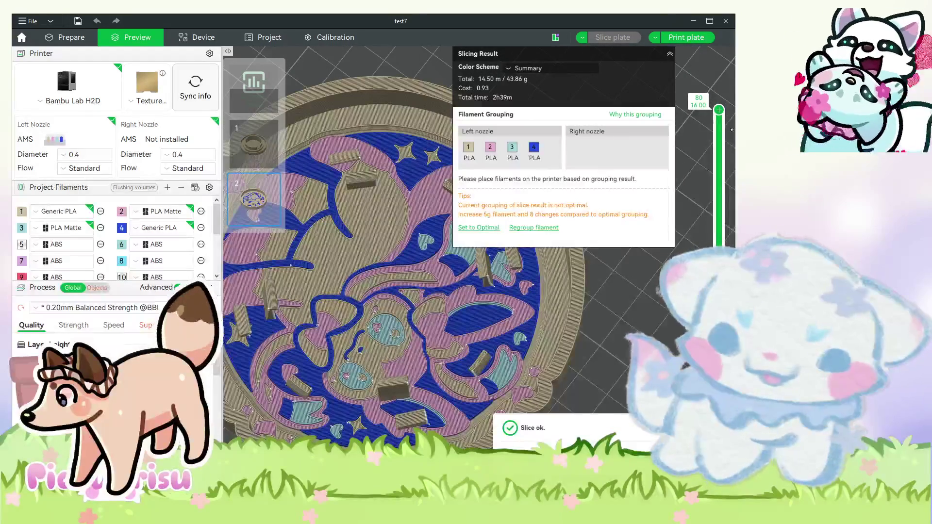
scroll(680, 243, down, 3)
mouse_move(643, 301)
mouse_down()
mouse_move(644, 335)
mouse_move(648, 299)
mouse_up()
scroll(649, 298, up, 3)
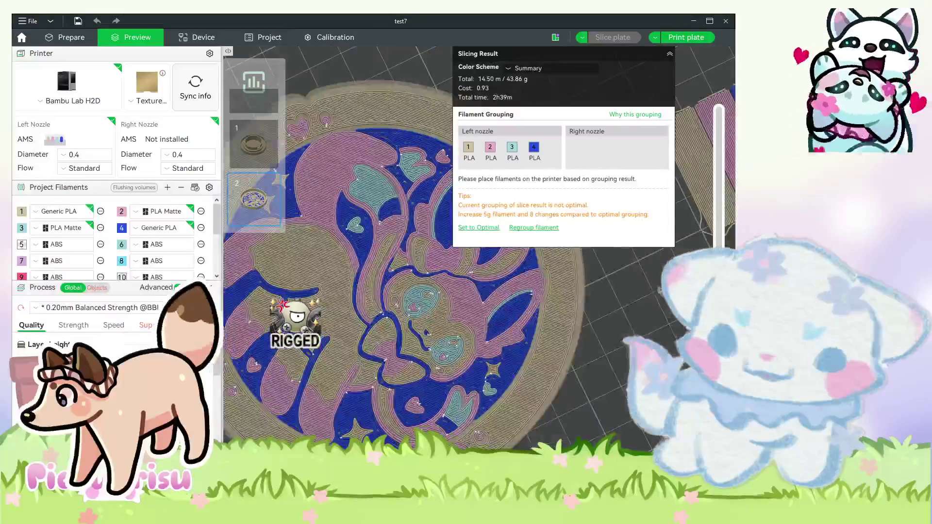
drag(685, 367, 685, 359)
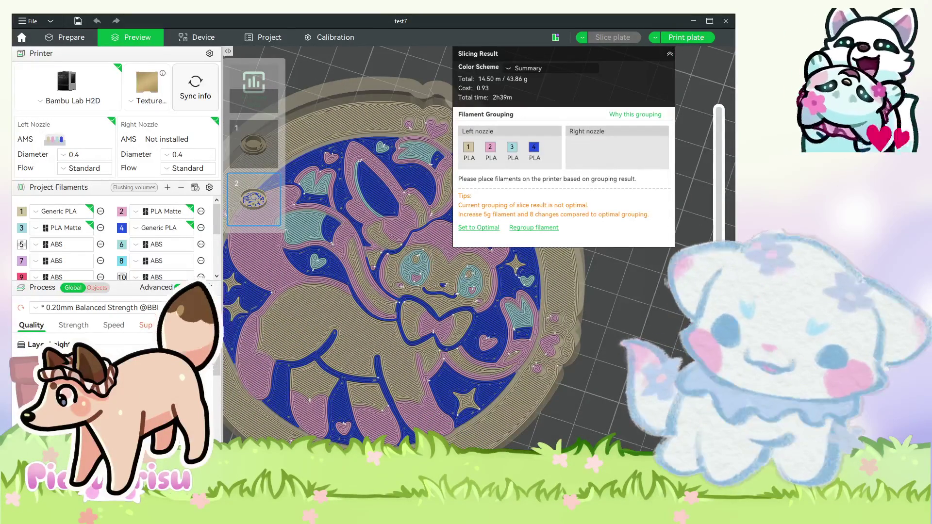
mouse_move(649, 340)
mouse_down()
mouse_move(648, 369)
mouse_move(649, 340)
mouse_up()
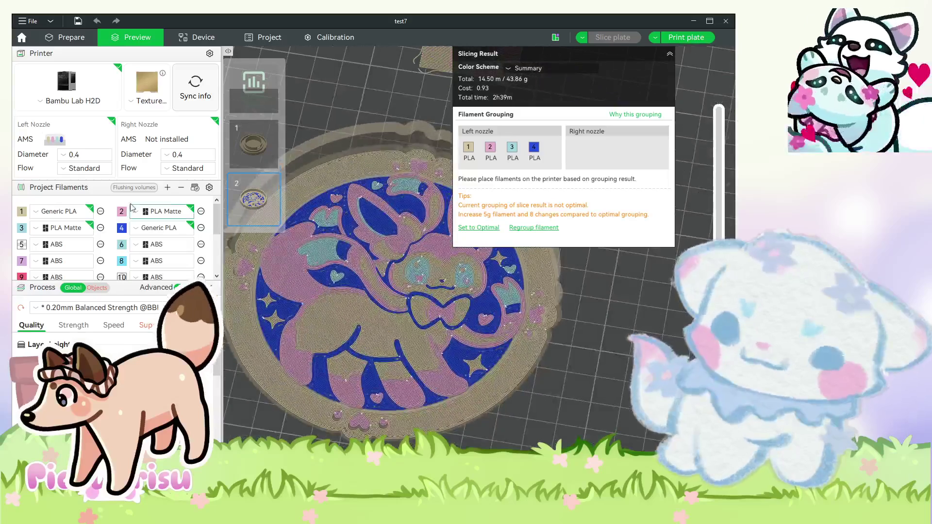
click(83, 38)
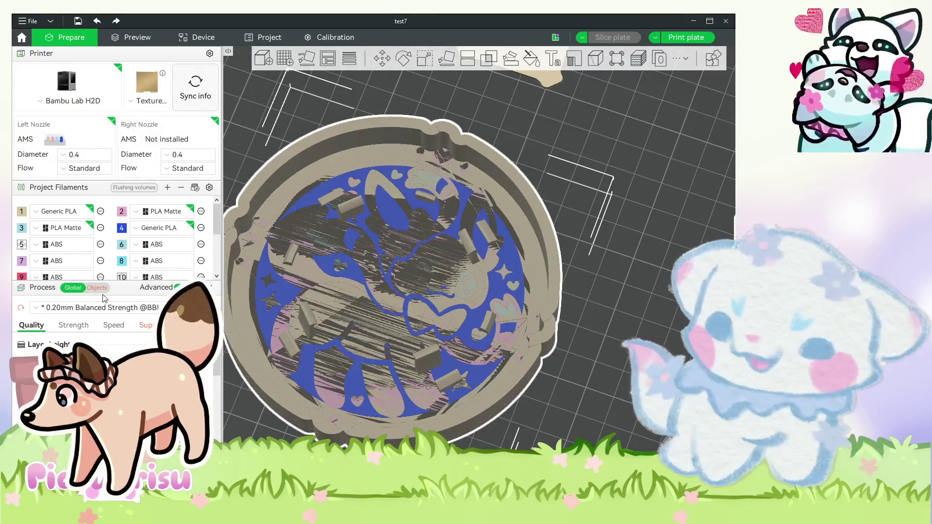
click(99, 289)
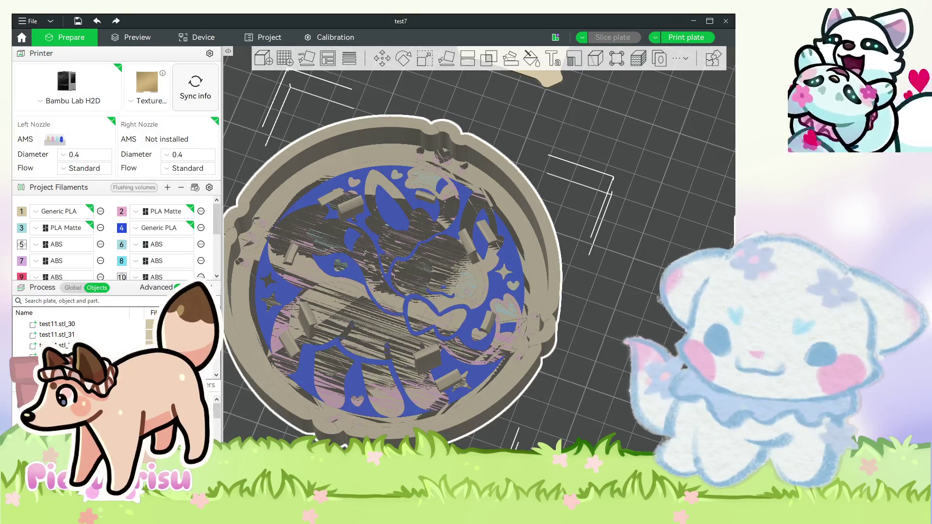
click(625, 330)
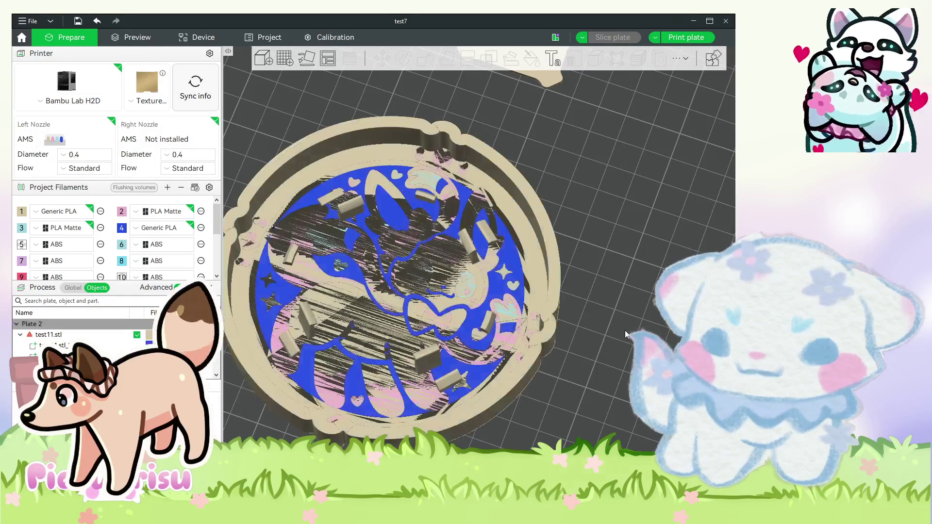
Hide the relief and select only the coaster's inner disc part in front view.
key(ctrl+a)
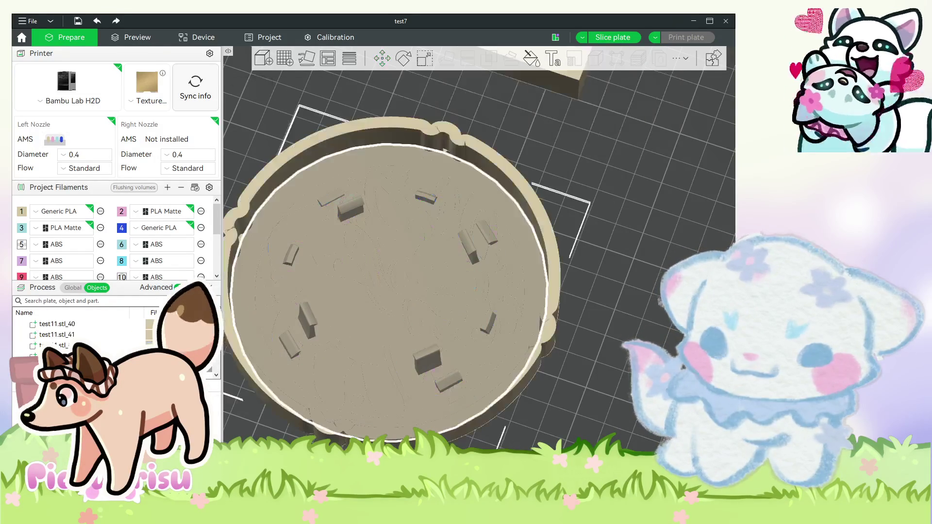
key(Escape)
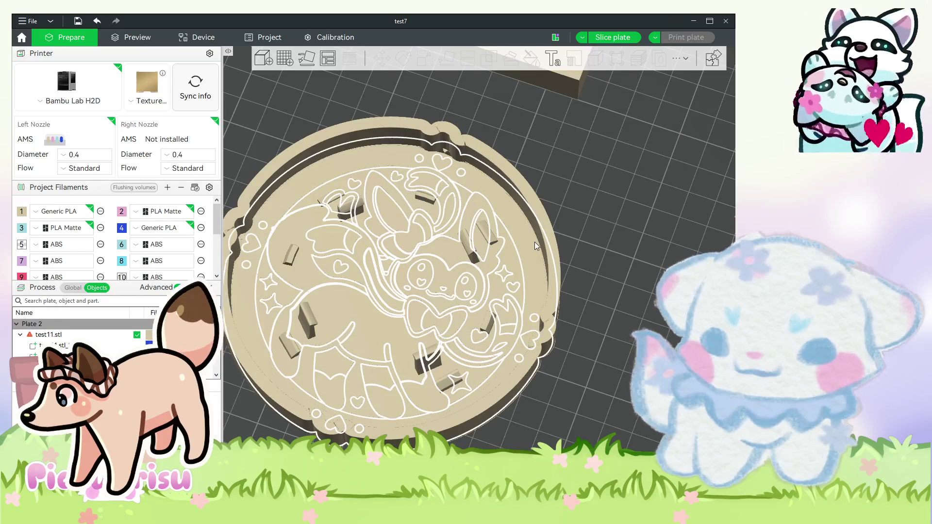
click(534, 242)
key(Delete)
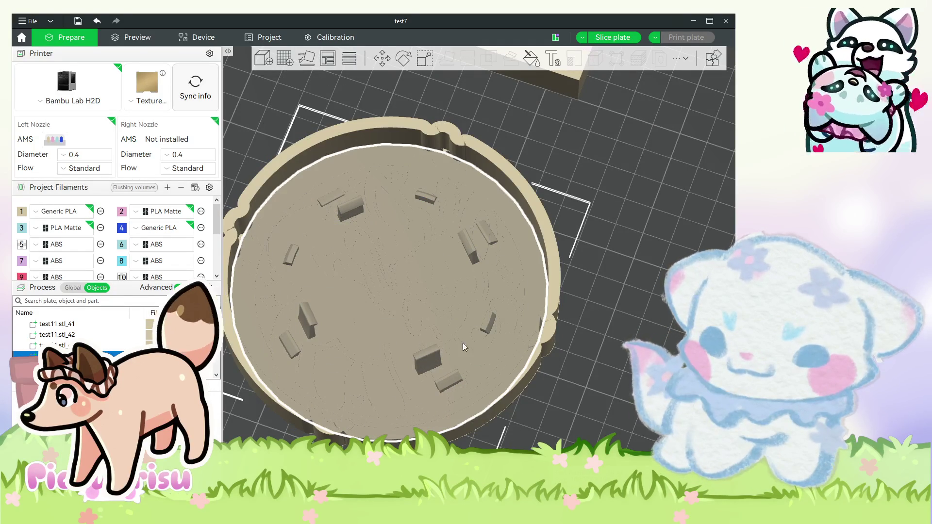
click(108, 355)
key(0)
key(3)
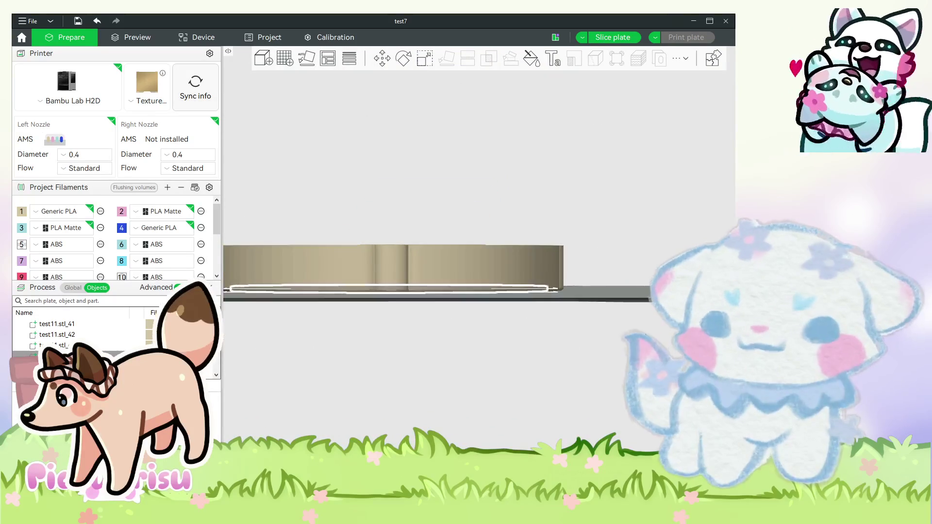
scroll(440, 154, up, 3)
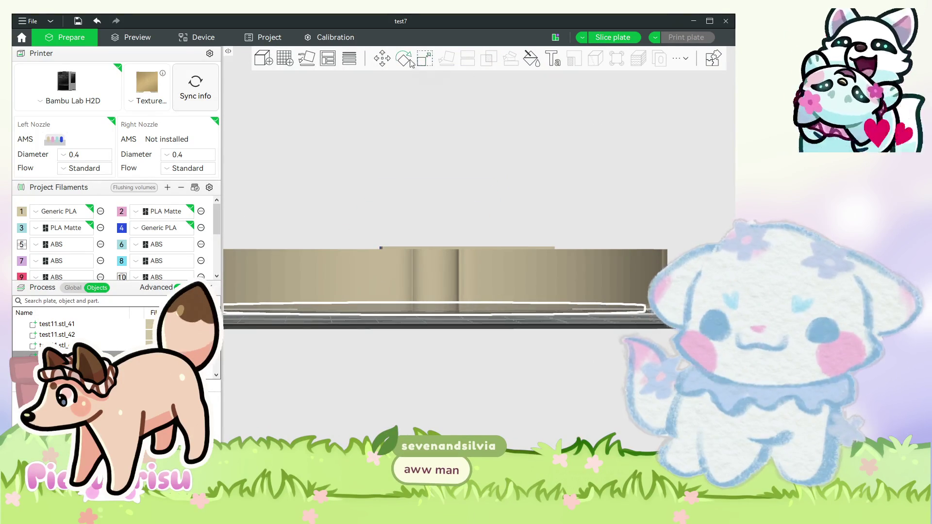
With uniform scale off, set the disc's Z size to 0.70 mm, keeping 108.33 mm width.
click(425, 59)
click(571, 109)
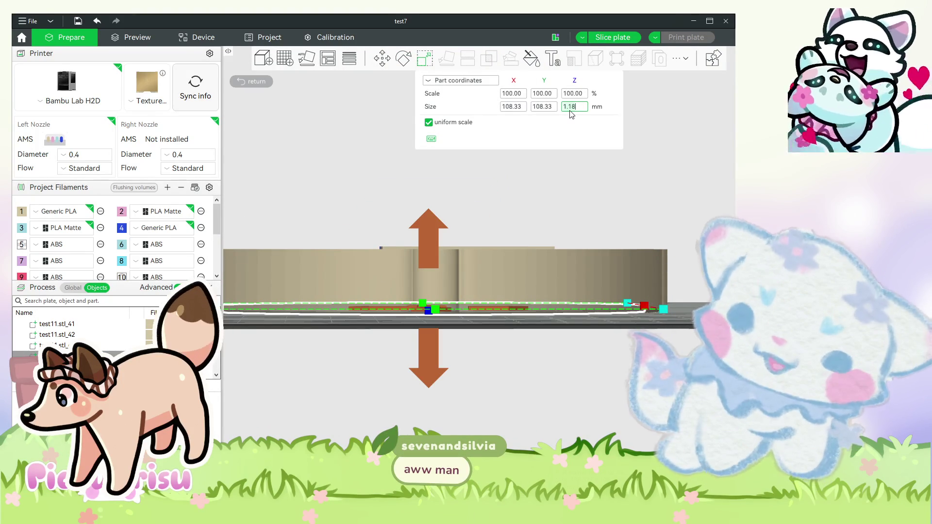
key(BackSpace)
key(BackSpace)
key(BackSpace)
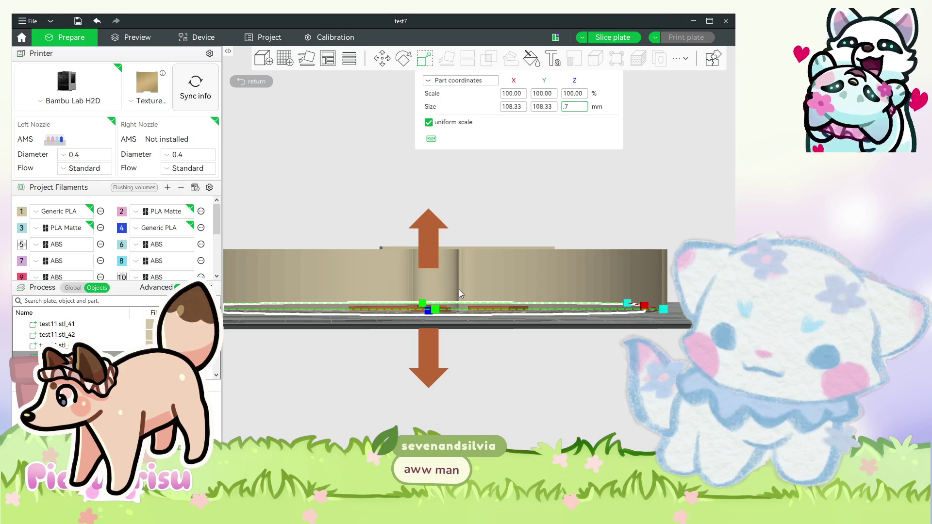
key(Return)
key(ctrl+z)
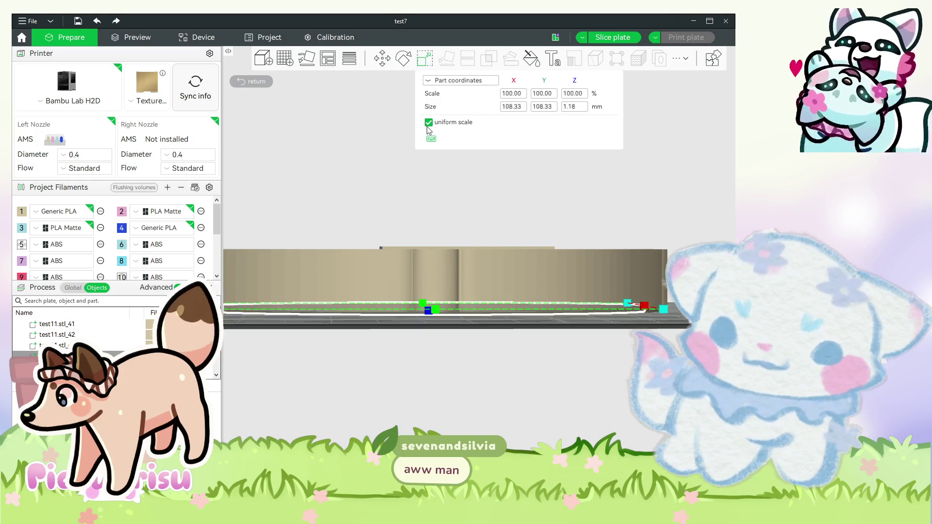
click(428, 122)
click(577, 108)
text(.7)
key(Return)
mouse_move(470, 334)
mouse_down()
mouse_move(473, 360)
mouse_move(473, 302)
mouse_up()
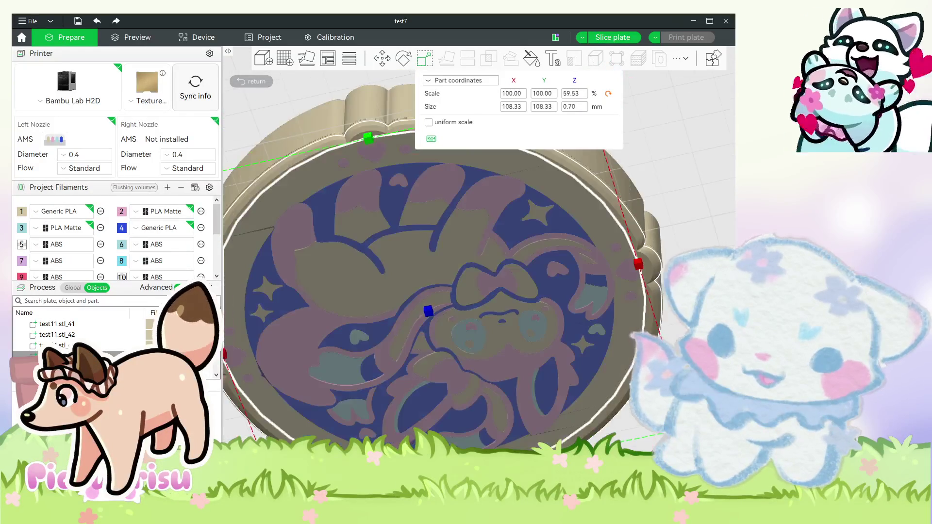
drag(670, 272, 670, 335)
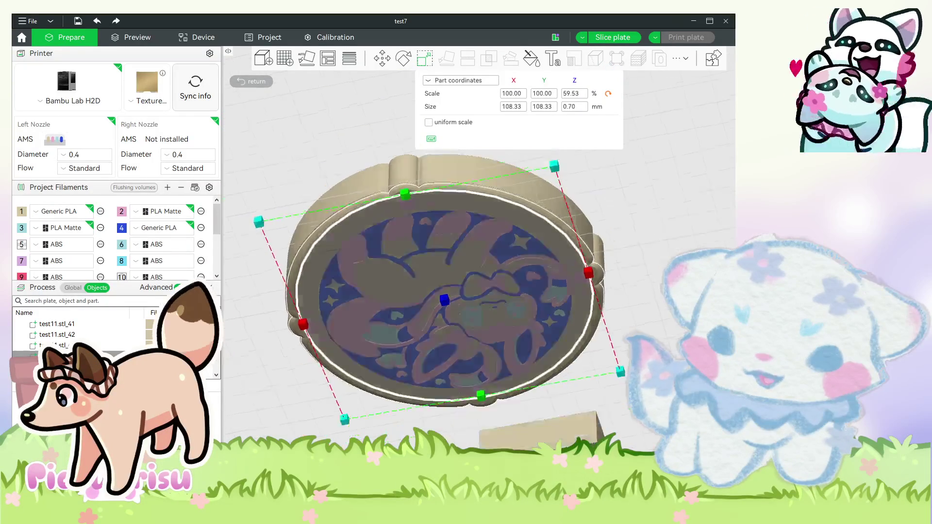
key(Escape)
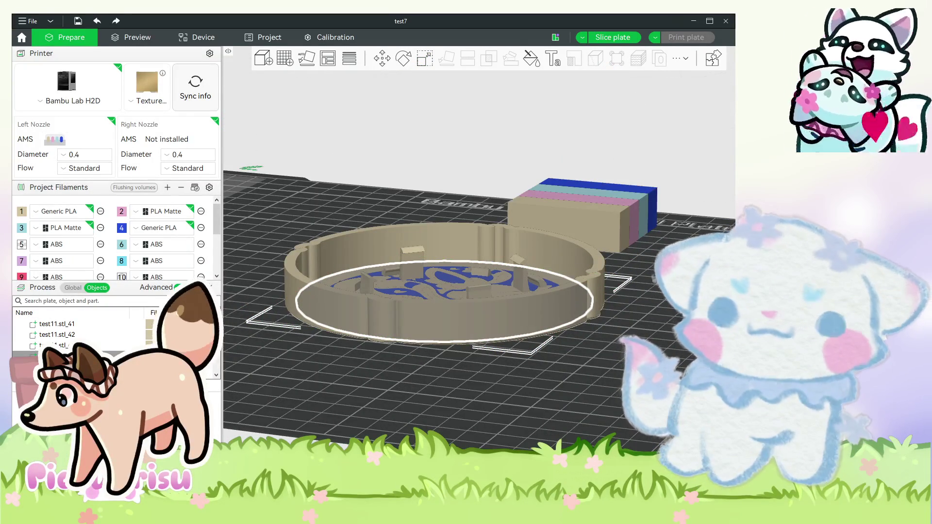
Slice plate 2 (10.20 m, 30.71 g, about 1h48m), inspect it, then return to Prepare.
key(ctrl+r)
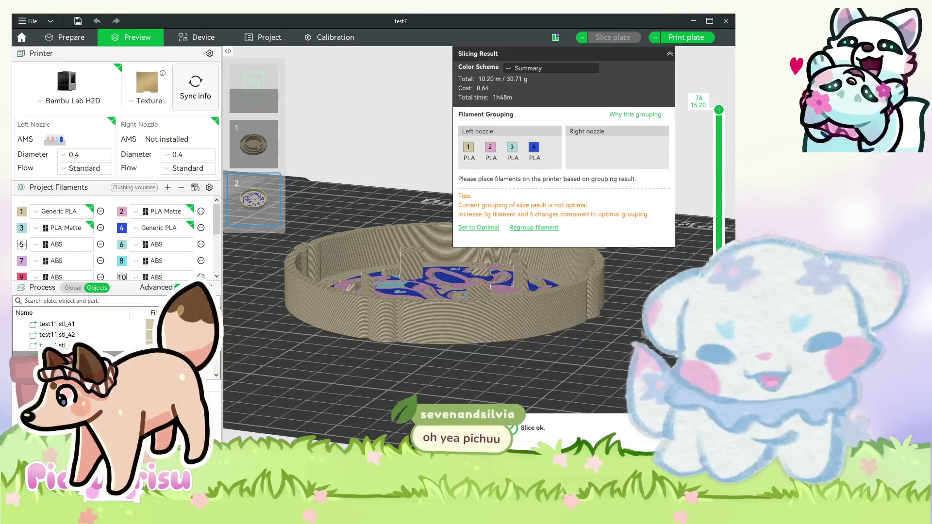
mouse_move(647, 323)
mouse_down()
mouse_move(718, 108)
mouse_move(719, 379)
mouse_up()
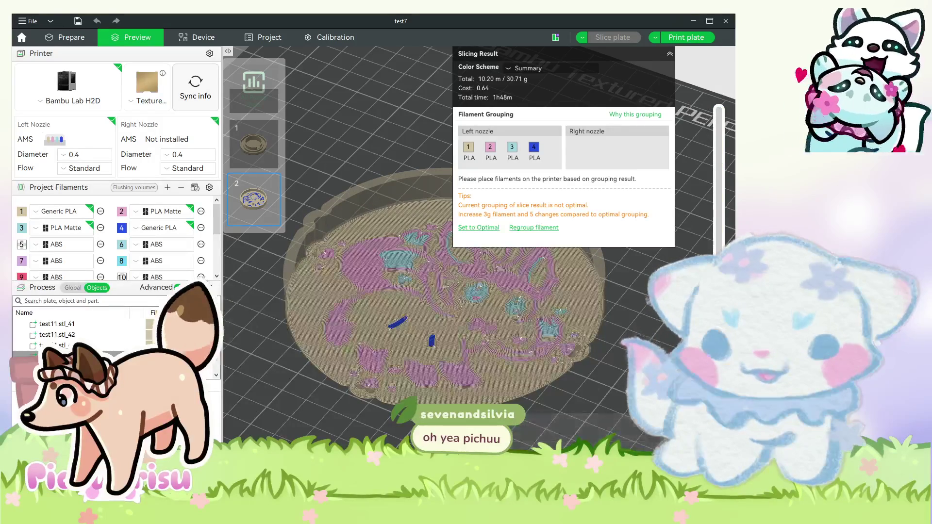
mouse_move(631, 359)
mouse_down()
mouse_move(610, 376)
mouse_move(607, 342)
mouse_move(628, 369)
mouse_move(627, 350)
mouse_move(604, 404)
mouse_move(575, 302)
mouse_move(570, 355)
mouse_move(398, 383)
mouse_up()
click(71, 38)
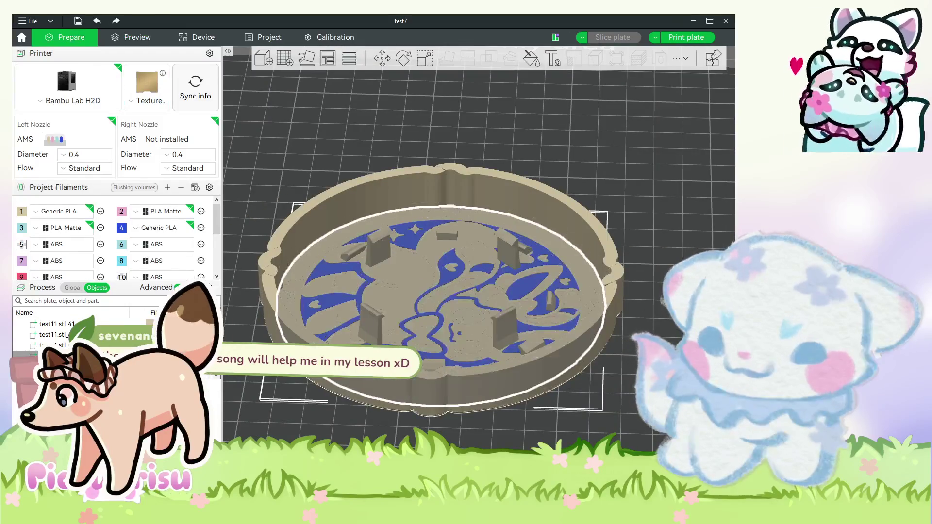
Drag the inner disc down to 1.56 mm height in side view and re-slice plate 2.
key(m)
scroll(465, 276, up, 2)
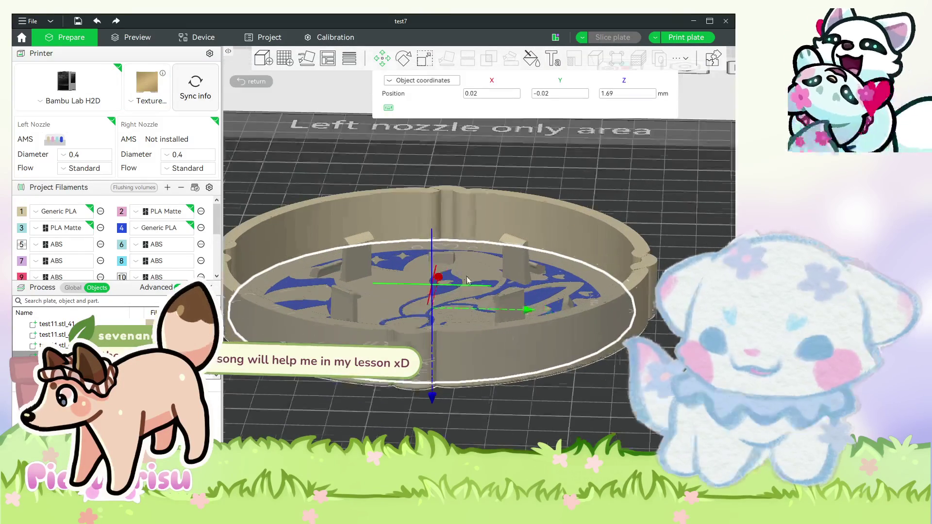
key(6)
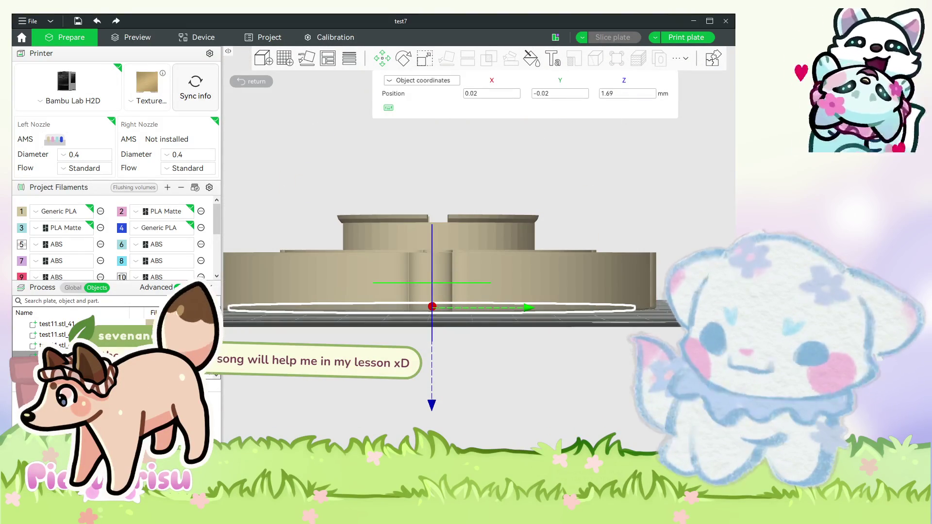
drag(434, 410, 434, 411)
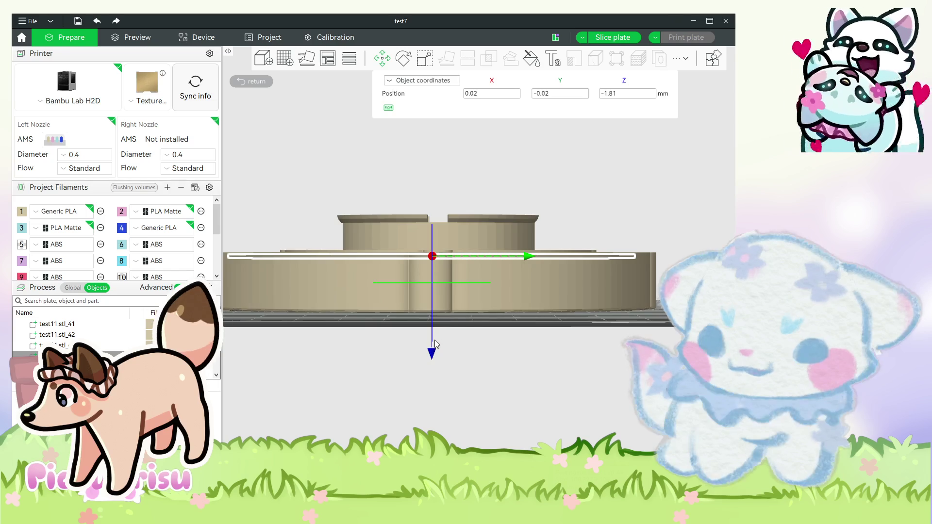
key(ctrl+z)
drag(434, 410, 435, 334)
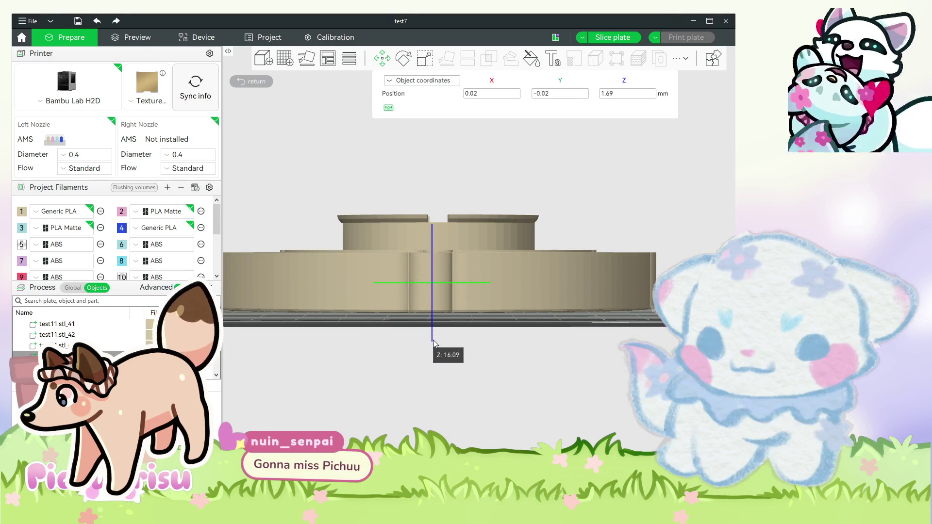
drag(434, 363, 435, 404)
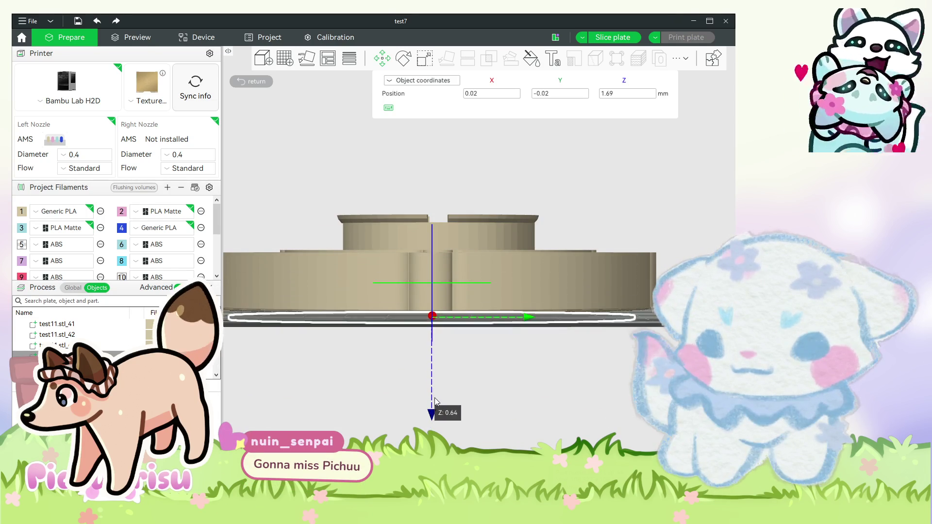
drag(436, 403, 434, 405)
mouse_move(599, 357)
mouse_down()
mouse_move(603, 372)
mouse_move(596, 302)
mouse_move(566, 381)
mouse_move(575, 291)
mouse_up()
key(Escape)
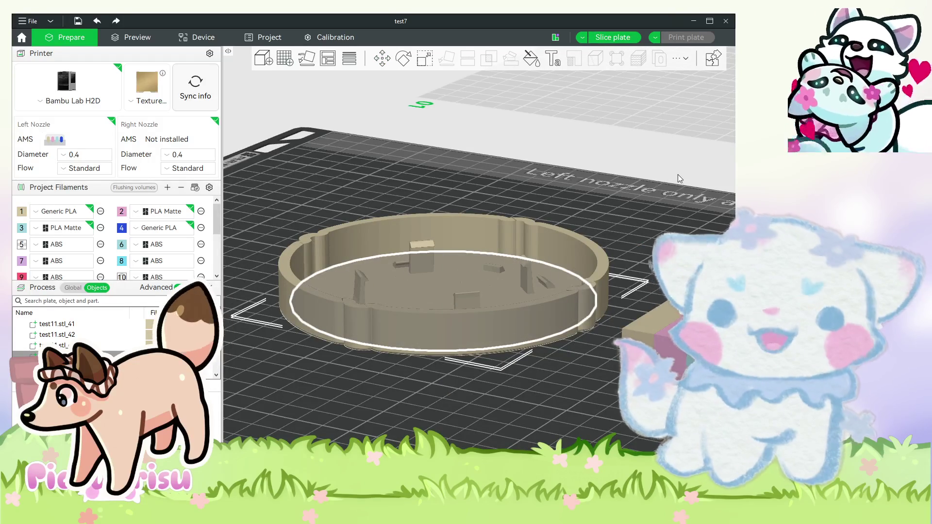
key(ctrl+r)
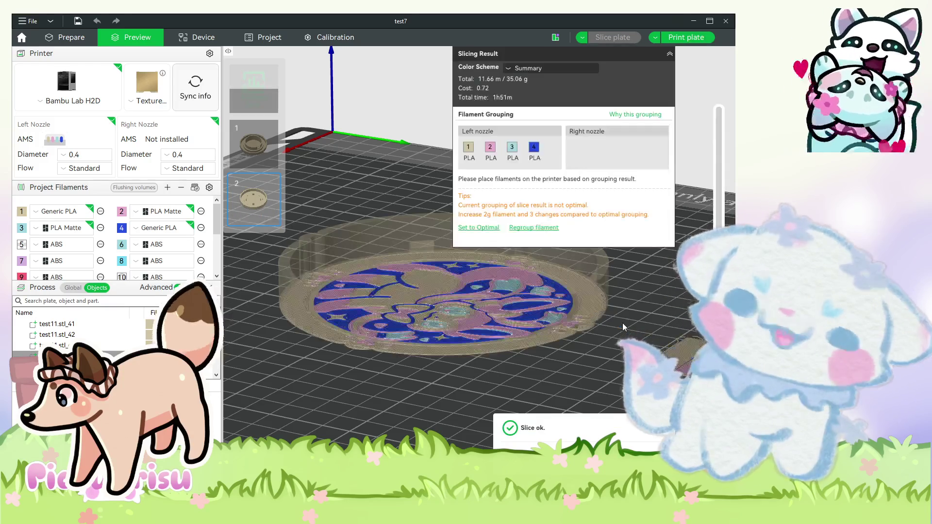
Orbit and zoom around the sliced Sylveon coaster, then return to the Prepare workspace.
key(1)
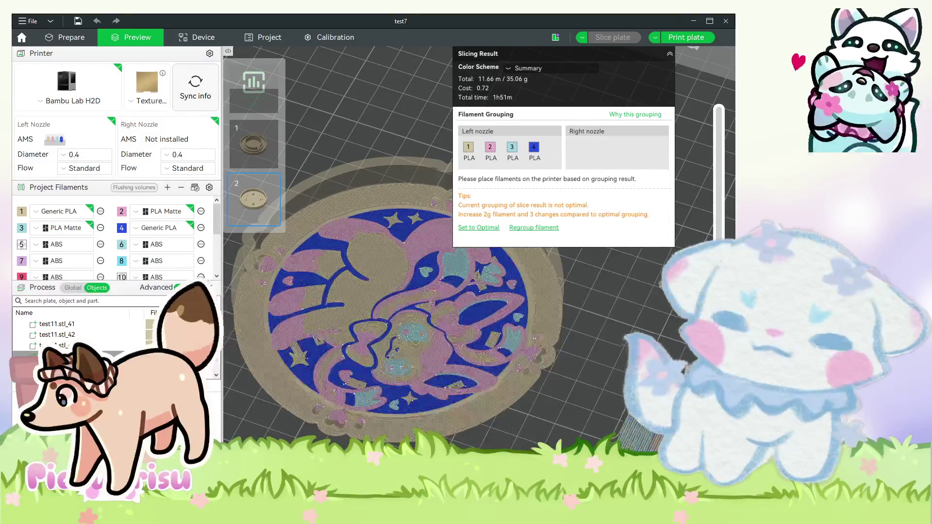
scroll(575, 321, up, 5)
scroll(616, 359, down, 3)
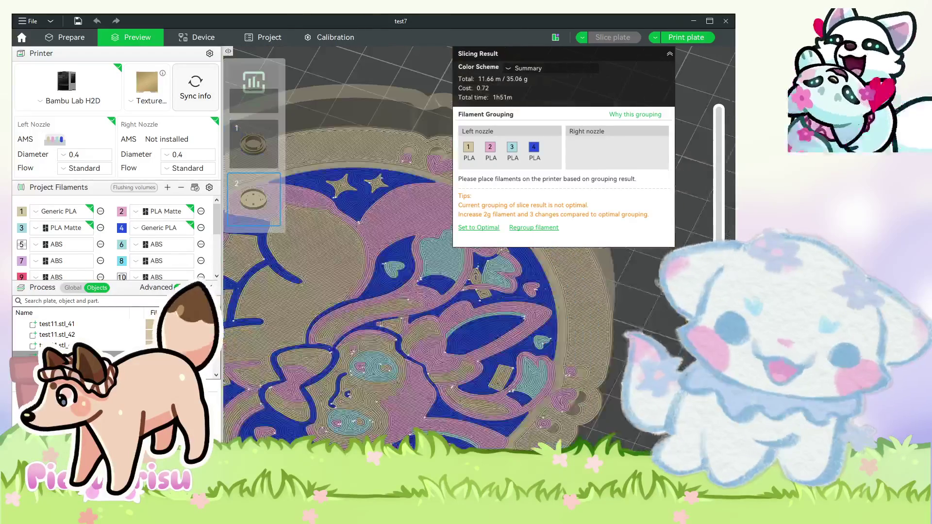
drag(616, 360, 651, 274)
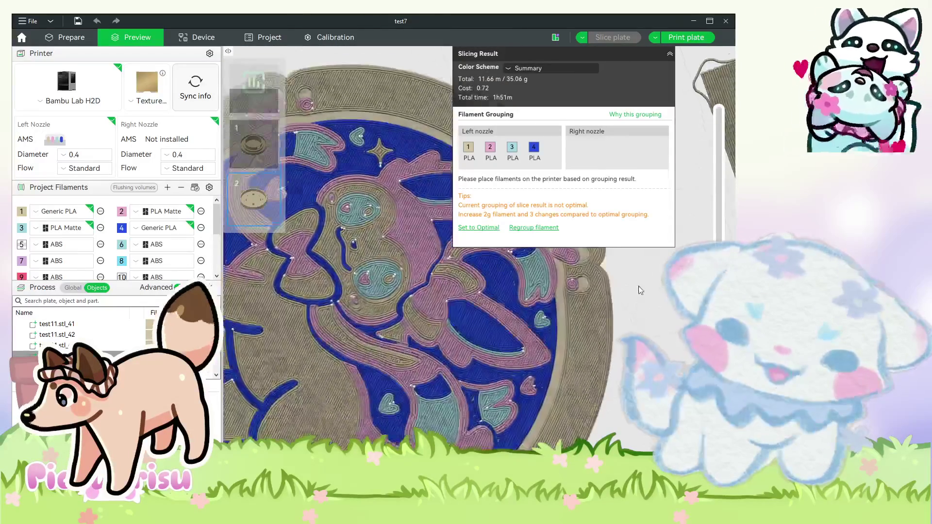
scroll(651, 273, down, 3)
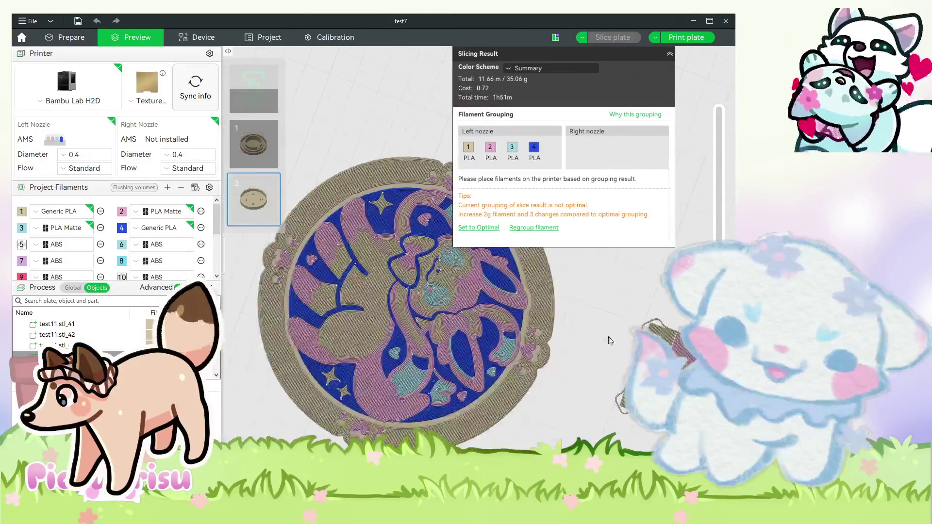
drag(556, 398, 556, 452)
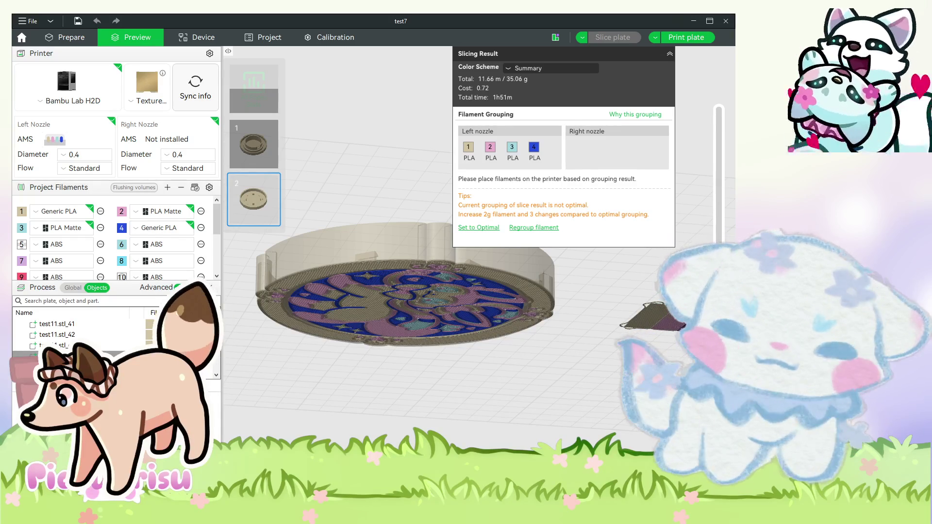
mouse_move(534, 395)
mouse_down()
mouse_move(546, 309)
mouse_move(571, 315)
mouse_move(563, 320)
mouse_up()
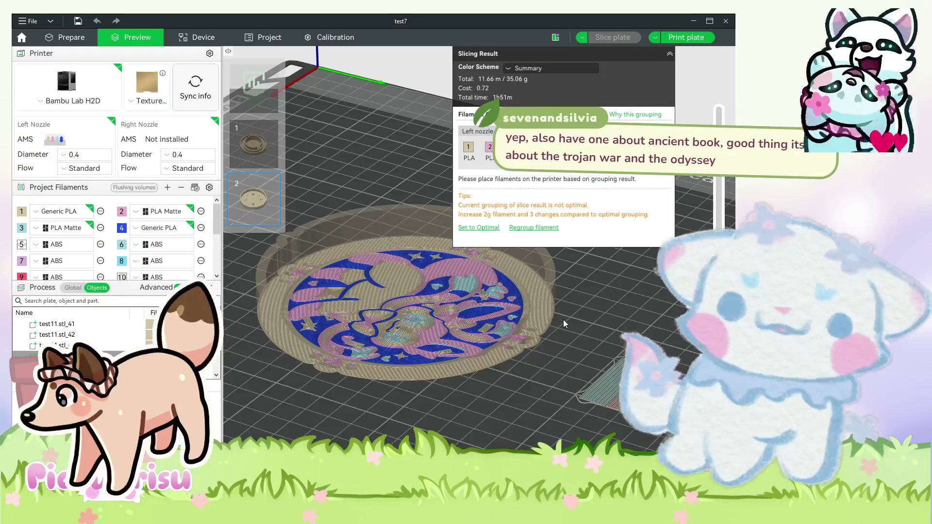
drag(631, 335, 611, 348)
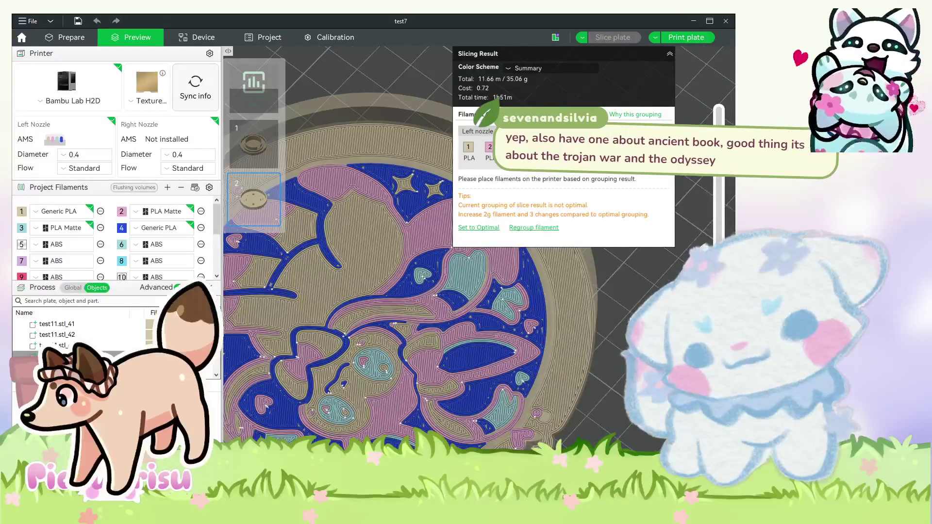
scroll(611, 349, up, 5)
drag(611, 349, 595, 300)
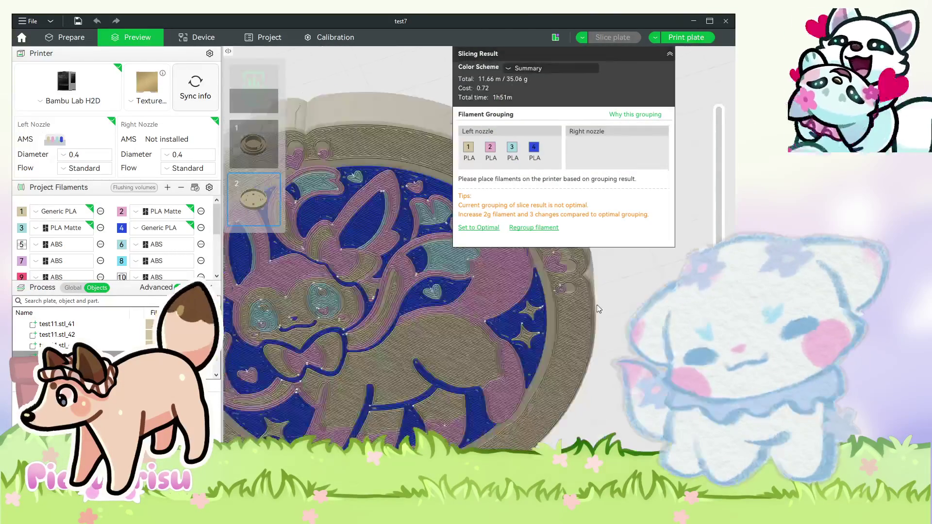
scroll(595, 300, down, 3)
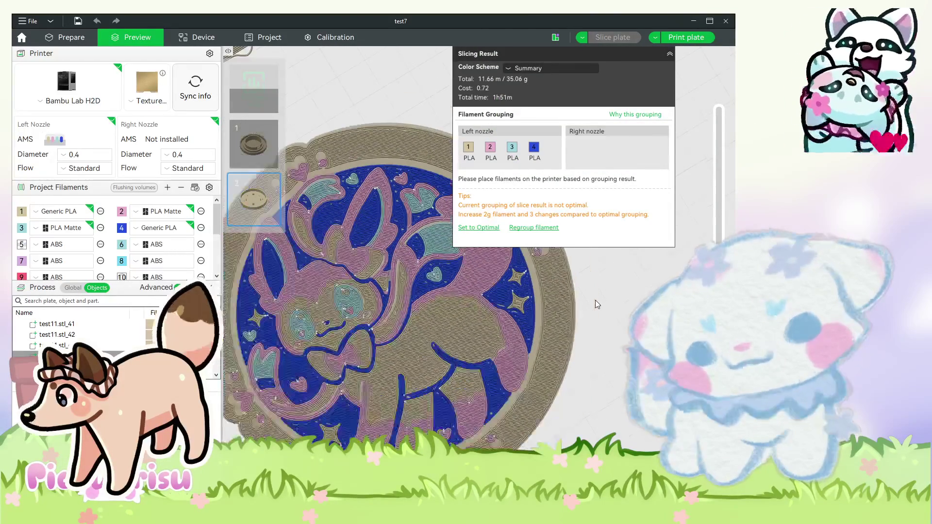
scroll(596, 300, down, 3)
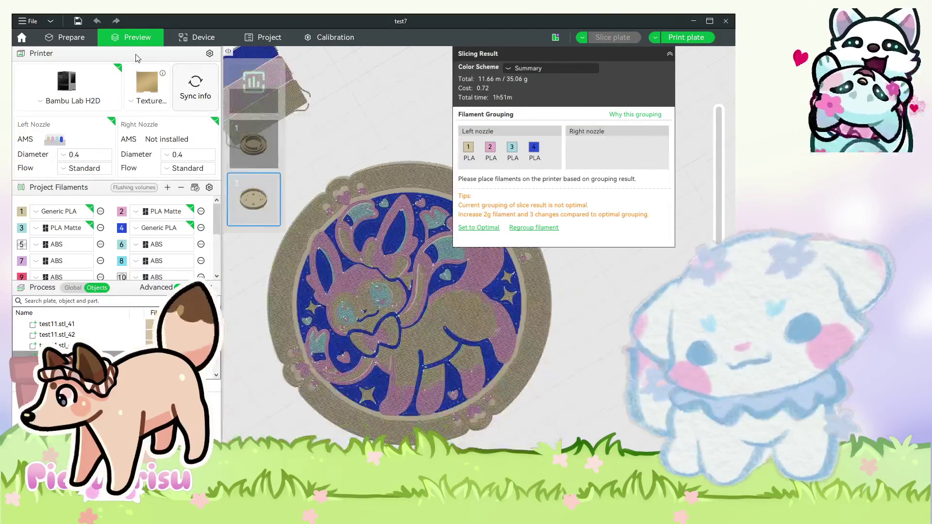
click(73, 38)
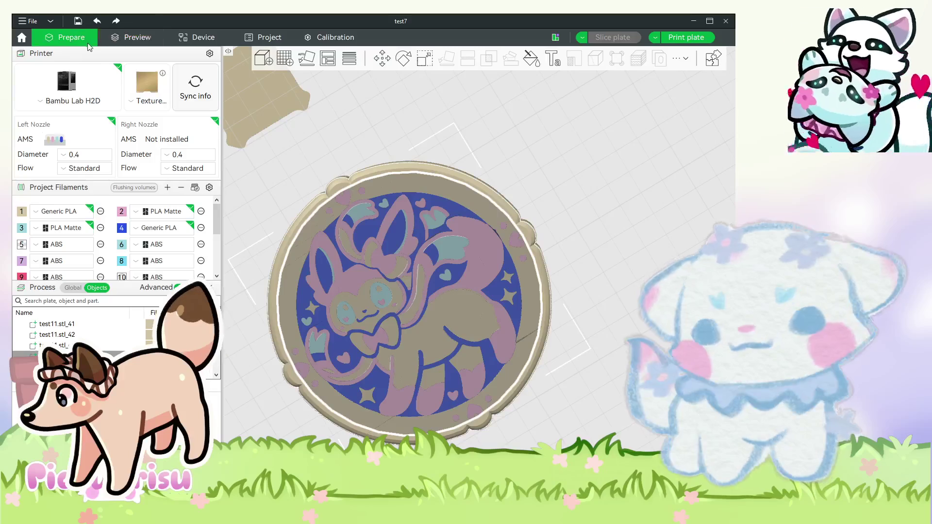
Select the ring object and raise its Z position from 7.00 to 7.50 mm.
click(403, 59)
click(382, 59)
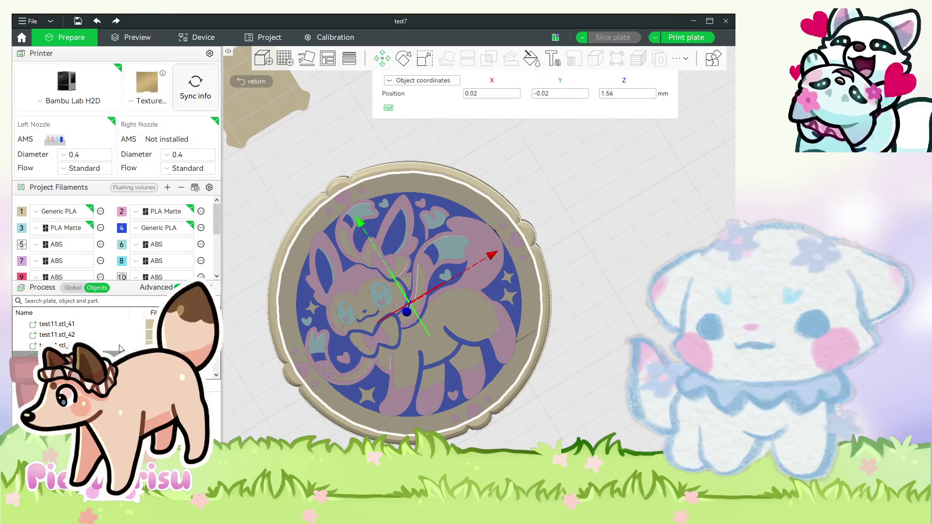
key(Escape)
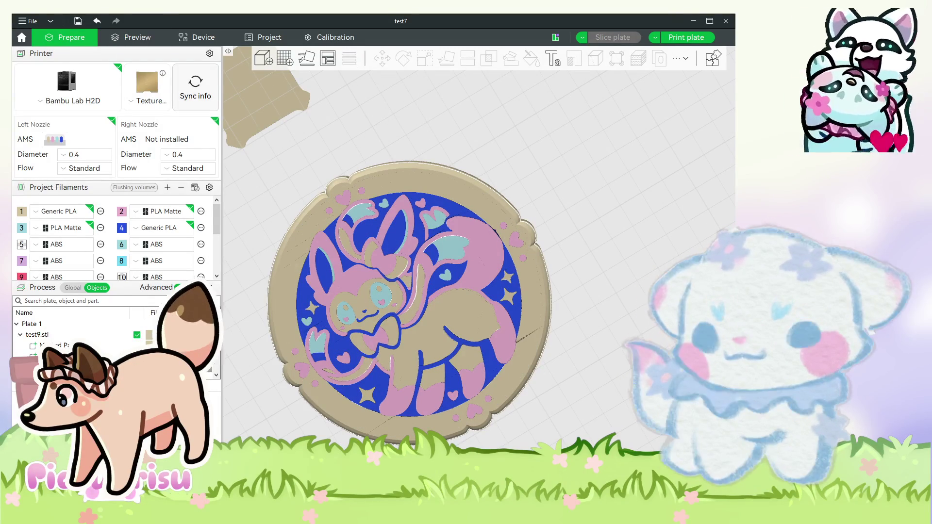
key(ctrl+a)
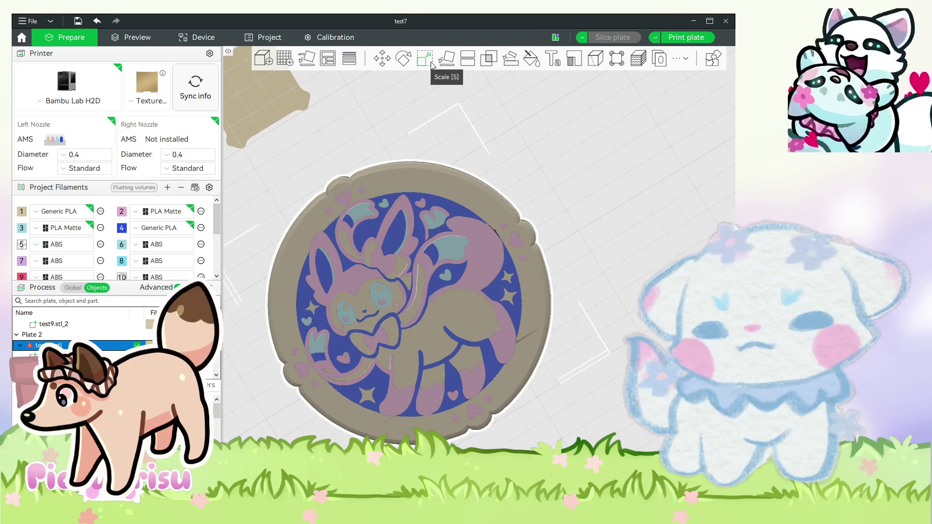
click(382, 59)
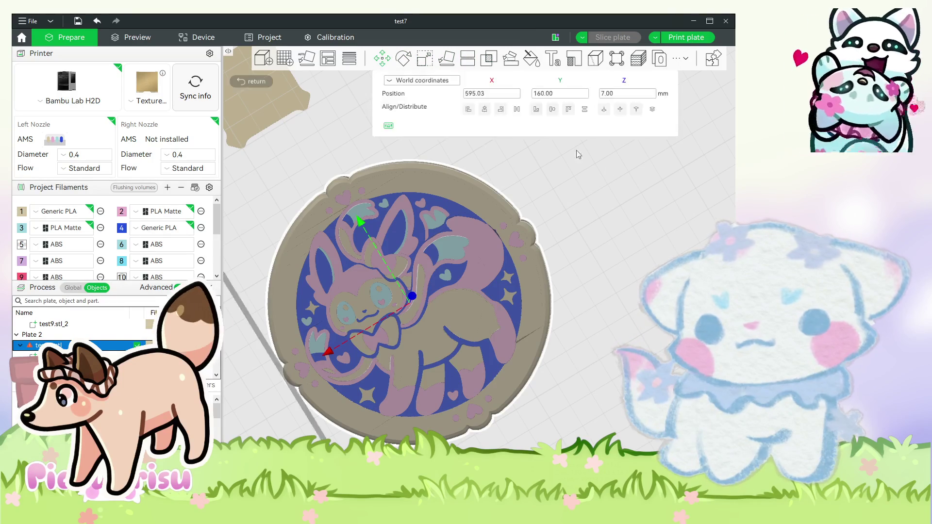
click(630, 93)
mouse_move(585, 252)
mouse_down()
mouse_move(585, 303)
mouse_move(586, 284)
mouse_up()
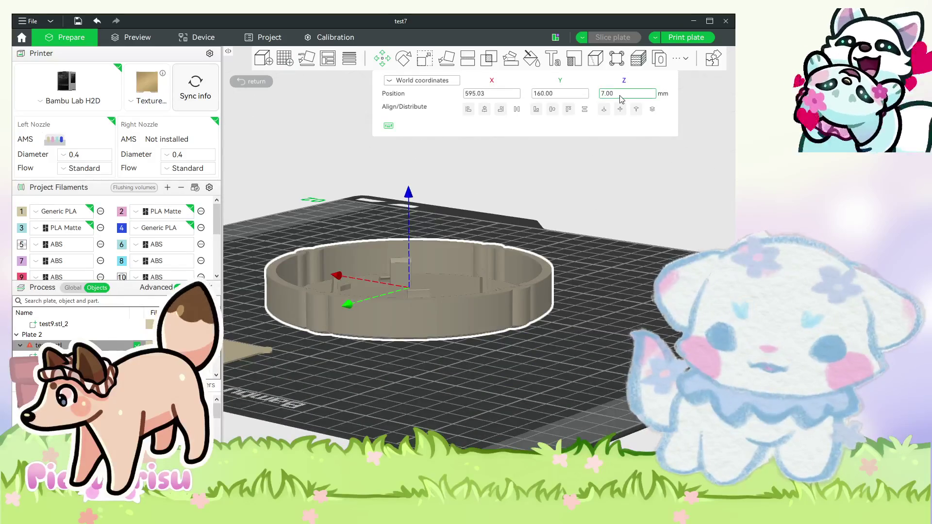
click(620, 95)
key(BackSpace)
key(BackSpace)
text(50)
key(Return)
Lower the ring to Z 6.50 mm and re-slice plate 2.
drag(608, 340, 597, 340)
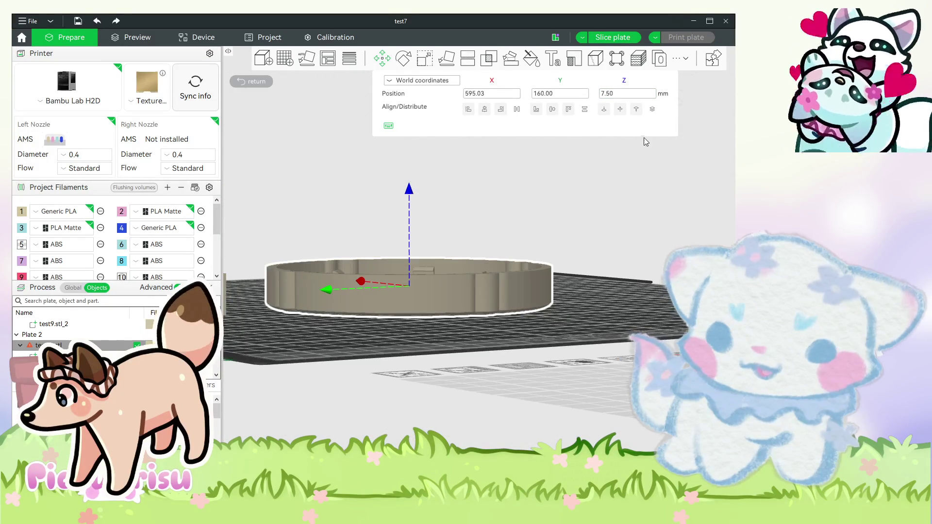
drag(643, 138, 622, 252)
click(630, 93)
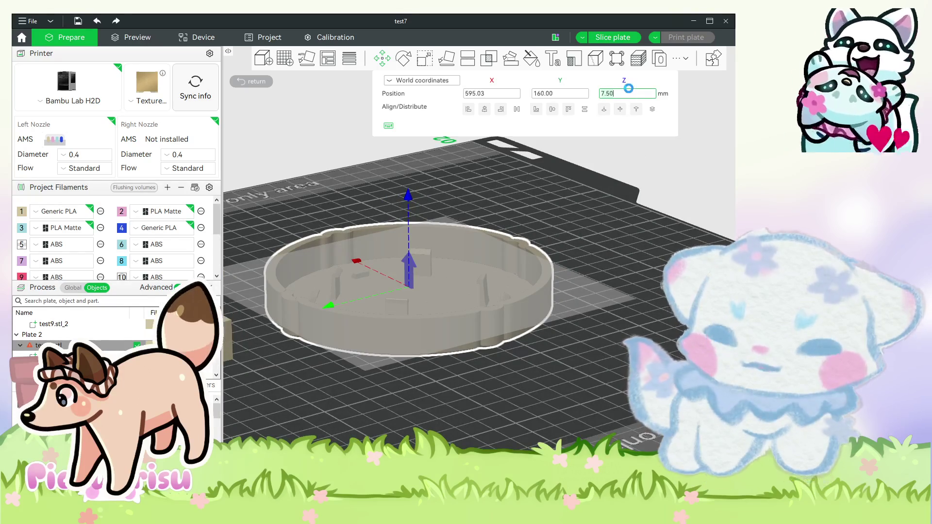
key(BackSpace)
key(BackSpace)
key(BackSpace)
text(6.50)
key(Return)
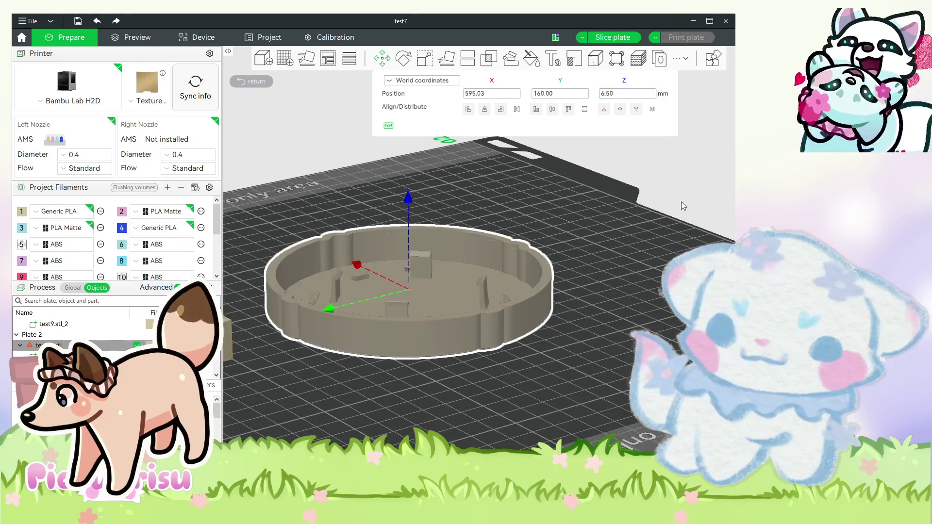
key(Escape)
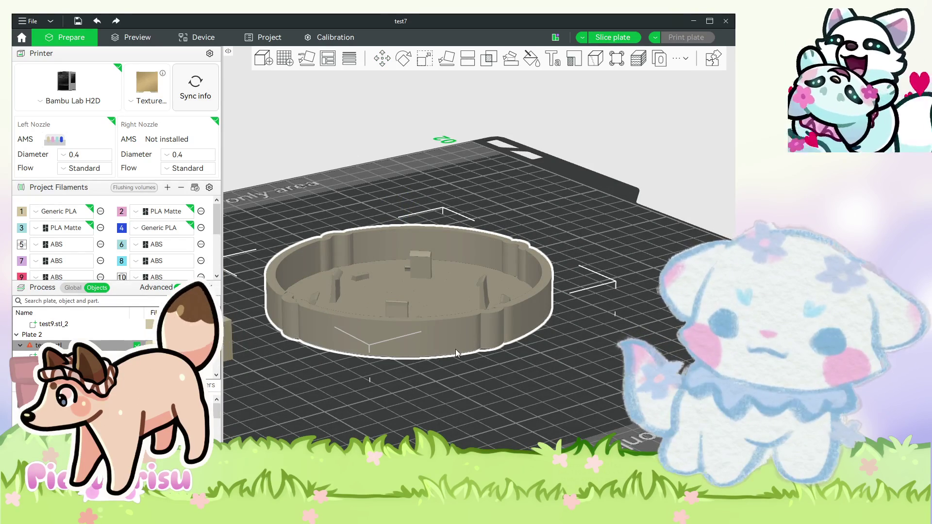
key(ctrl+r)
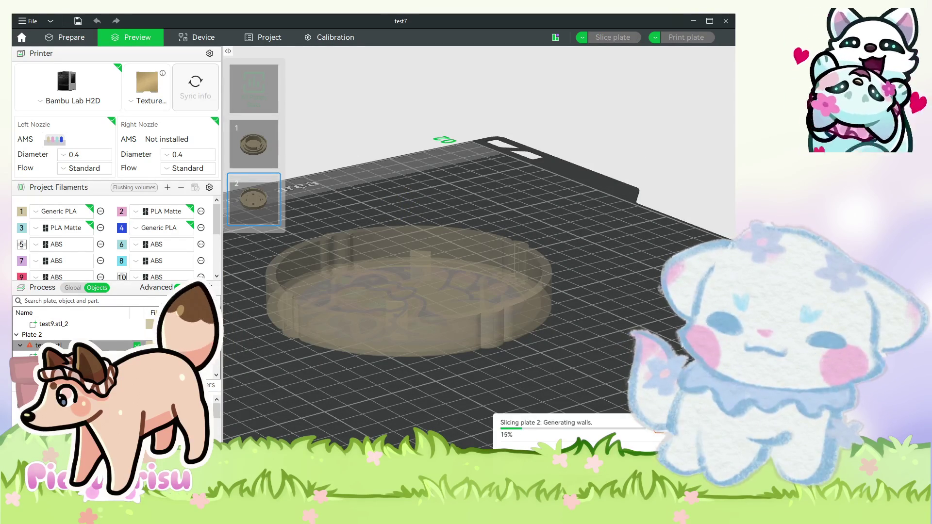
Zoom in and scrub the layer slider from layer 64 down to the first layers.
scroll(637, 273, up, 2)
scroll(634, 278, up, 2)
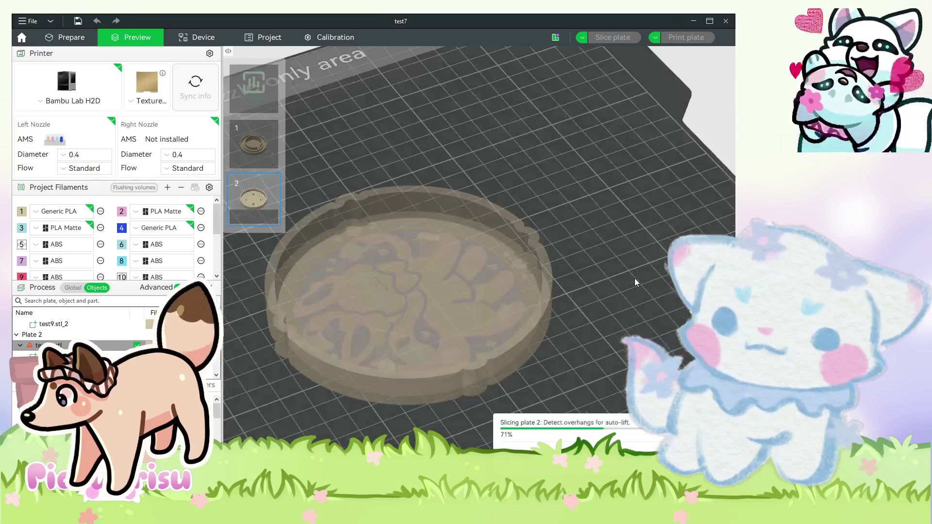
scroll(630, 279, up, 1)
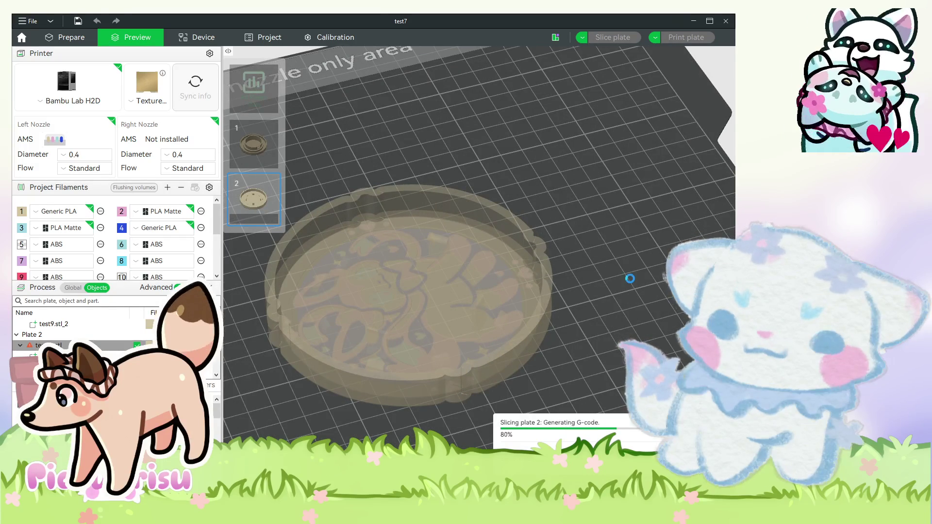
drag(720, 111, 720, 160)
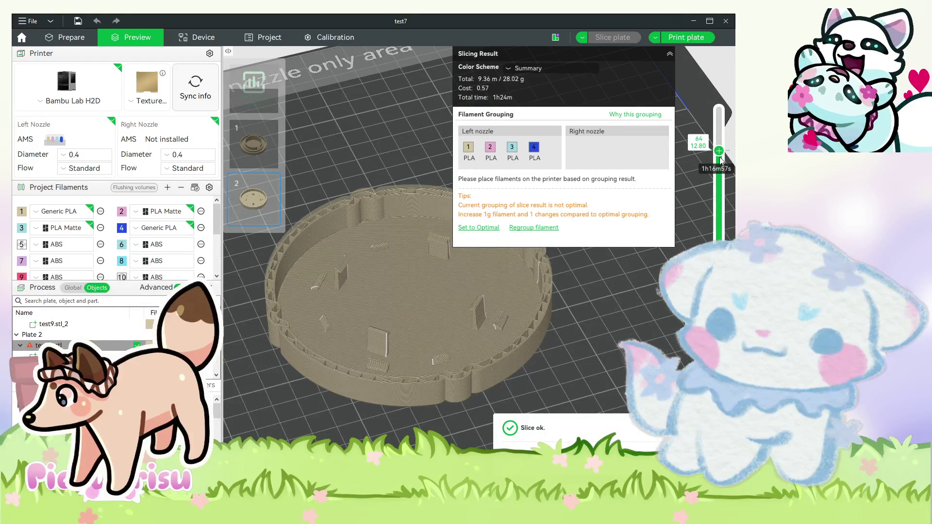
drag(720, 161, 719, 398)
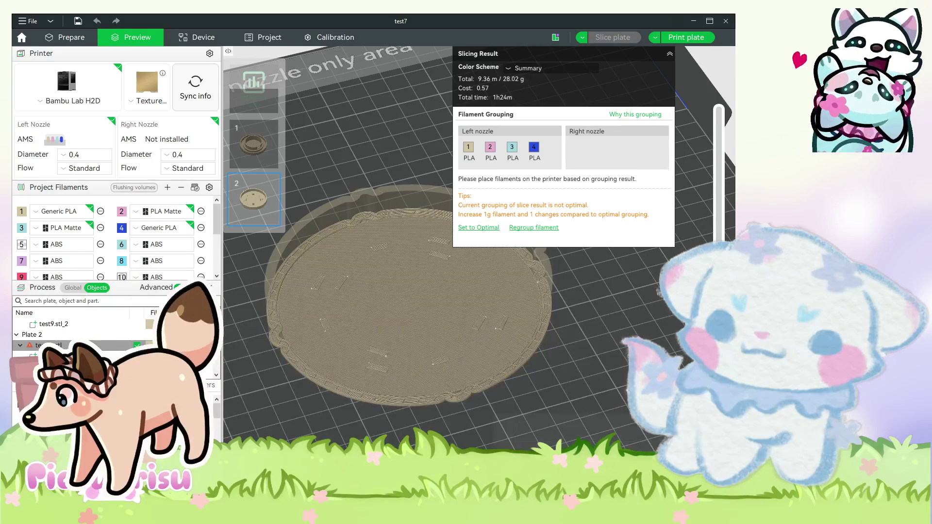
Back in Prepare, reset the ring to Z 7.00 mm and re-slice plate 2.
click(71, 39)
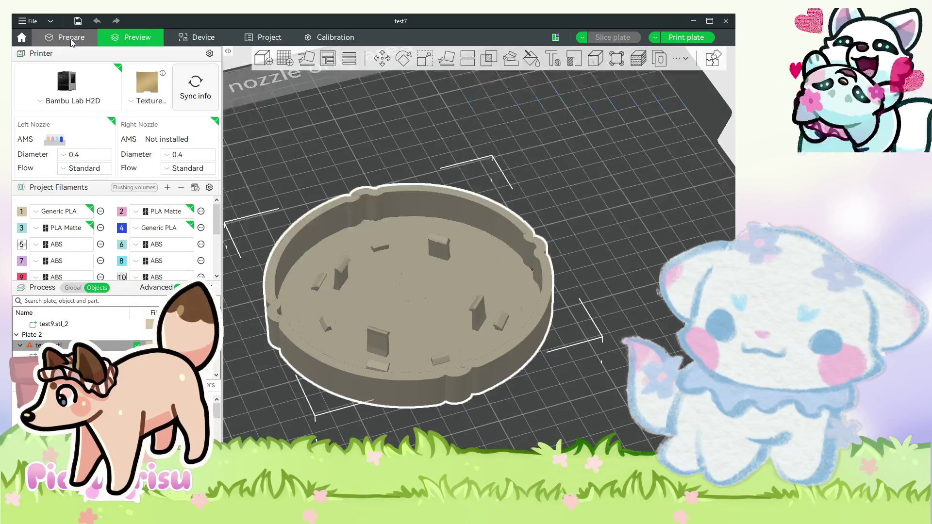
click(387, 58)
click(605, 94)
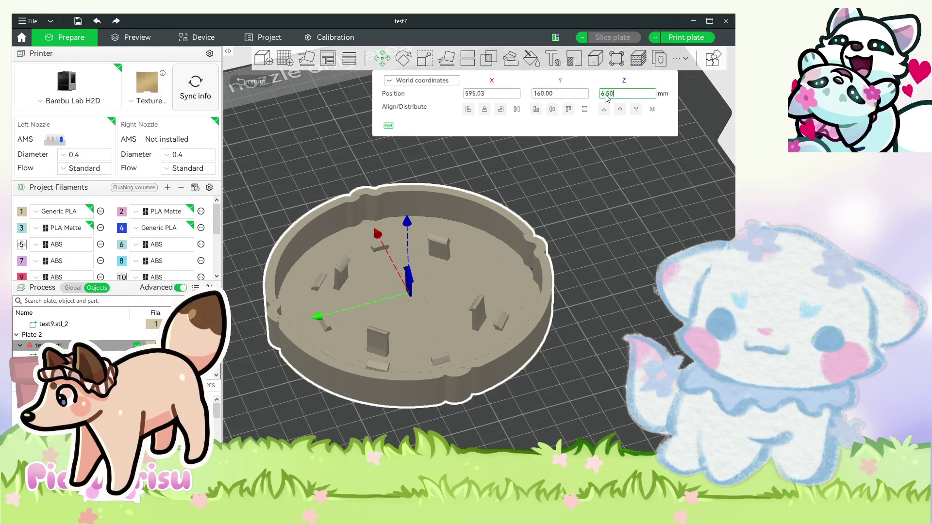
key(BackSpace)
key(BackSpace)
key(BackSpace)
text(7)
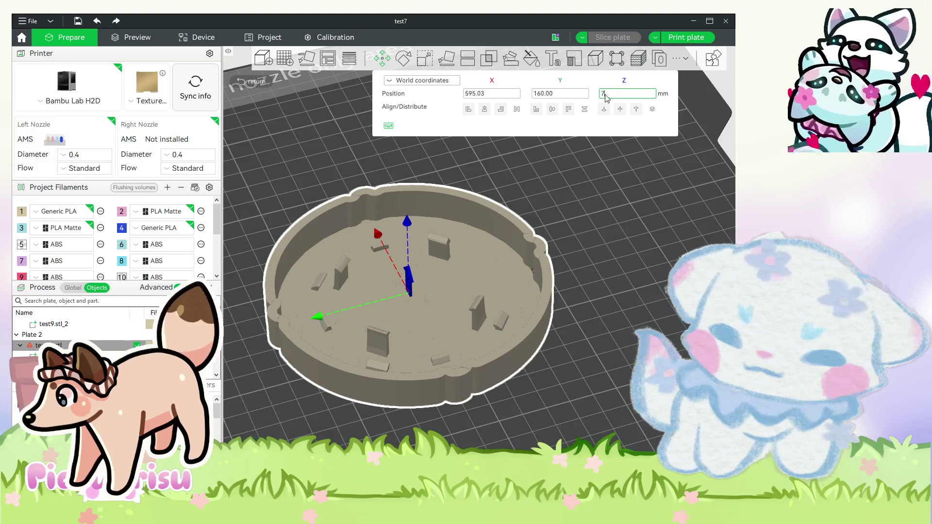
key(Return)
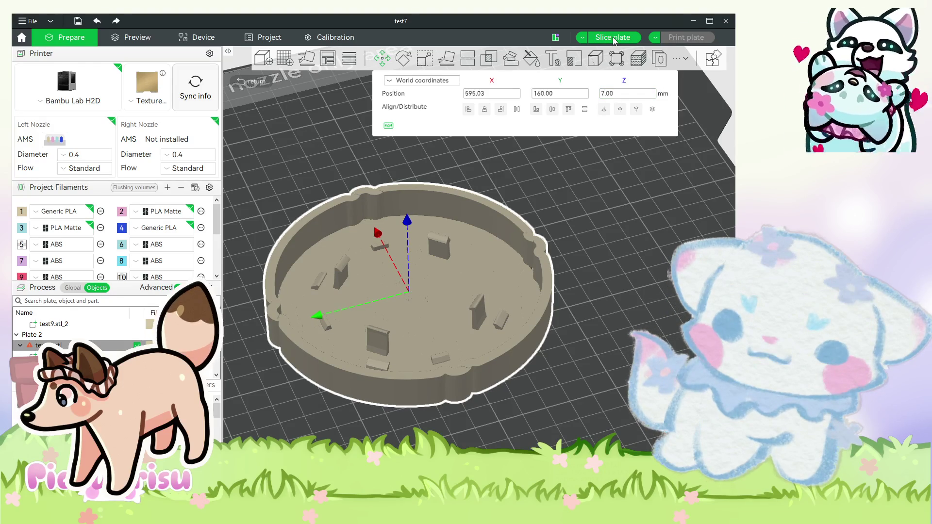
key(Escape)
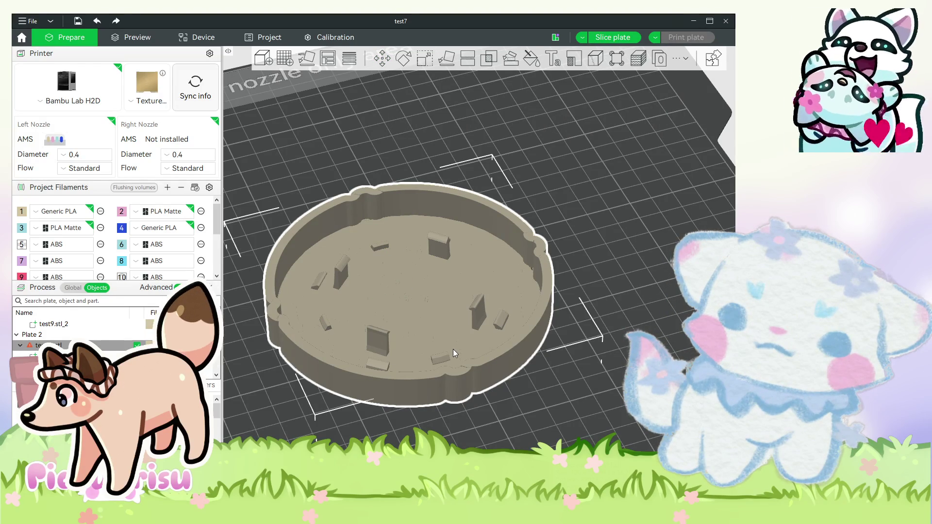
click(645, 243)
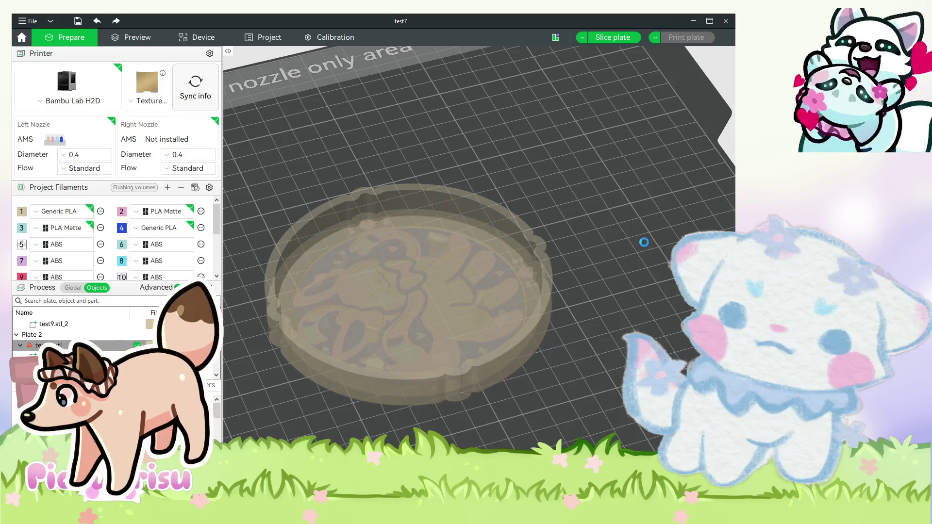
key(ctrl+r)
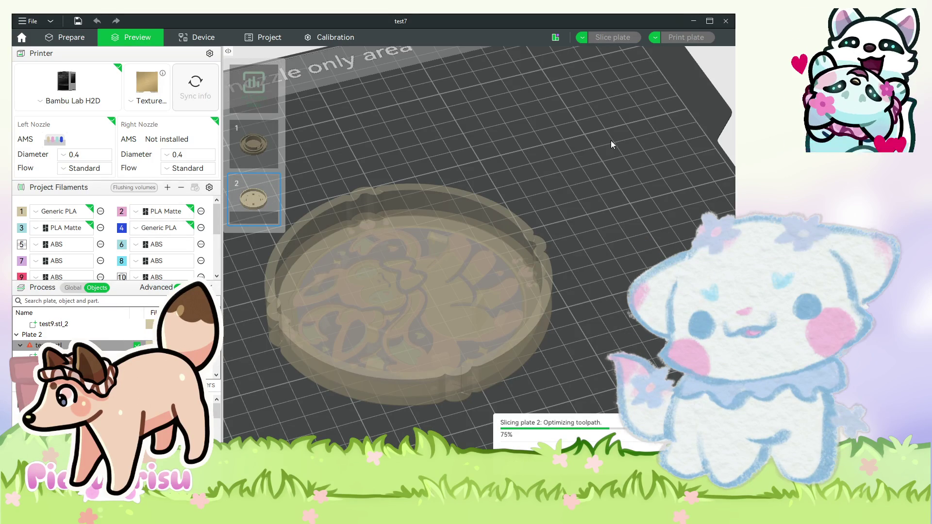
scroll(611, 144, down, 1)
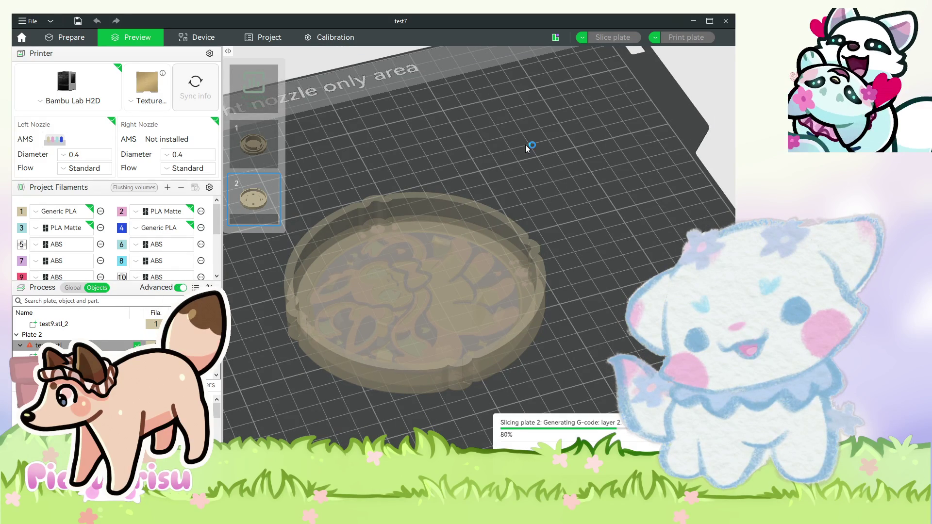
scroll(531, 148, down, 1)
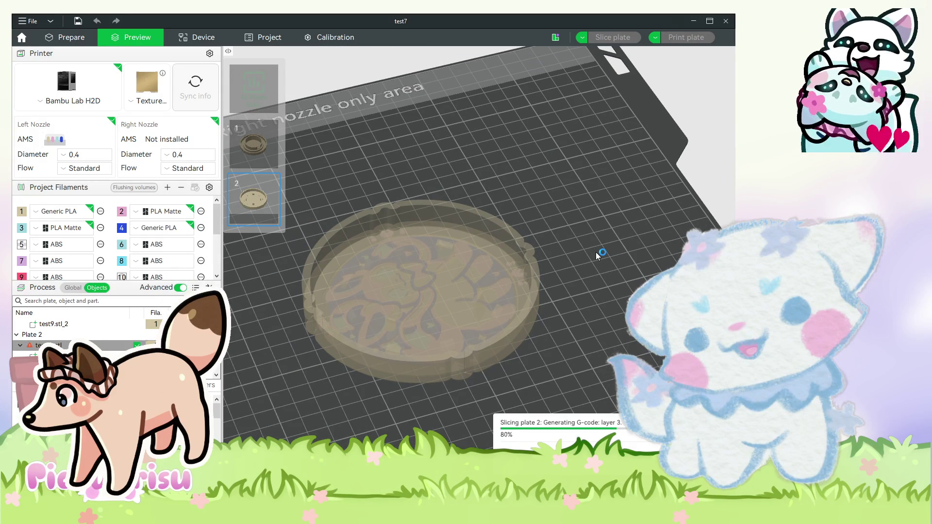